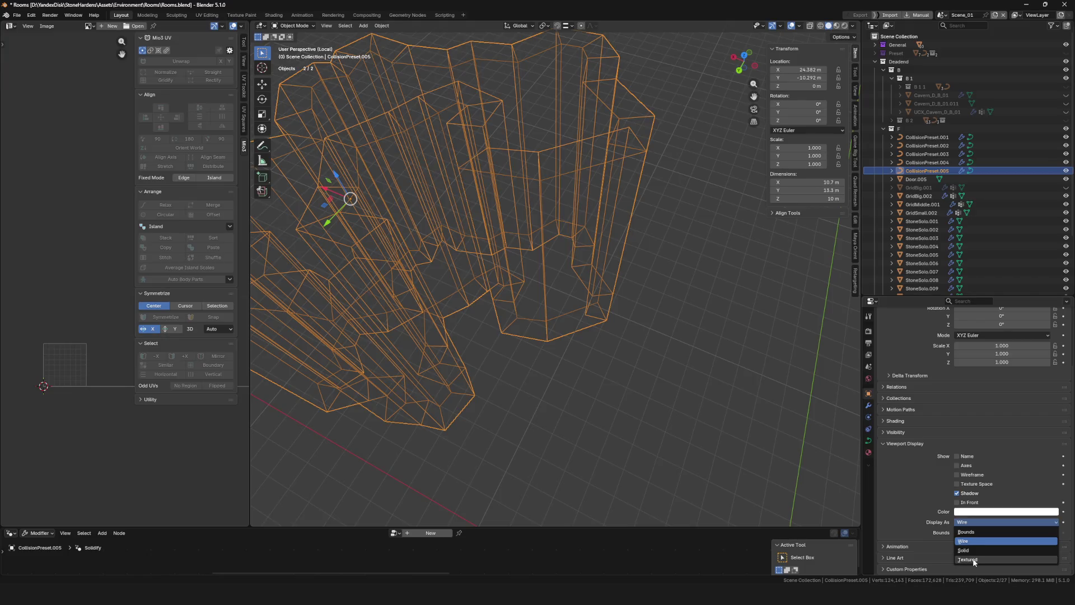
Try converting the collision curve to a mesh in shaded view, then undo back to the curve
{"action": "left_click", "coordinate": [980, 550]}
{"action": "scroll", "coordinate": [579, 284], "scroll_direction": "down", "scroll_amount": 4}
{"action": "scroll", "coordinate": [581, 278], "scroll_direction": "up", "scroll_amount": 2}
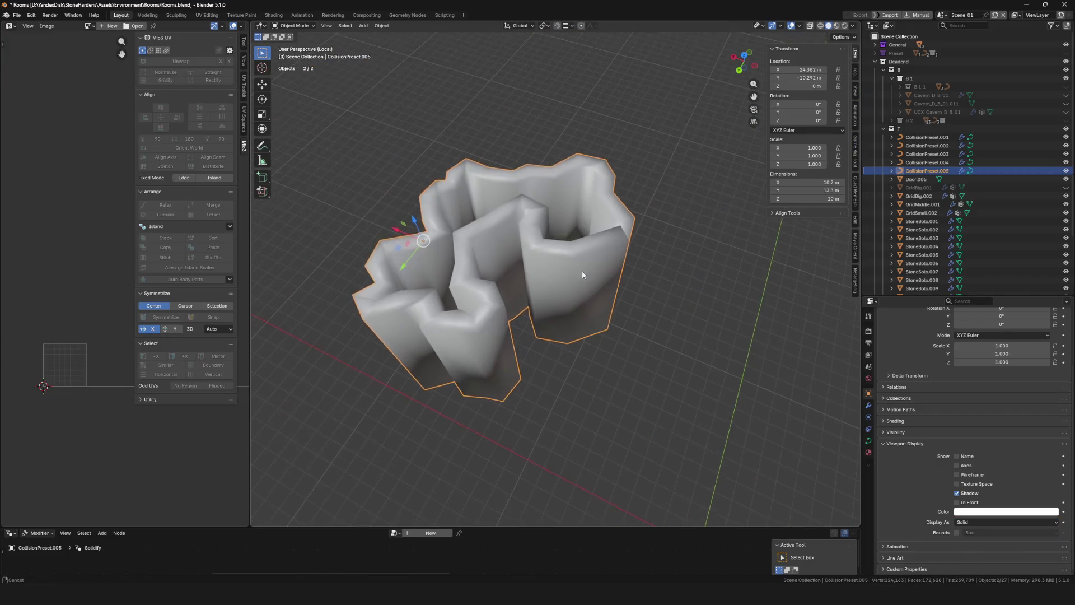
{"action": "right_click", "coordinate": [587, 270]}
{"action": "mouse_move", "coordinate": [553, 310]}
{"action": "left_click", "coordinate": [633, 318]}
{"action": "key", "text": "Tab"}
{"action": "scroll", "coordinate": [668, 269], "scroll_direction": "up", "scroll_amount": 4}
{"action": "scroll", "coordinate": [668, 270], "scroll_direction": "down", "scroll_amount": 2}
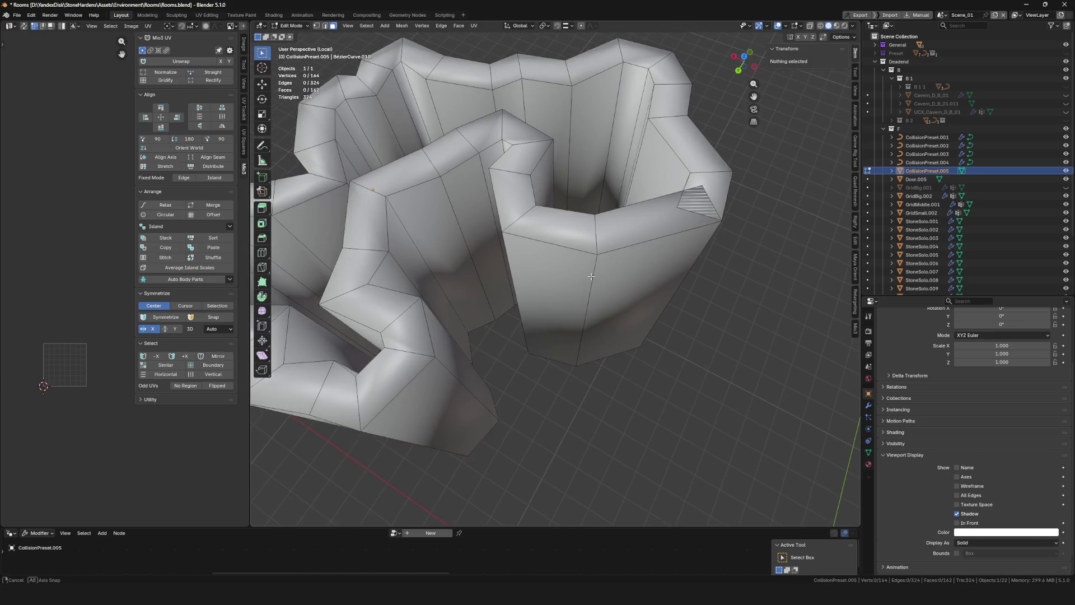
{"action": "scroll", "coordinate": [583, 310], "scroll_direction": "up", "scroll_amount": 2}
{"action": "scroll", "coordinate": [583, 314], "scroll_direction": "down", "scroll_amount": 5}
{"action": "mouse_move", "coordinate": [602, 239]}
{"action": "left_mouse_down"}
{"action": "mouse_move", "coordinate": [633, 291]}
{"action": "mouse_move", "coordinate": [685, 124]}
{"action": "mouse_move", "coordinate": [546, 245]}
{"action": "mouse_move", "coordinate": [565, 291]}
{"action": "mouse_move", "coordinate": [631, 271]}
{"action": "mouse_move", "coordinate": [754, 269]}
{"action": "mouse_move", "coordinate": [713, 341]}
{"action": "mouse_move", "coordinate": [656, 325]}
{"action": "mouse_move", "coordinate": [667, 300]}
{"action": "left_mouse_up"}
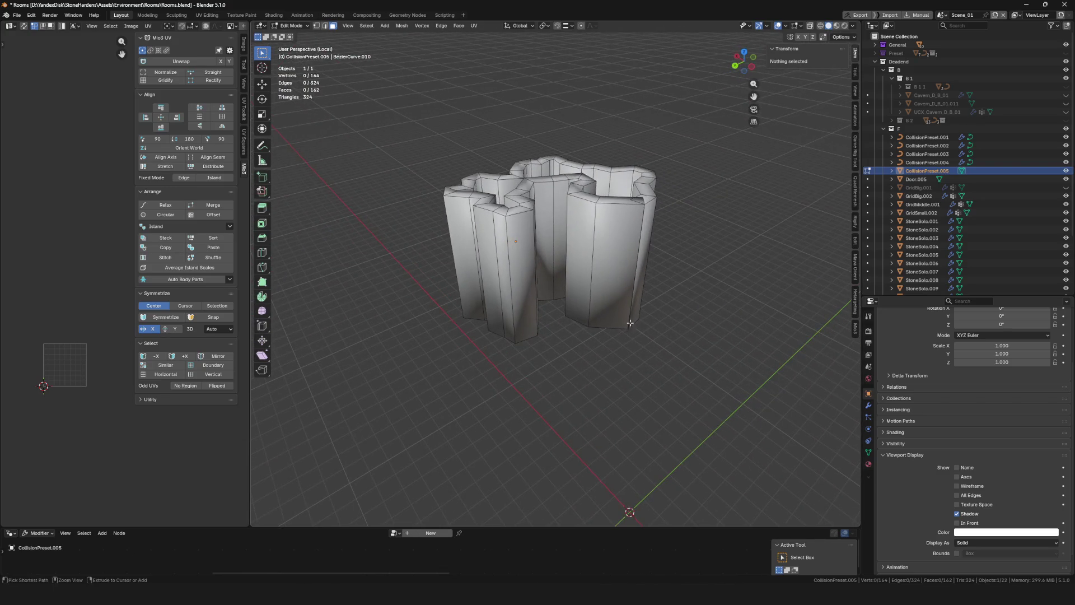
{"action": "key", "text": "ctrl+z"}
{"action": "key", "text": "ctrl+z"}
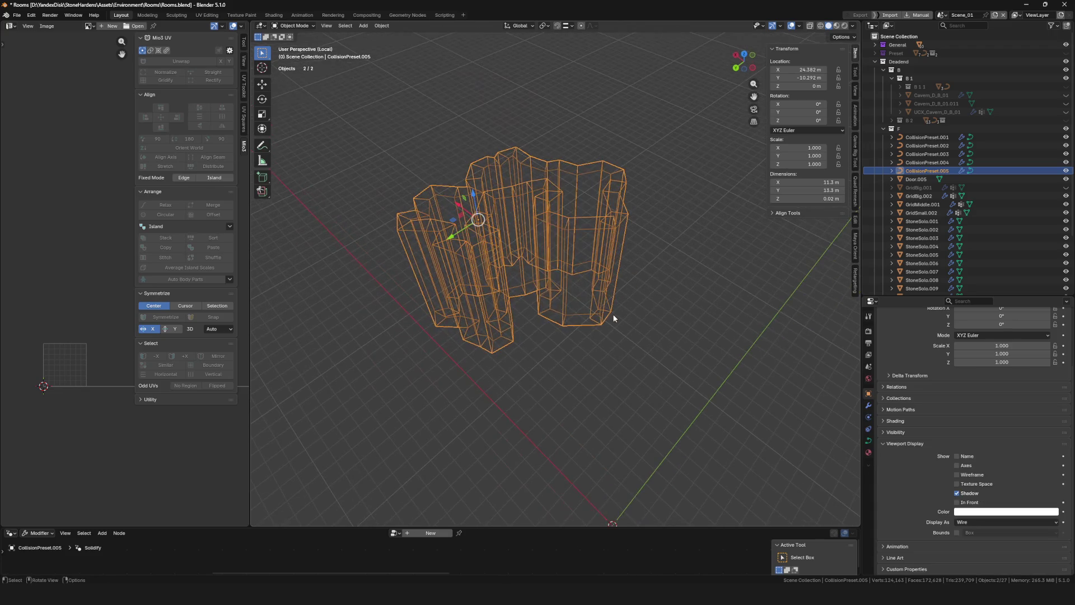
Exit local view and delete the collision object CollisionPreset.005
{"action": "key", "text": "KP_Divide"}
{"action": "key", "text": "x"}
{"action": "left_click", "coordinate": [566, 298]}
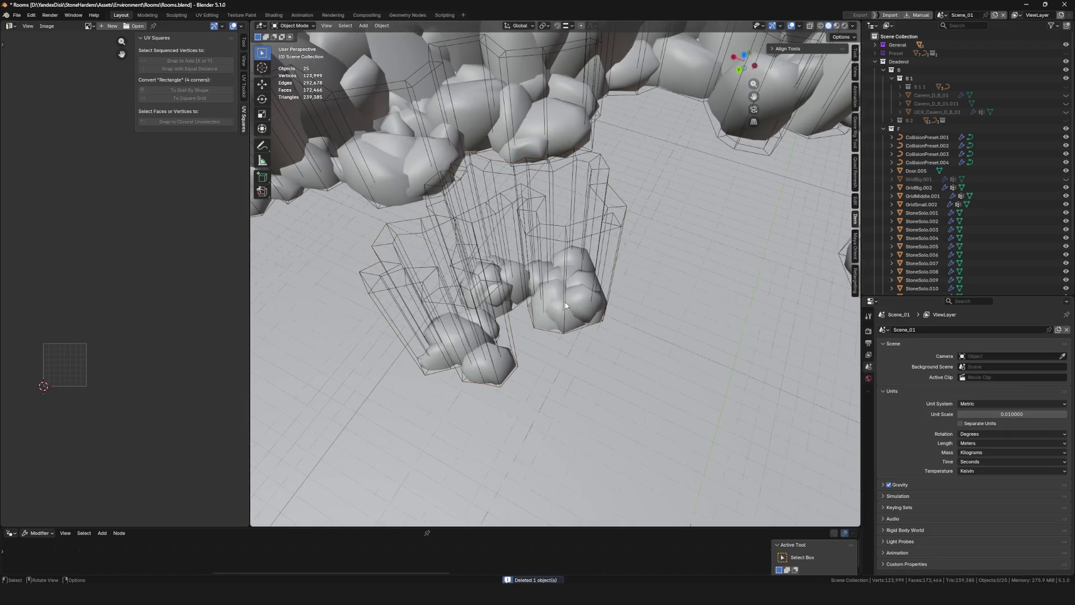
{"action": "left_click_drag", "start_coordinate": [540, 313], "coordinate": [572, 319]}
Duplicate CollisionPreset.001 through .004 in place
{"action": "left_click", "coordinate": [927, 137]}
{"action": "left_click", "coordinate": [928, 163], "text": "shift"}
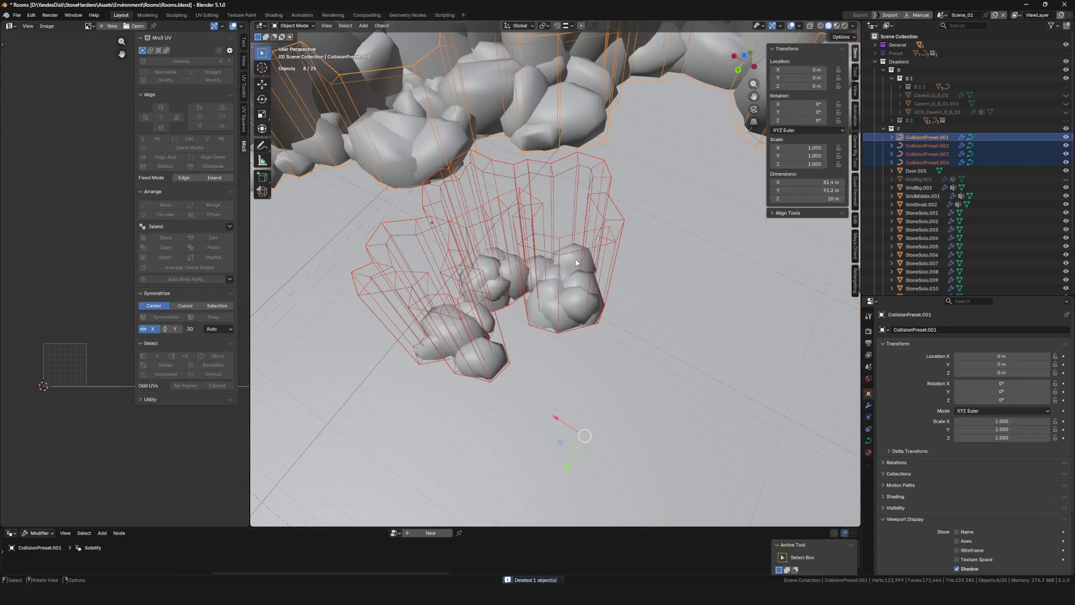
{"action": "scroll", "coordinate": [613, 286], "scroll_direction": "down", "scroll_amount": 8}
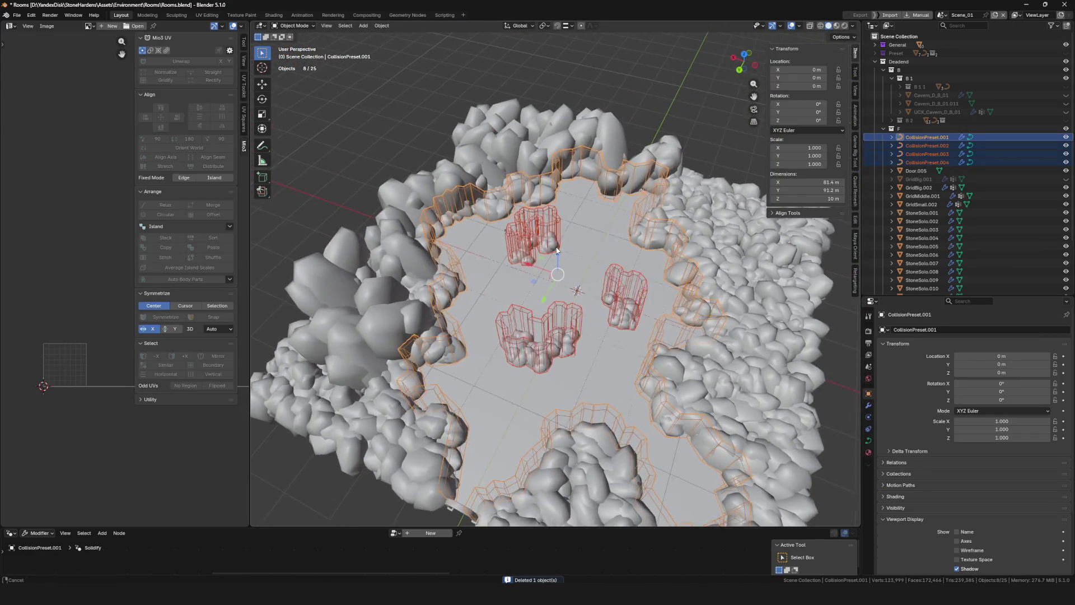
{"action": "key", "text": "shift+d"}
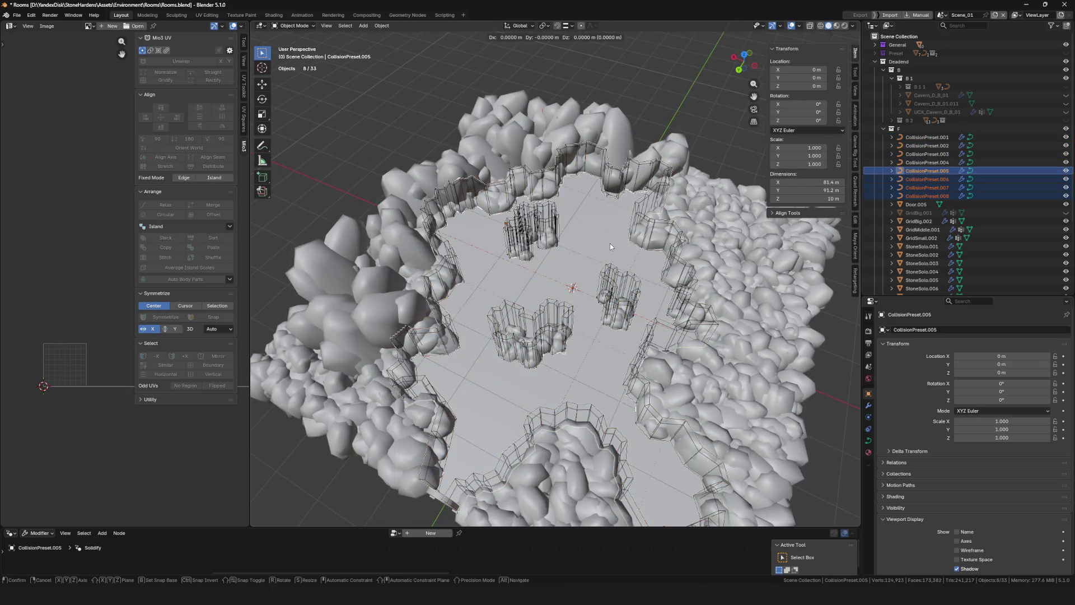
{"action": "key", "text": "Escape"}
{"action": "key", "text": "ctrl+z"}
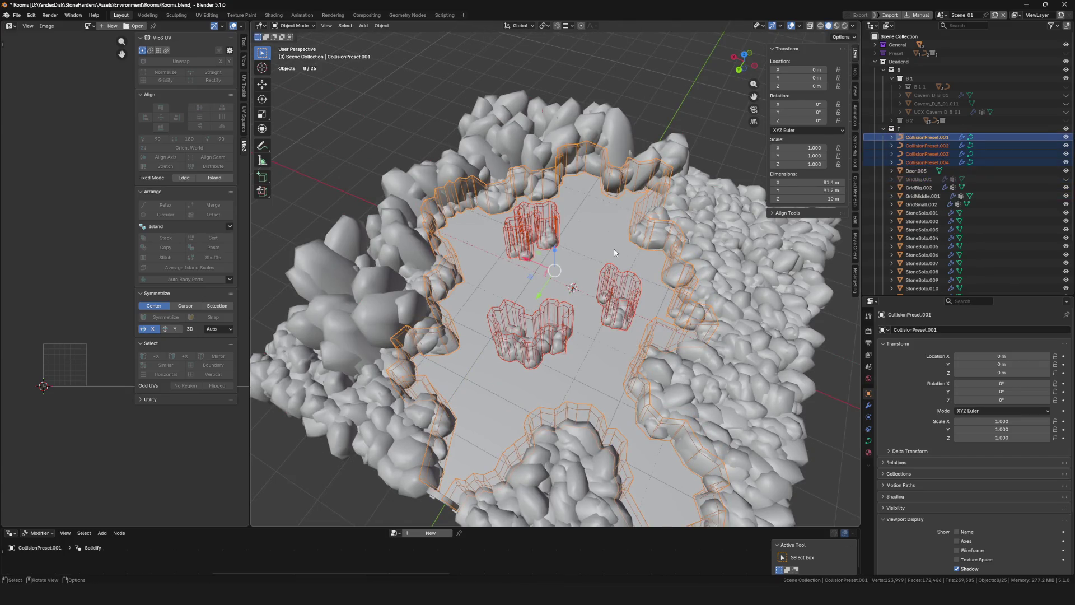
{"action": "mouse_move", "coordinate": [609, 248]}
{"action": "left_mouse_down"}
{"action": "mouse_move", "coordinate": [580, 254]}
{"action": "mouse_move", "coordinate": [596, 275]}
{"action": "left_mouse_up"}
{"action": "key", "text": "shift+d"}
{"action": "key", "text": "Escape"}
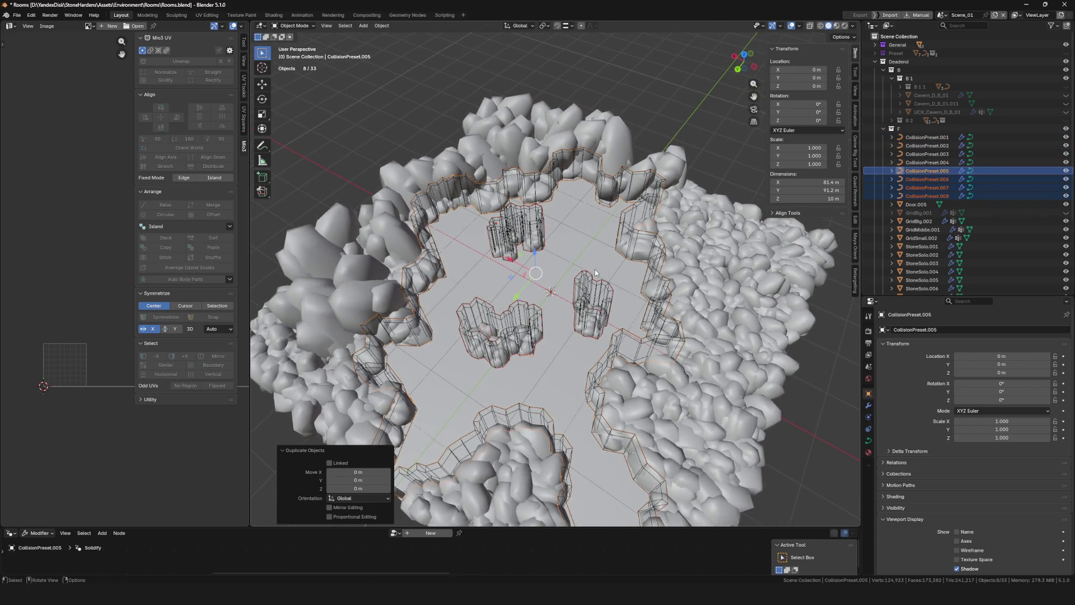
Join the duplicates into one object and convert it to a mesh
{"action": "key", "text": "ctrl+j"}
{"action": "key", "text": "KP_Divide"}
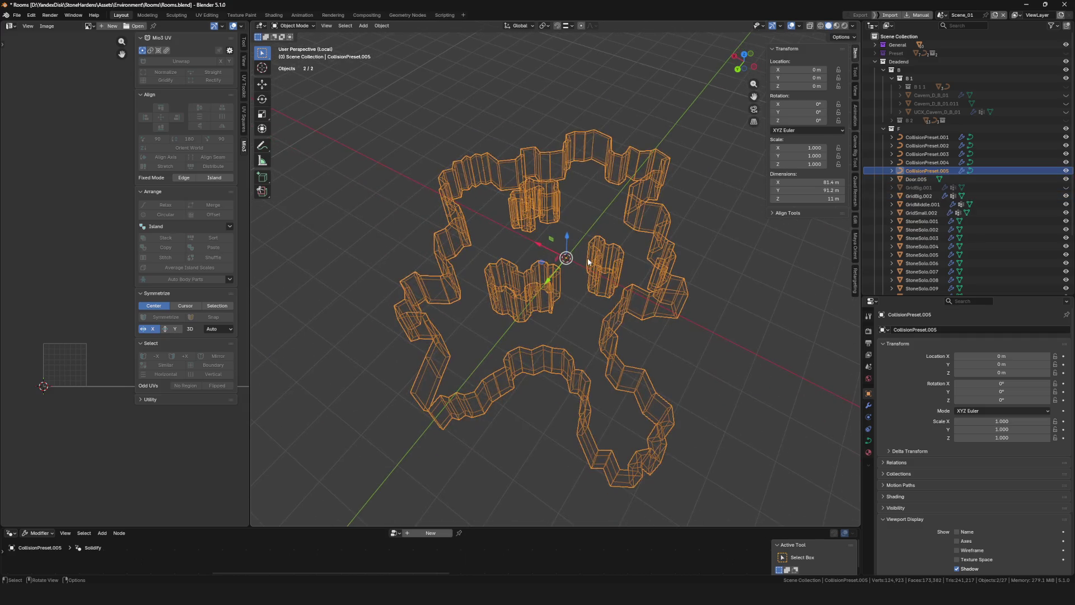
{"action": "right_click", "coordinate": [587, 258]}
{"action": "mouse_move", "coordinate": [588, 258]}
{"action": "left_click", "coordinate": [644, 257]}
{"action": "left_click_drag", "start_coordinate": [571, 268], "coordinate": [560, 274]}
{"action": "key", "text": "KP_Divide"}
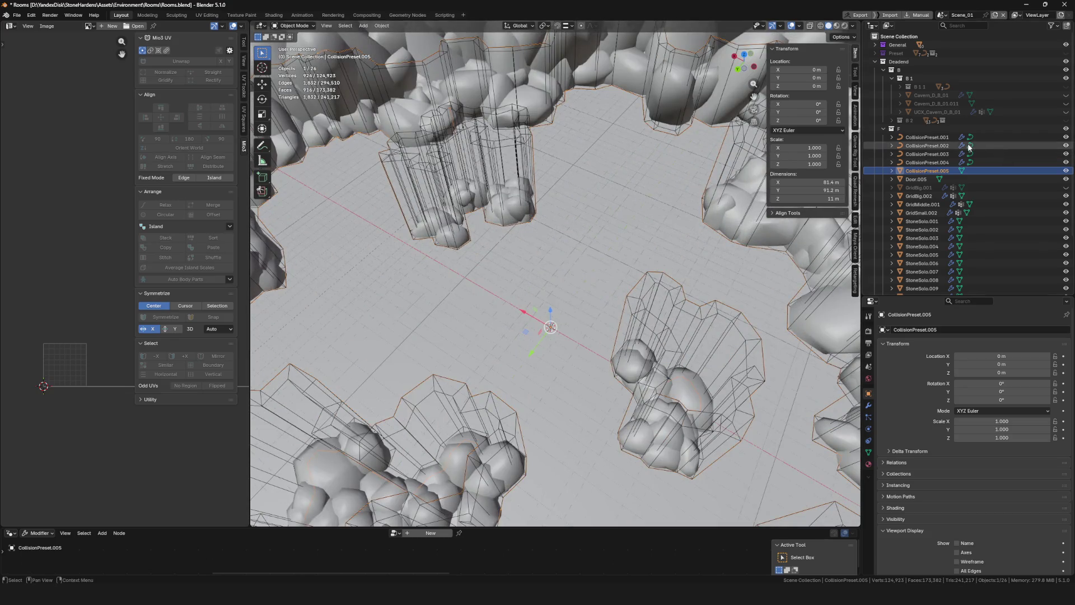
Hide the original CollisionPreset.001–.004 and check the merged collision near the floor
{"action": "left_click_drag", "start_coordinate": [1066, 137], "coordinate": [1067, 163]}
{"action": "key", "text": "KP_Decimal"}
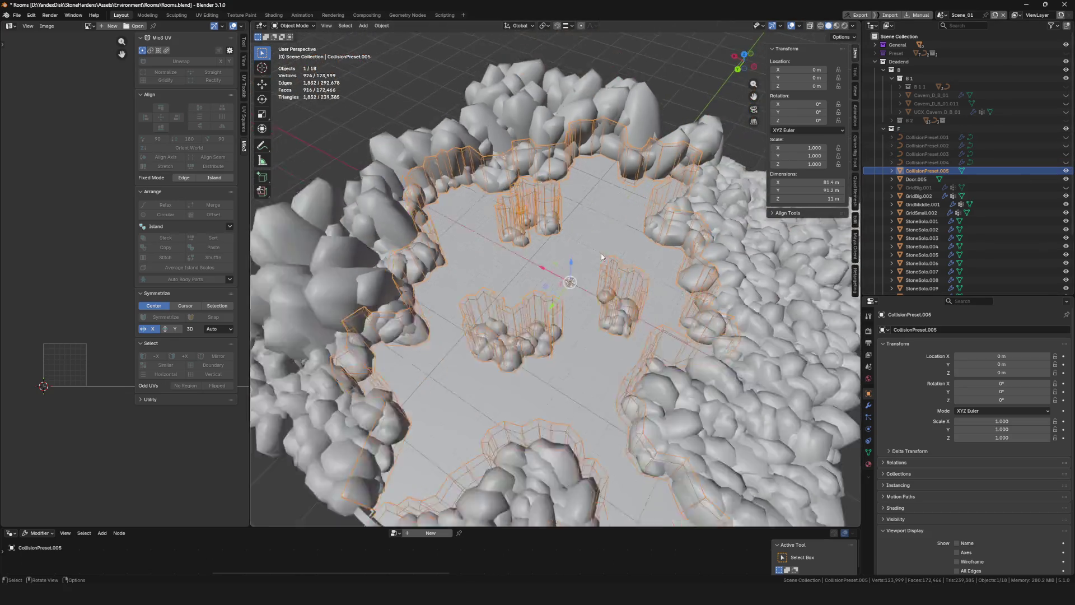
{"action": "key", "text": "shift+grave"}
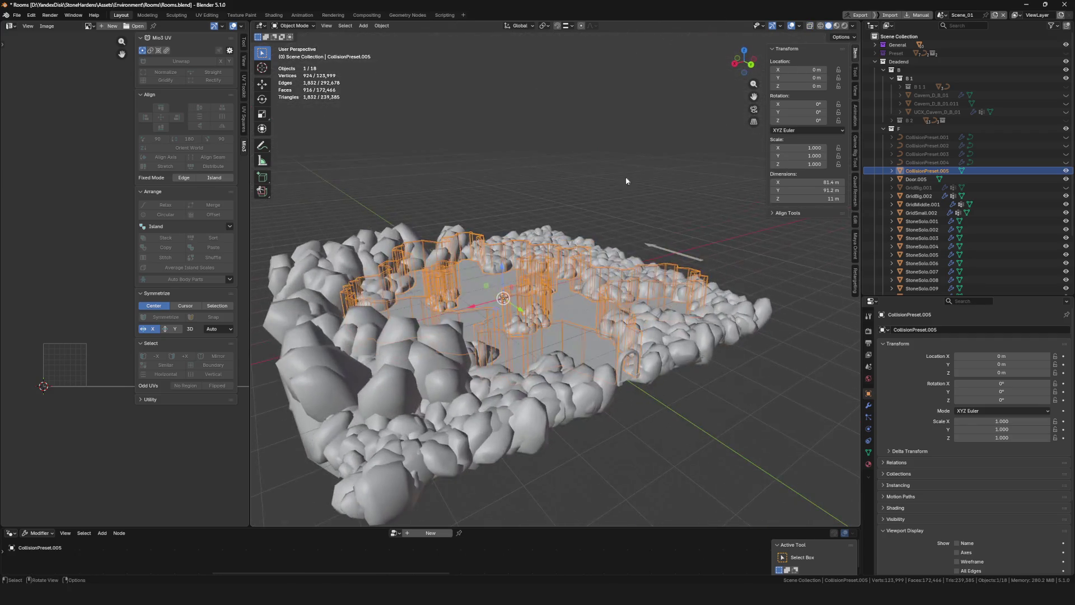
{"action": "left_click", "coordinate": [527, 314]}
{"action": "scroll", "coordinate": [542, 328], "scroll_direction": "down", "scroll_amount": 6}
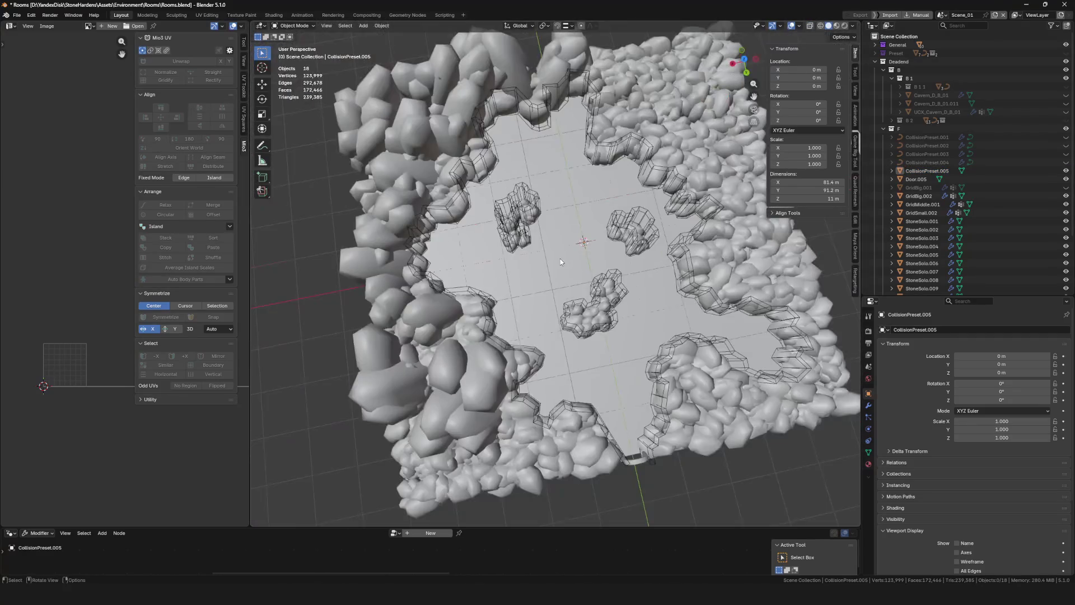
{"action": "scroll", "coordinate": [480, 180], "scroll_direction": "up", "scroll_amount": 6}
{"action": "scroll", "coordinate": [480, 180], "scroll_direction": "down", "scroll_amount": 5}
{"action": "scroll", "coordinate": [543, 240], "scroll_direction": "up", "scroll_amount": 5}
{"action": "left_click_drag", "start_coordinate": [544, 240], "coordinate": [540, 214]}
{"action": "scroll", "coordinate": [541, 214], "scroll_direction": "down", "scroll_amount": 6}
Save Rooms.blend, review the merged collision across the room, and select StoneSolo.011
{"action": "key", "text": "ctrl+s"}
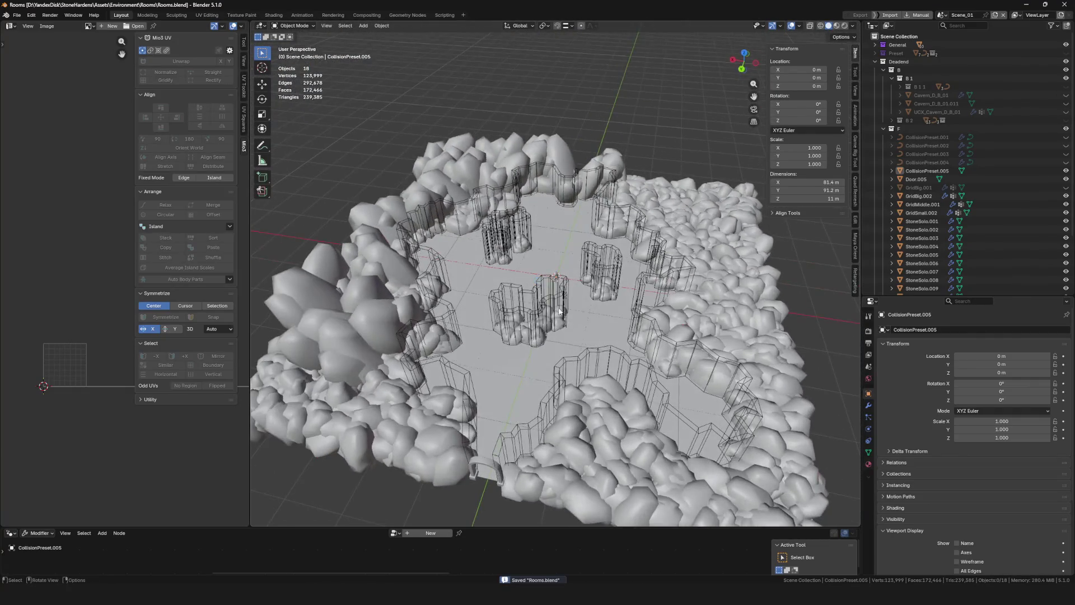
{"action": "scroll", "coordinate": [534, 281], "scroll_direction": "up", "scroll_amount": 5}
{"action": "left_click", "coordinate": [534, 286]}
{"action": "scroll", "coordinate": [534, 285], "scroll_direction": "down", "scroll_amount": 4}
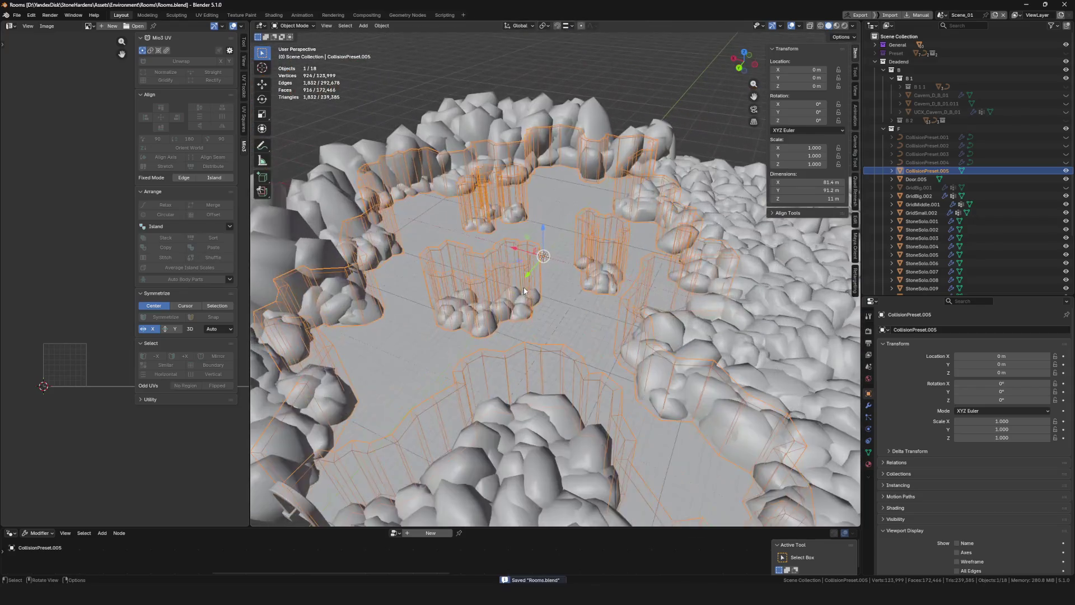
{"action": "left_click_drag", "start_coordinate": [534, 300], "coordinate": [537, 293]}
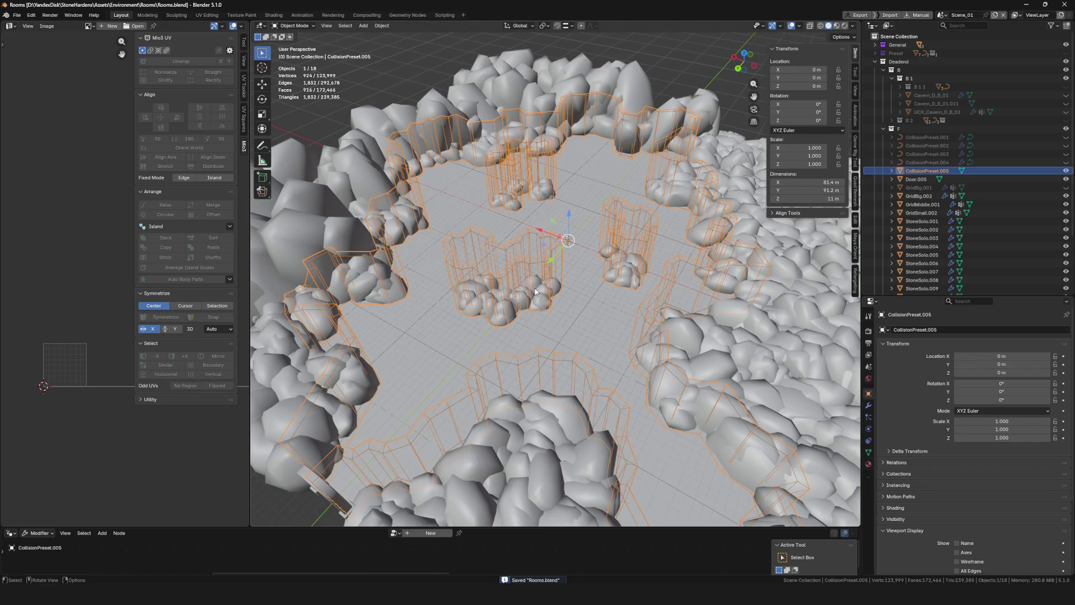
{"action": "scroll", "coordinate": [617, 290], "scroll_direction": "down", "scroll_amount": 5}
{"action": "scroll", "coordinate": [614, 289], "scroll_direction": "up", "scroll_amount": 3}
{"action": "mouse_move", "coordinate": [614, 289]}
{"action": "left_mouse_down"}
{"action": "mouse_move", "coordinate": [576, 400]}
{"action": "mouse_move", "coordinate": [593, 387]}
{"action": "left_mouse_up"}
{"action": "scroll", "coordinate": [952, 190], "scroll_direction": "down", "scroll_amount": 3}
{"action": "left_click", "coordinate": [922, 235]}
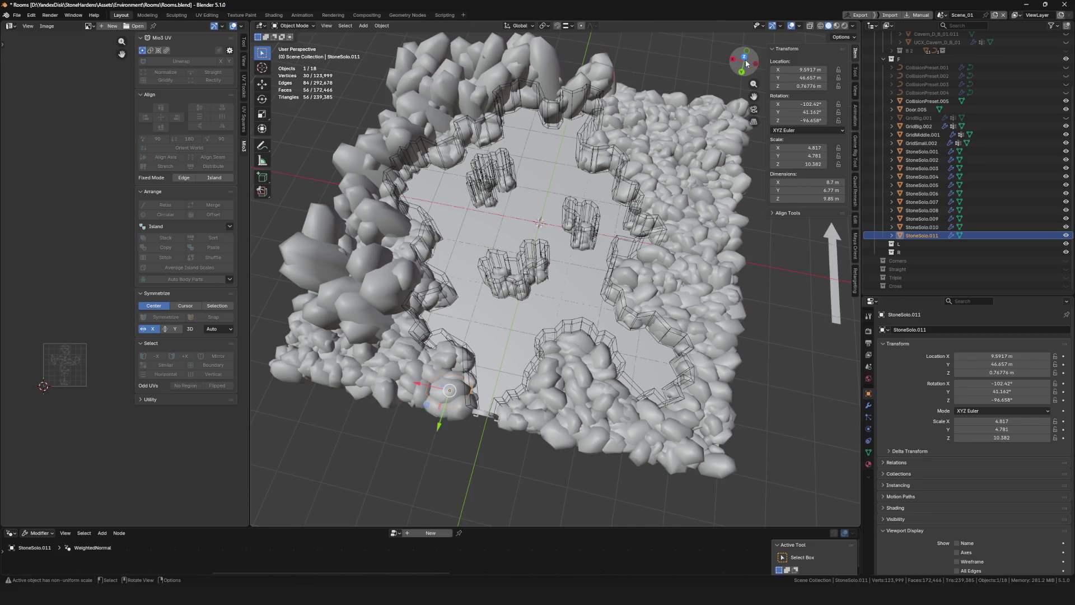
In Top view, add a copy of the stone cluster scaled to about half size (0.561)
{"action": "left_click", "coordinate": [745, 58]}
{"action": "key", "text": "shift+d"}
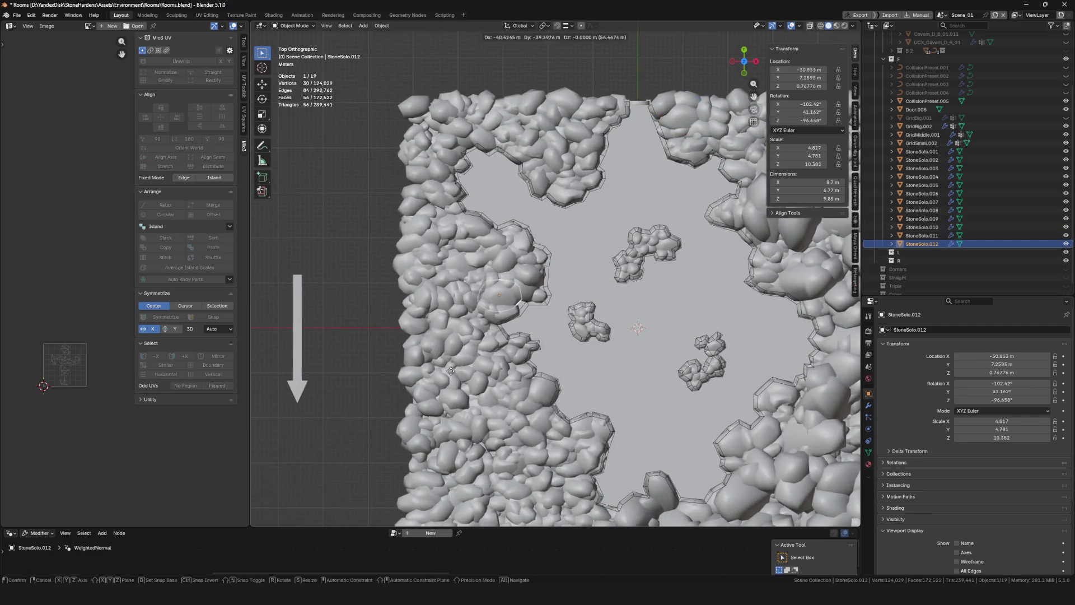
{"action": "left_click", "coordinate": [494, 334]}
{"action": "scroll", "coordinate": [495, 334], "scroll_direction": "up", "scroll_amount": 4}
{"action": "key", "text": "s"}
{"action": "left_click", "coordinate": [594, 269]}
{"action": "key", "text": "g"}
{"action": "left_click", "coordinate": [623, 273]}
Add another copy of the smaller stone cluster near the lower wall
{"action": "scroll", "coordinate": [602, 274], "scroll_direction": "down", "scroll_amount": 5}
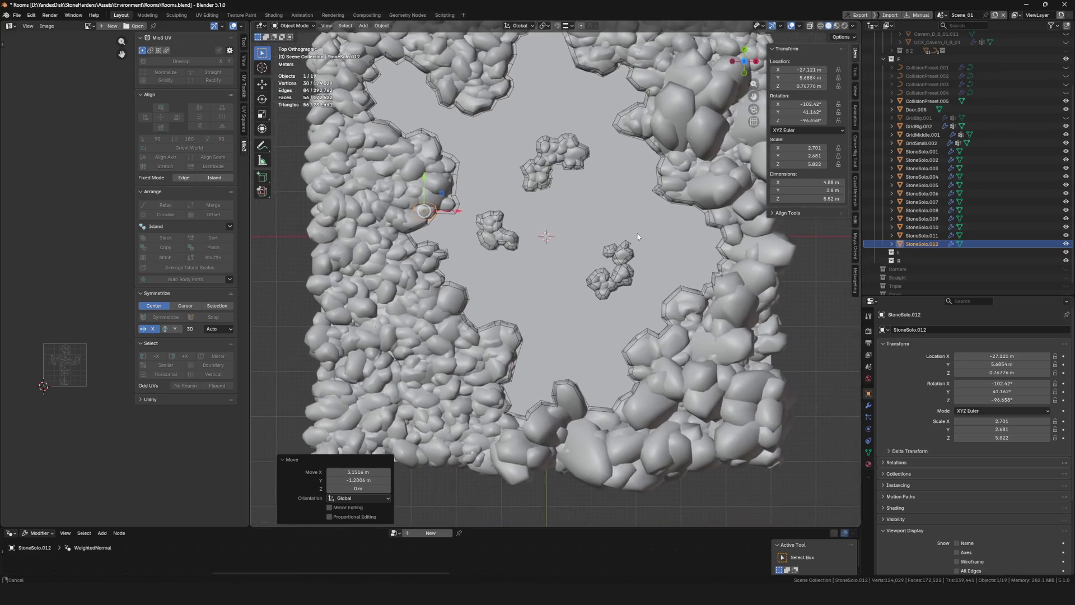
{"action": "scroll", "coordinate": [545, 315], "scroll_direction": "up", "scroll_amount": 6}
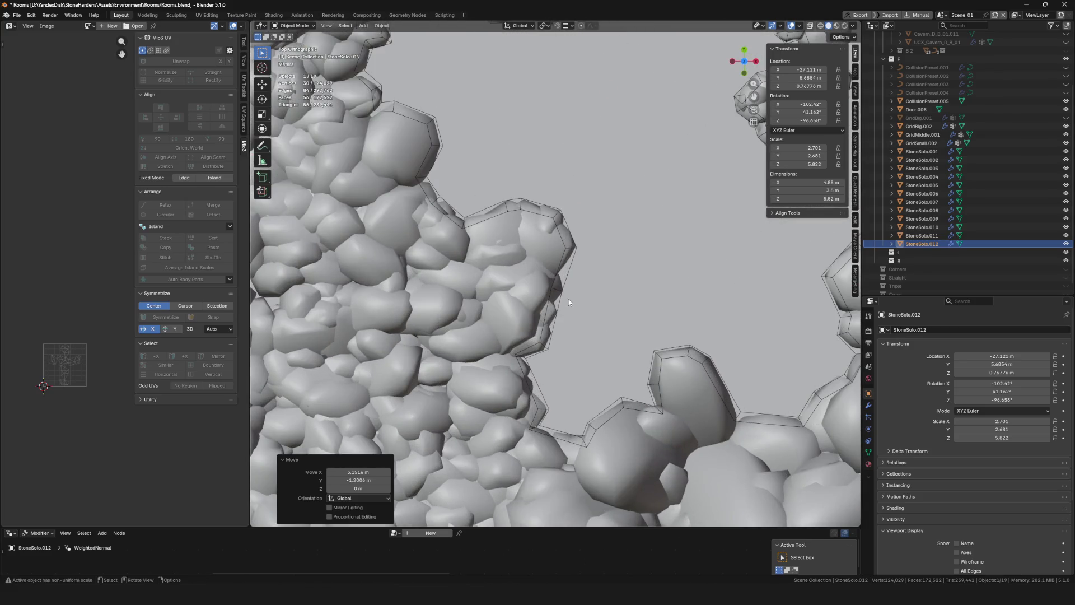
{"action": "left_click_drag", "start_coordinate": [569, 302], "coordinate": [532, 275]}
{"action": "scroll", "coordinate": [468, 129], "scroll_direction": "down", "scroll_amount": 1}
{"action": "key", "text": "shift+d"}
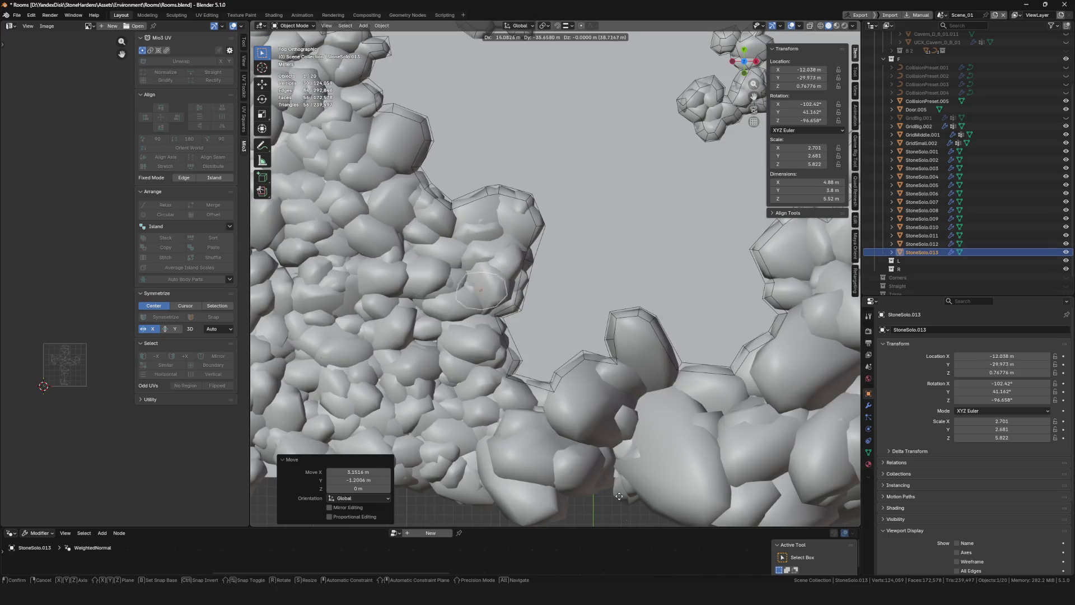
{"action": "left_click", "coordinate": [596, 139]}
{"action": "key", "text": "g"}
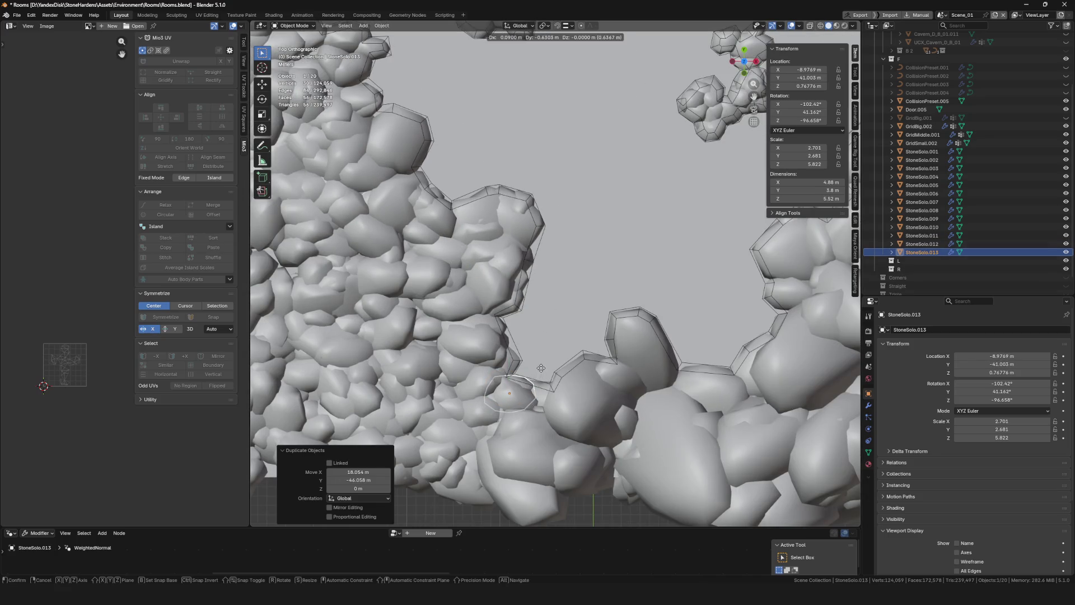
{"action": "left_click", "coordinate": [598, 154]}
In perspective view, add one more stone cluster copy in place and select StoneSolo.013
{"action": "scroll", "coordinate": [631, 310], "scroll_direction": "down", "scroll_amount": 3}
{"action": "scroll", "coordinate": [465, 270], "scroll_direction": "up", "scroll_amount": 3}
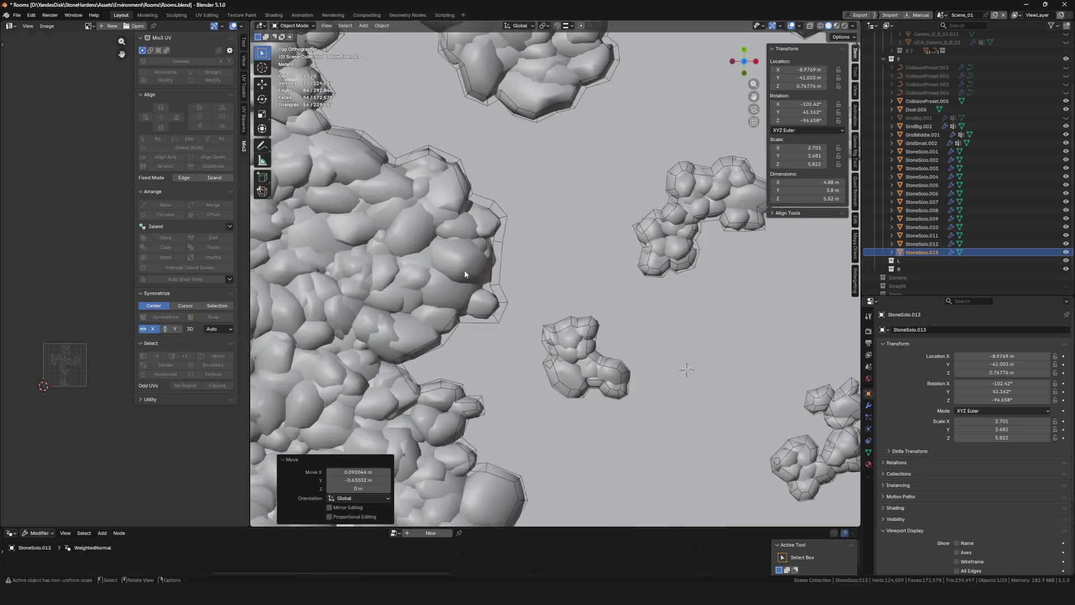
{"action": "scroll", "coordinate": [583, 271], "scroll_direction": "down", "scroll_amount": 2}
{"action": "scroll", "coordinate": [499, 143], "scroll_direction": "down", "scroll_amount": 3}
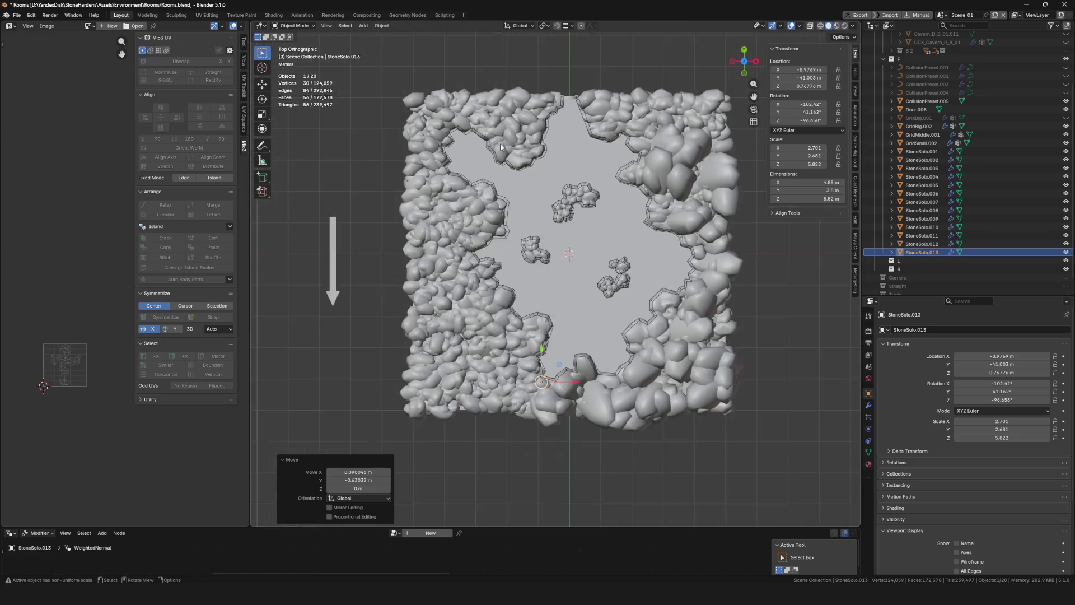
{"action": "mouse_move", "coordinate": [500, 144]}
{"action": "left_mouse_down"}
{"action": "mouse_move", "coordinate": [715, 216]}
{"action": "mouse_move", "coordinate": [734, 252]}
{"action": "left_mouse_up"}
{"action": "scroll", "coordinate": [734, 252], "scroll_direction": "up", "scroll_amount": 3}
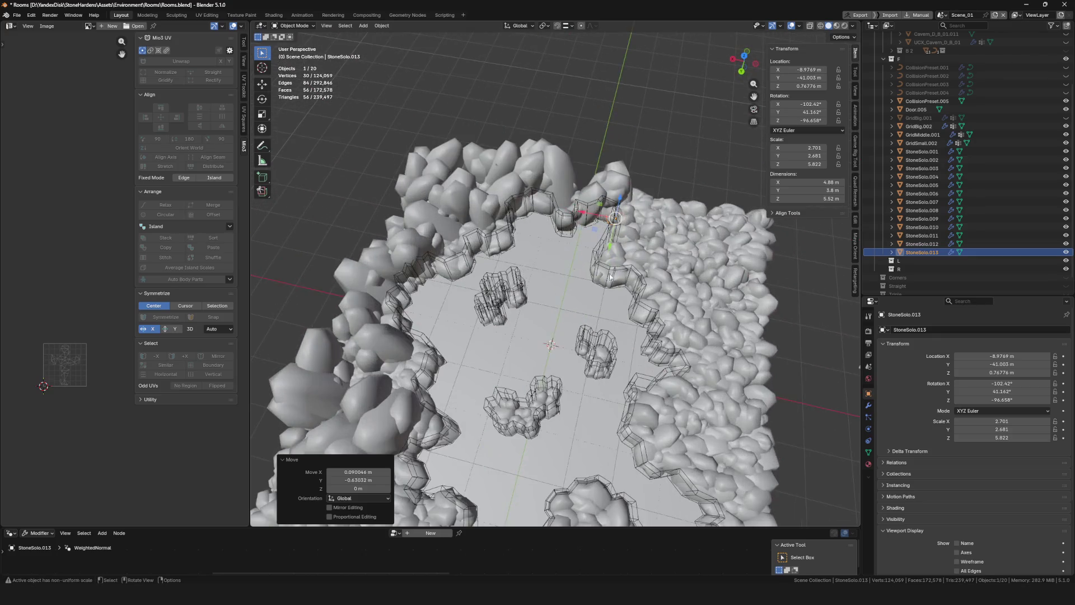
{"action": "scroll", "coordinate": [784, 229], "scroll_direction": "up", "scroll_amount": 2}
{"action": "key", "text": "shift+d"}
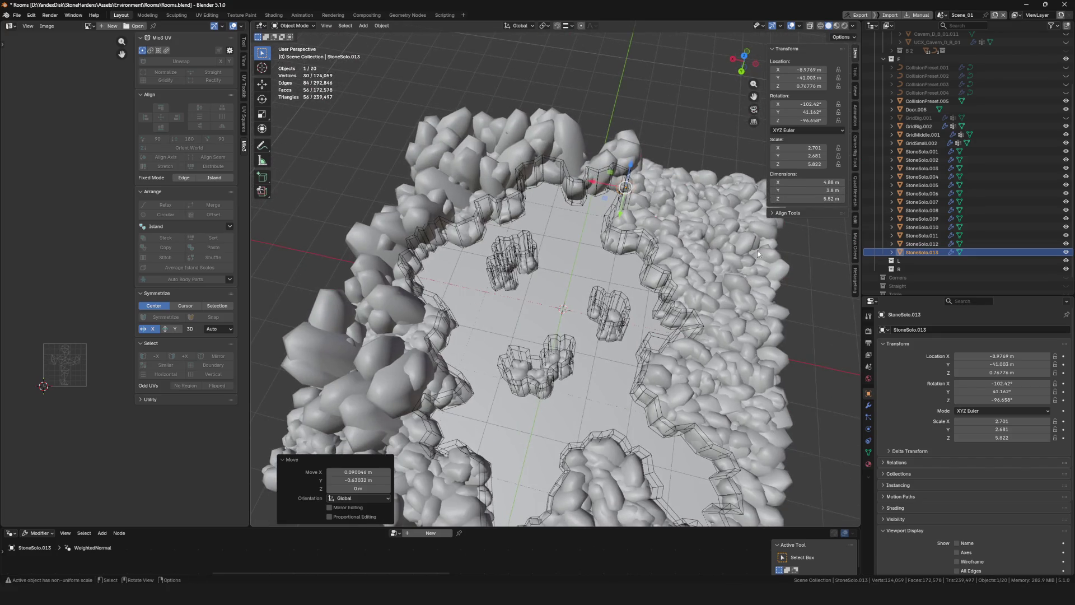
{"action": "key", "text": "Escape"}
{"action": "left_click", "coordinate": [933, 253]}
Select and frame StoneSolo.001–.013, then delete the stray StoneSolo.014
{"action": "left_click", "coordinate": [922, 143], "text": "shift"}
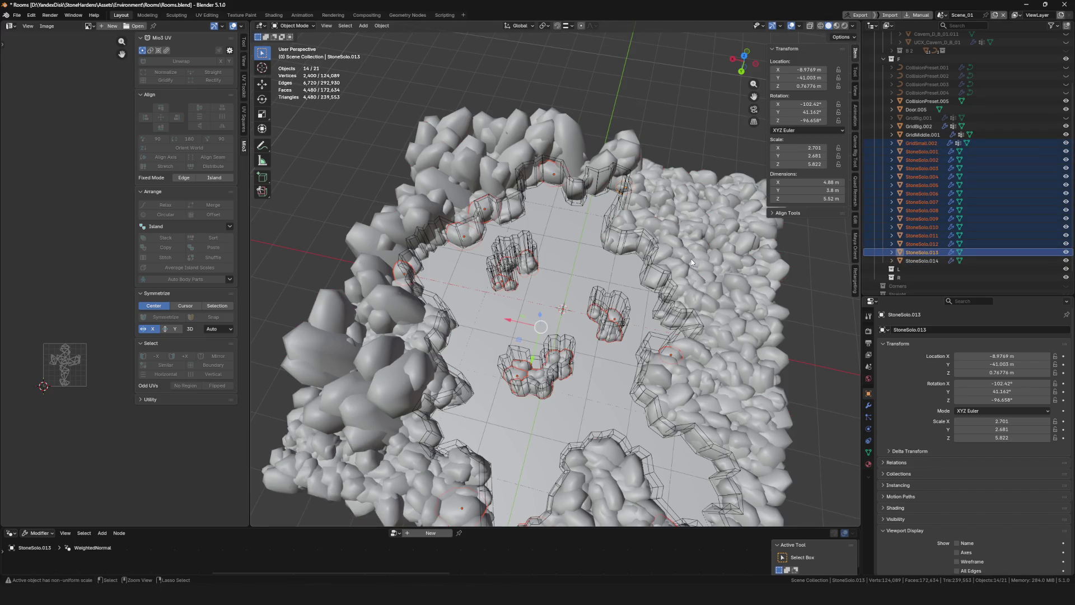
{"action": "left_click", "coordinate": [930, 252]}
{"action": "left_click", "coordinate": [924, 152], "text": "ctrl"}
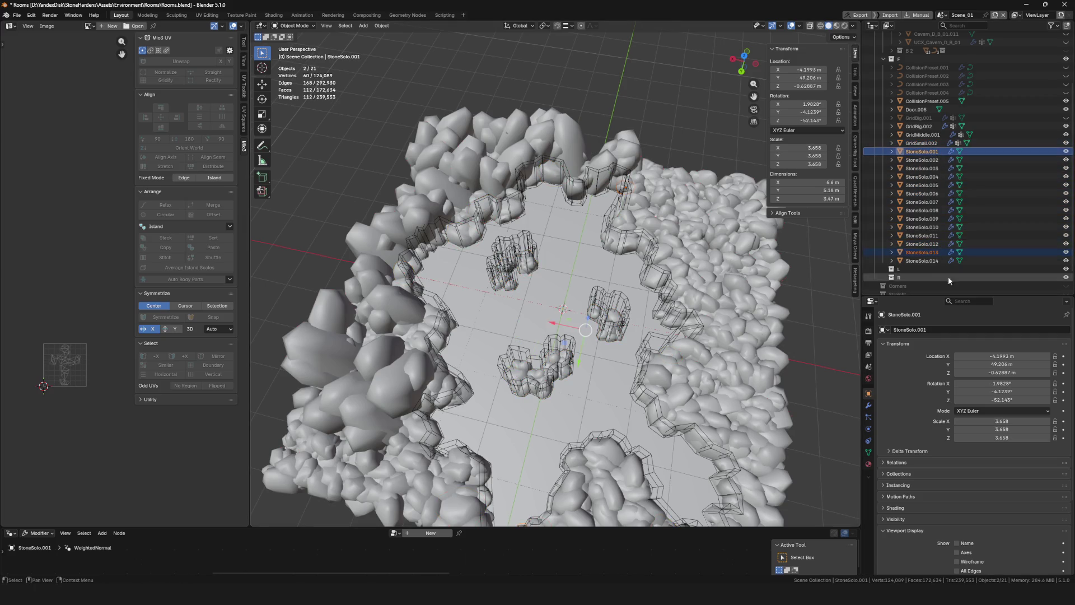
{"action": "left_click", "coordinate": [925, 252]}
{"action": "left_click", "coordinate": [932, 151], "text": "shift"}
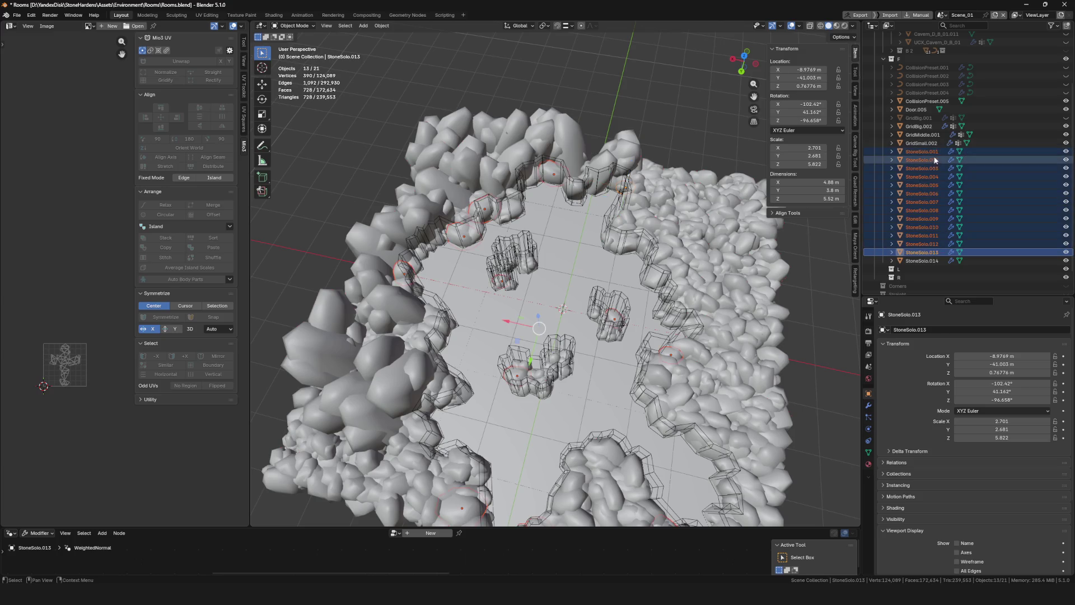
{"action": "key", "text": "KP_Decimal"}
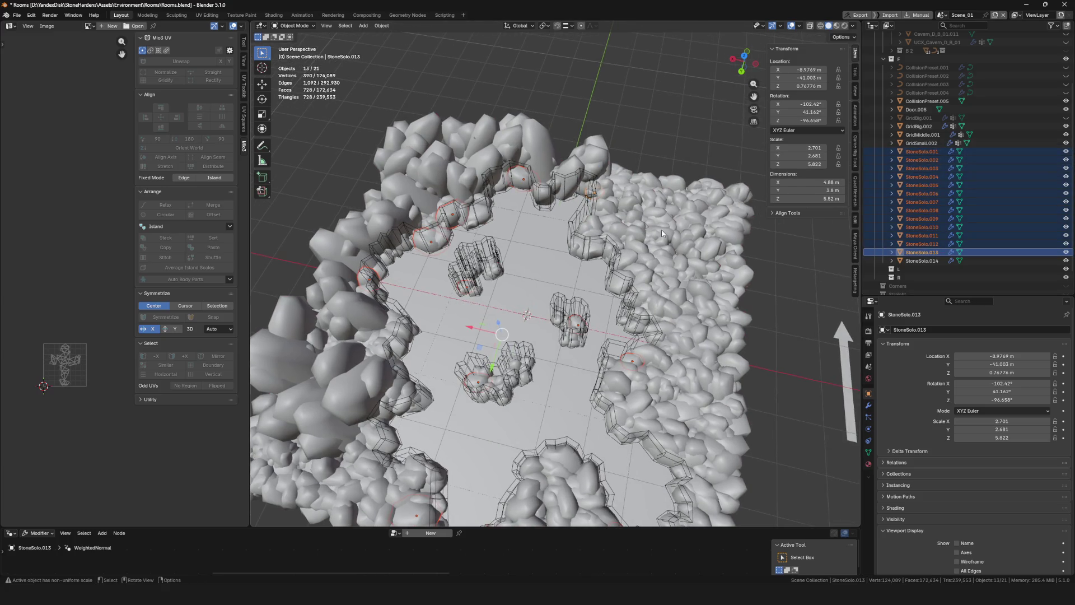
{"action": "left_click", "coordinate": [925, 260]}
{"action": "key", "text": "Delete"}
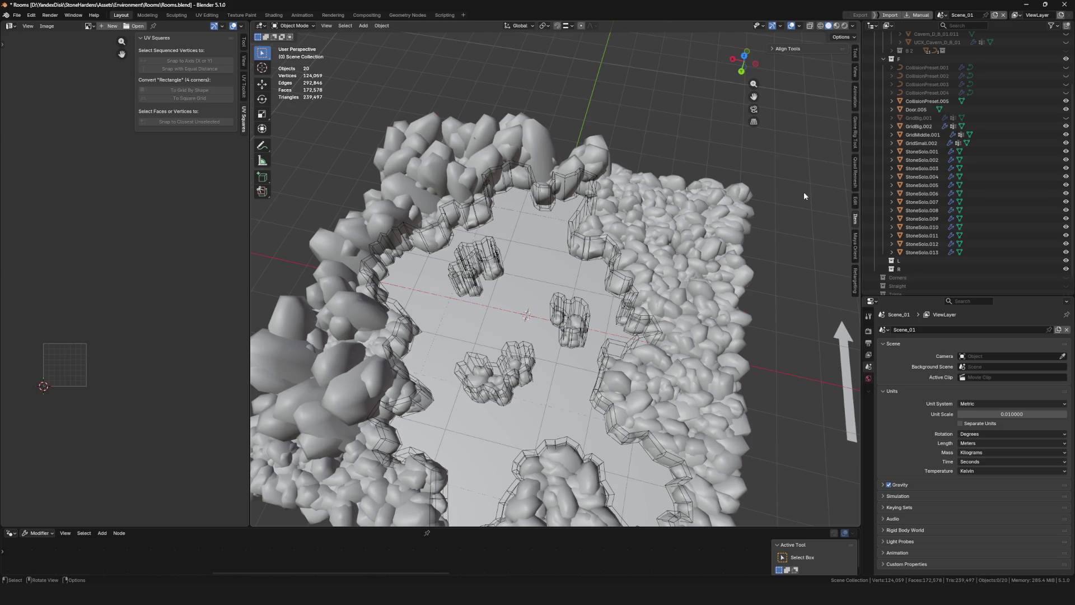
Save Rooms.blend and add the child collection F 1 under collection F
{"action": "scroll", "coordinate": [947, 183], "scroll_direction": "up", "scroll_amount": 4}
{"action": "scroll", "coordinate": [946, 182], "scroll_direction": "down", "scroll_amount": 3}
{"action": "key", "text": "ctrl+s"}
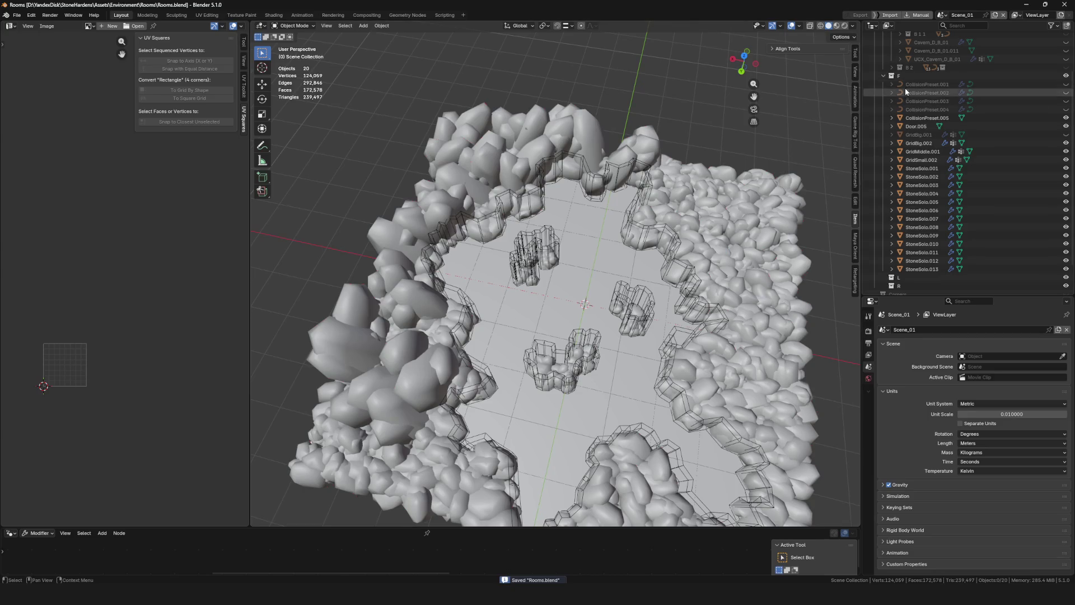
{"action": "left_click", "coordinate": [941, 75]}
{"action": "left_click", "coordinate": [1064, 25]}
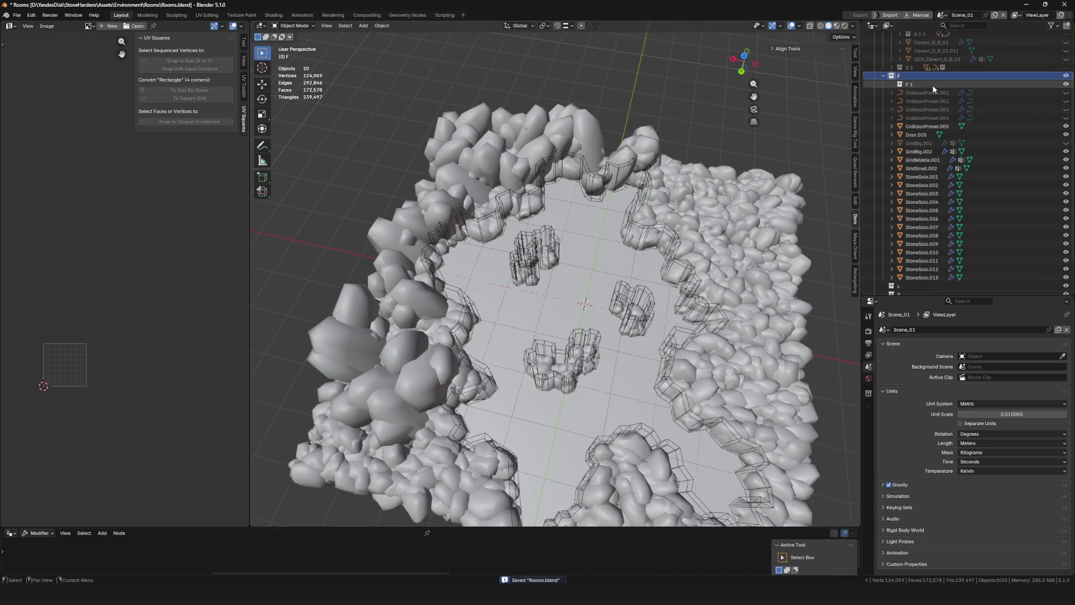
{"action": "left_click", "coordinate": [1012, 85]}
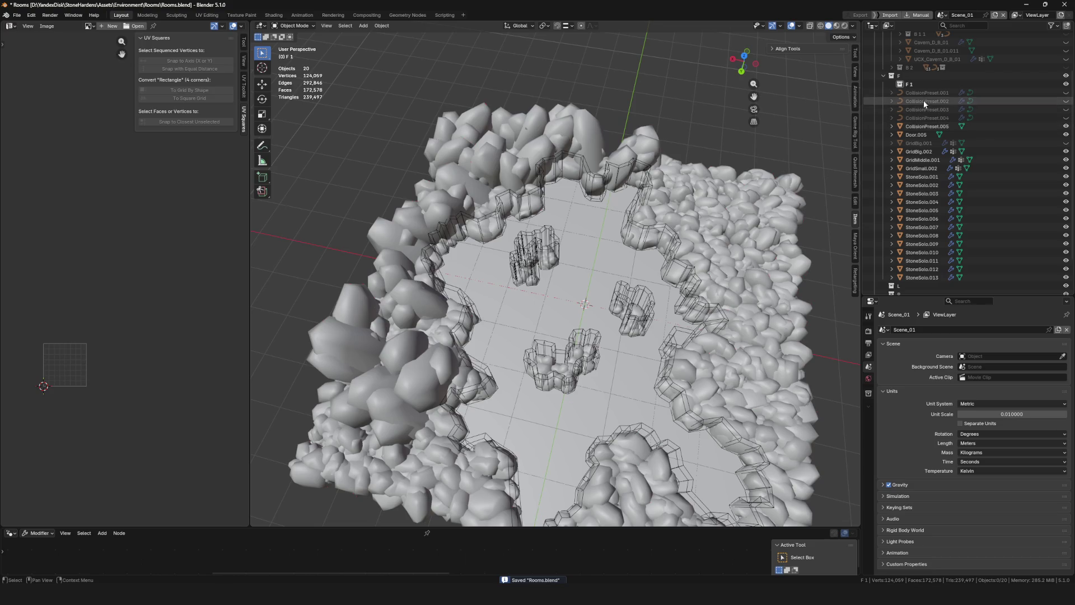
{"action": "left_click", "coordinate": [957, 76]}
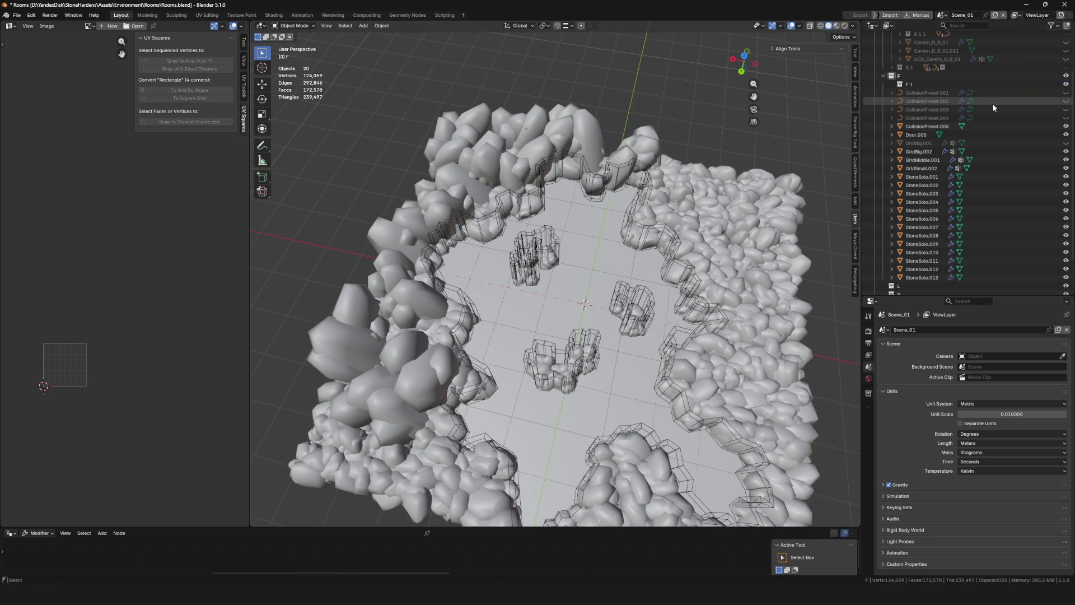
{"action": "key", "text": "ctrl+z"}
{"action": "left_click", "coordinate": [1068, 28]}
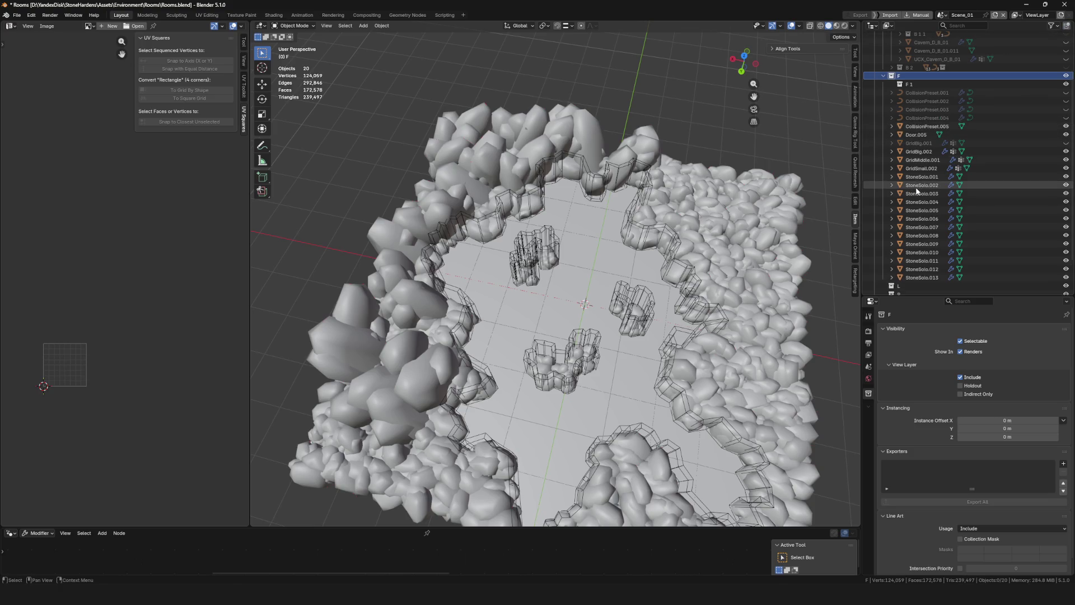
Select Door.005 and look at it in the cavern room
{"action": "left_click", "coordinate": [916, 135]}
{"action": "scroll", "coordinate": [623, 280], "scroll_direction": "down", "scroll_amount": 6}
{"action": "scroll", "coordinate": [623, 281], "scroll_direction": "up", "scroll_amount": 4}
{"action": "scroll", "coordinate": [623, 280], "scroll_direction": "up", "scroll_amount": 2}
{"action": "scroll", "coordinate": [560, 297], "scroll_direction": "down", "scroll_amount": 2}
{"action": "left_click_drag", "start_coordinate": [531, 296], "coordinate": [529, 298]}
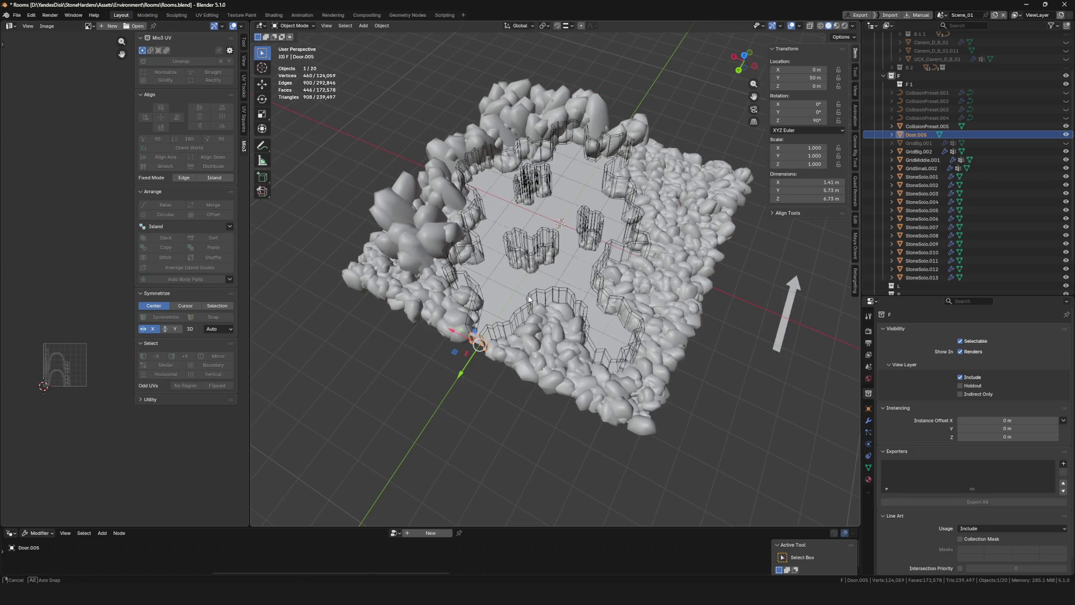
Hide Door.005 in the viewport and save Rooms.blend
{"action": "left_click_drag", "start_coordinate": [529, 299], "coordinate": [532, 294]}
{"action": "scroll", "coordinate": [539, 282], "scroll_direction": "up", "scroll_amount": 4}
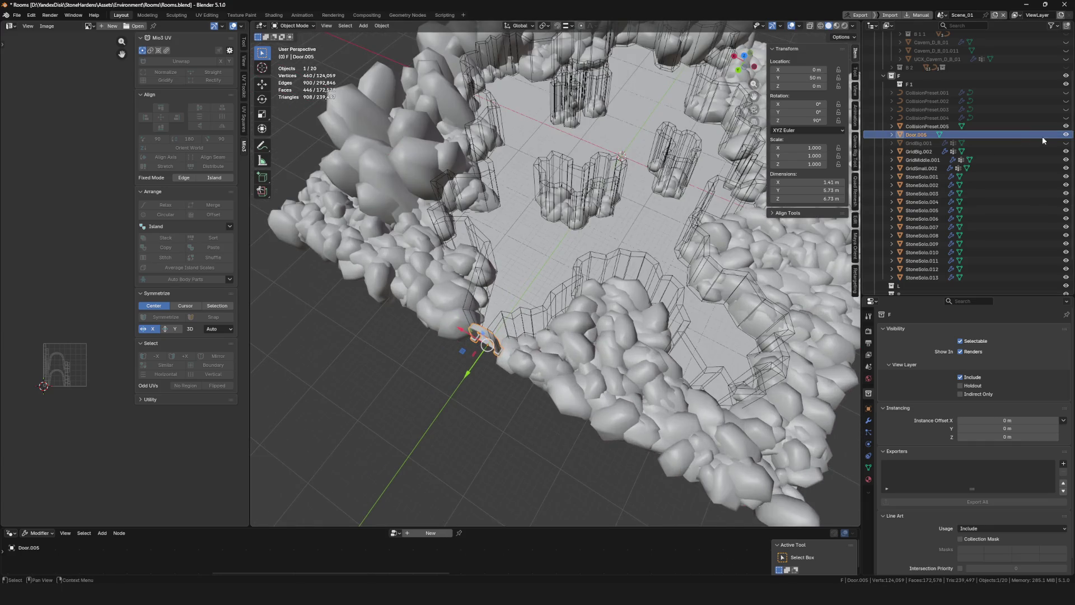
{"action": "left_click", "coordinate": [1066, 135]}
{"action": "scroll", "coordinate": [581, 289], "scroll_direction": "down", "scroll_amount": 4}
{"action": "left_click_drag", "start_coordinate": [582, 289], "coordinate": [584, 288]}
{"action": "key", "text": "ctrl+s"}
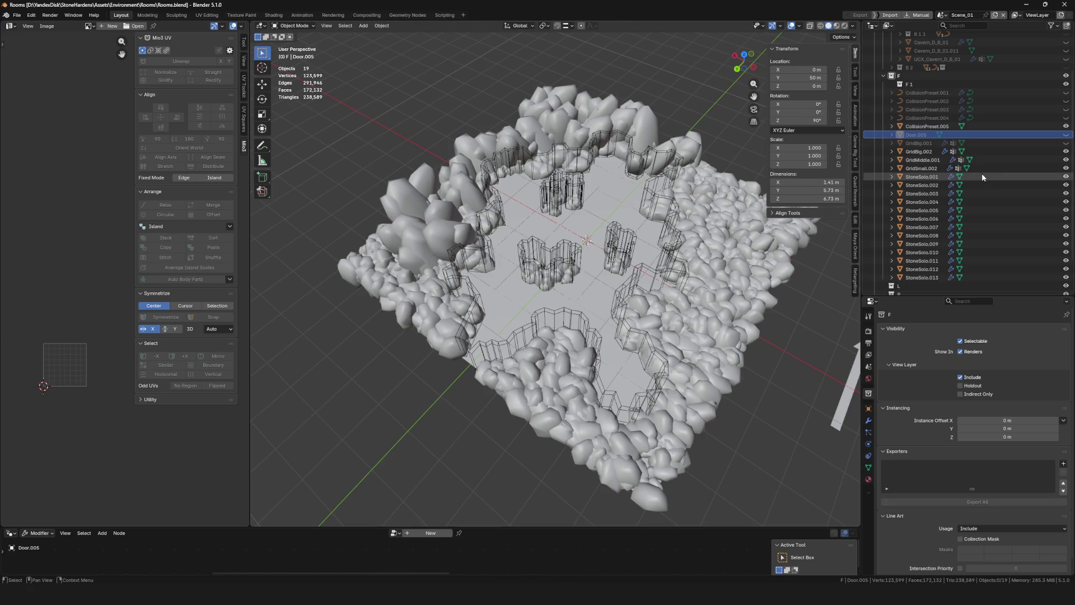
Step through the rock objects in the Outliner, ending on StoneSolo.003
{"action": "left_click", "coordinate": [919, 152]}
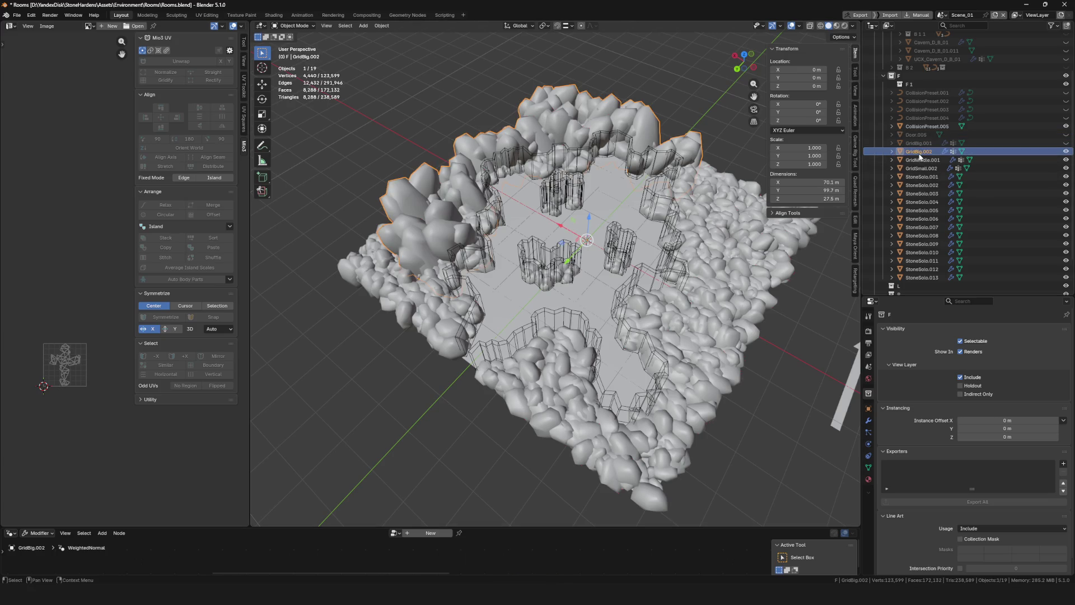
{"action": "left_click", "coordinate": [922, 245]}
{"action": "key", "text": "Down"}
{"action": "key", "text": "Down"}
{"action": "key", "text": "Down"}
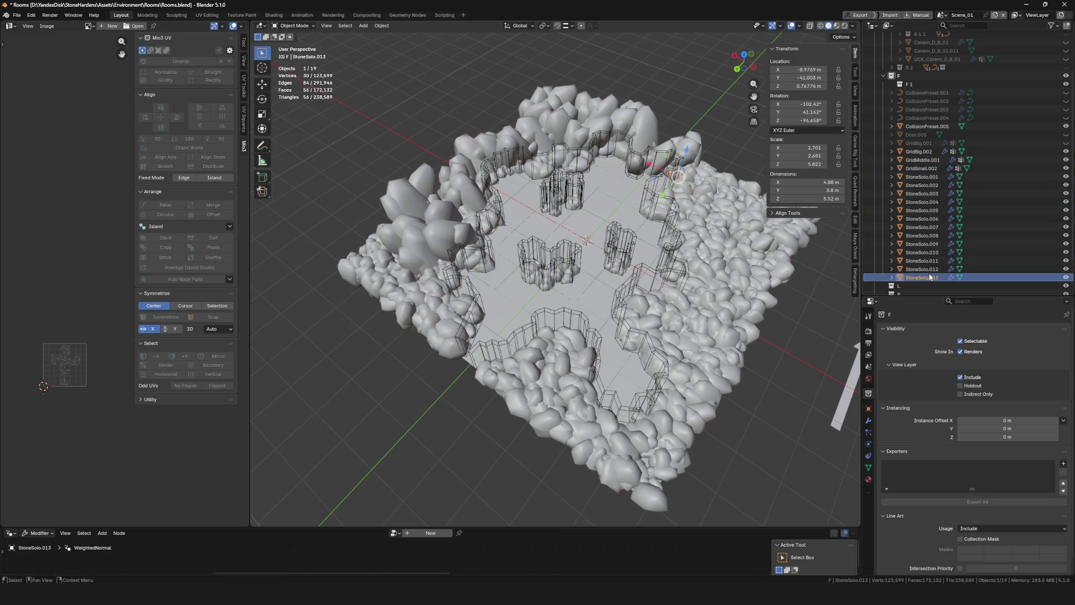
{"action": "key", "text": "Up"}
{"action": "key", "text": "Up"}
{"action": "key", "text": "Up"}
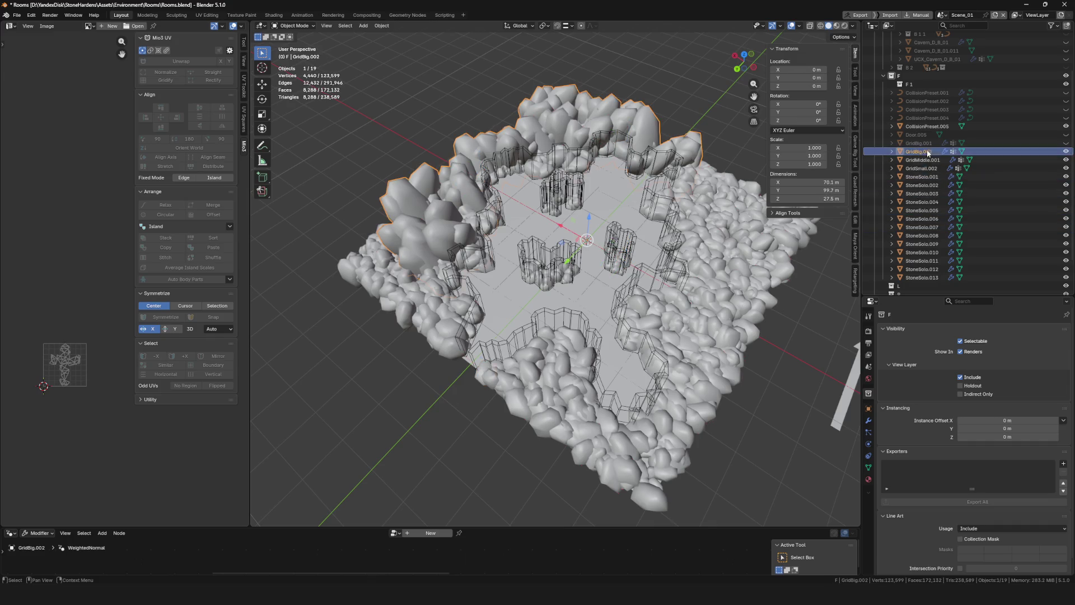
{"action": "key", "text": "Down"}
{"action": "key", "text": "Down"}
{"action": "key", "text": "Down"}
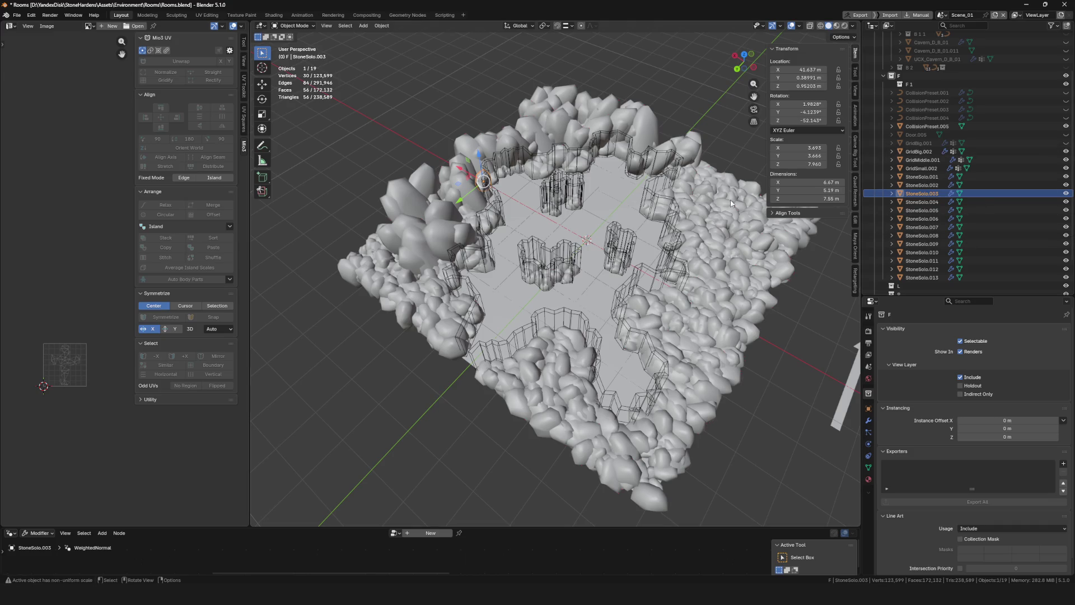
{"action": "scroll", "coordinate": [502, 344], "scroll_direction": "down", "scroll_amount": 3}
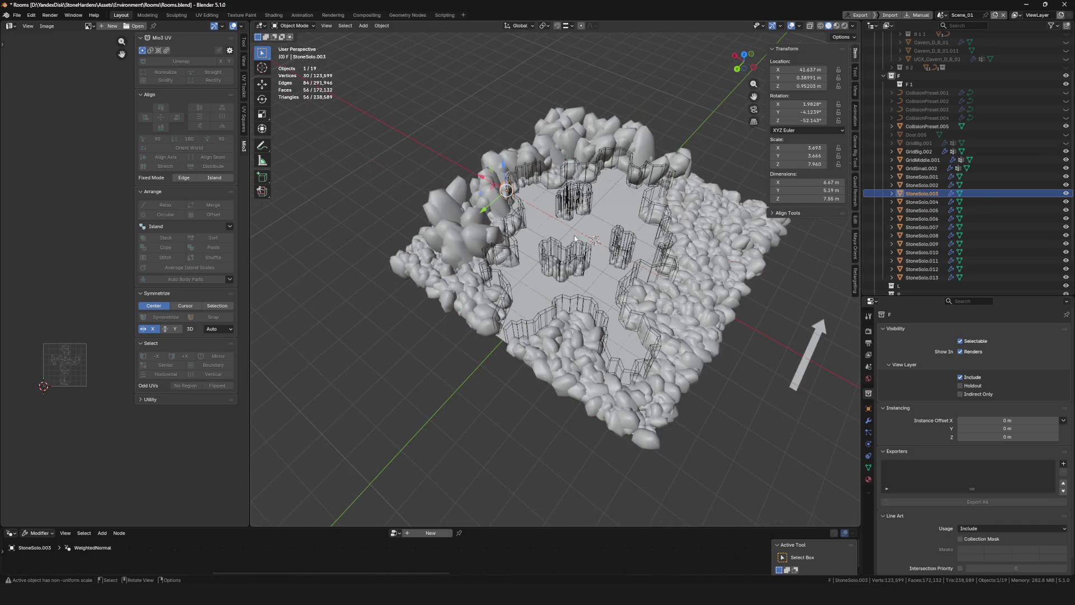
{"action": "scroll", "coordinate": [575, 237], "scroll_direction": "up", "scroll_amount": 3}
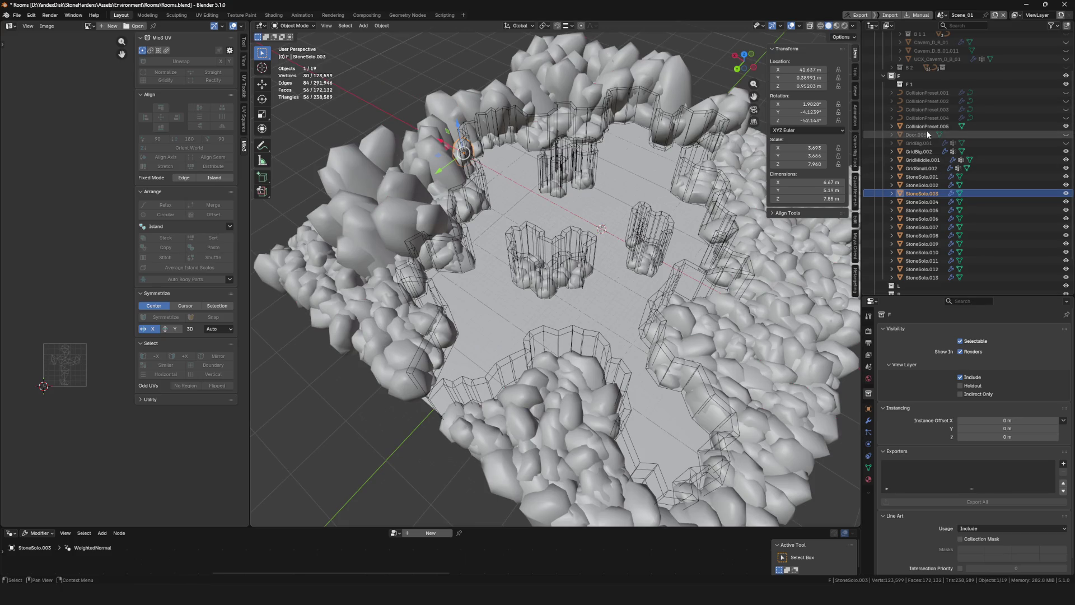
{"action": "mouse_move", "coordinate": [555, 247]}
{"action": "left_mouse_down"}
{"action": "mouse_move", "coordinate": [579, 247]}
{"action": "mouse_move", "coordinate": [583, 208]}
{"action": "mouse_move", "coordinate": [588, 247]}
{"action": "mouse_move", "coordinate": [599, 210]}
{"action": "mouse_move", "coordinate": [603, 288]}
{"action": "mouse_move", "coordinate": [612, 273]}
{"action": "left_mouse_up"}
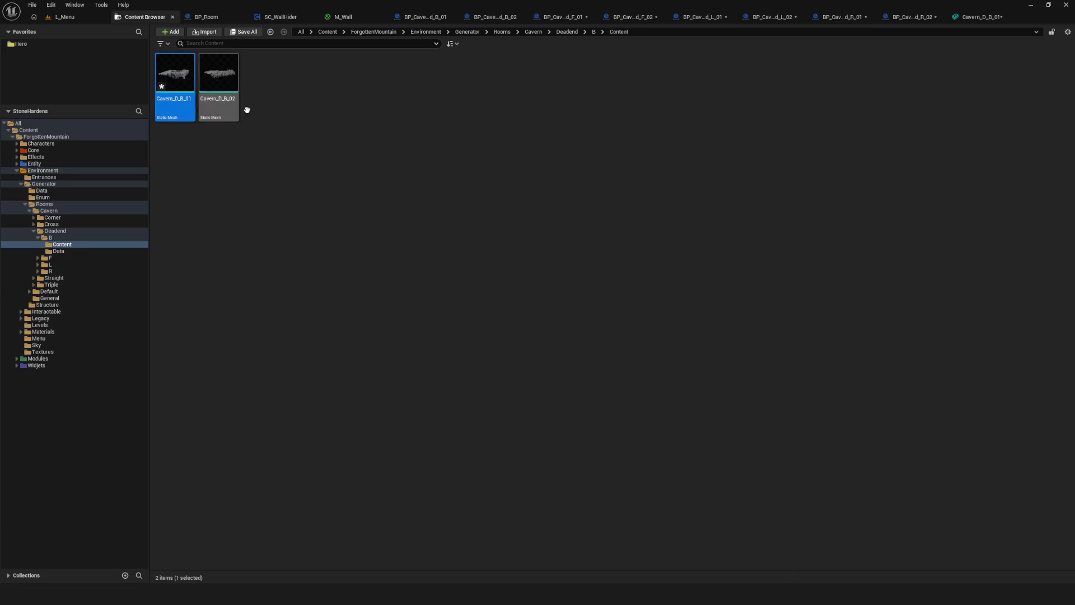
Minimize the Unreal Editor window so Blender's Rooms.blend scene shows
{"action": "left_click", "coordinate": [1033, 6]}
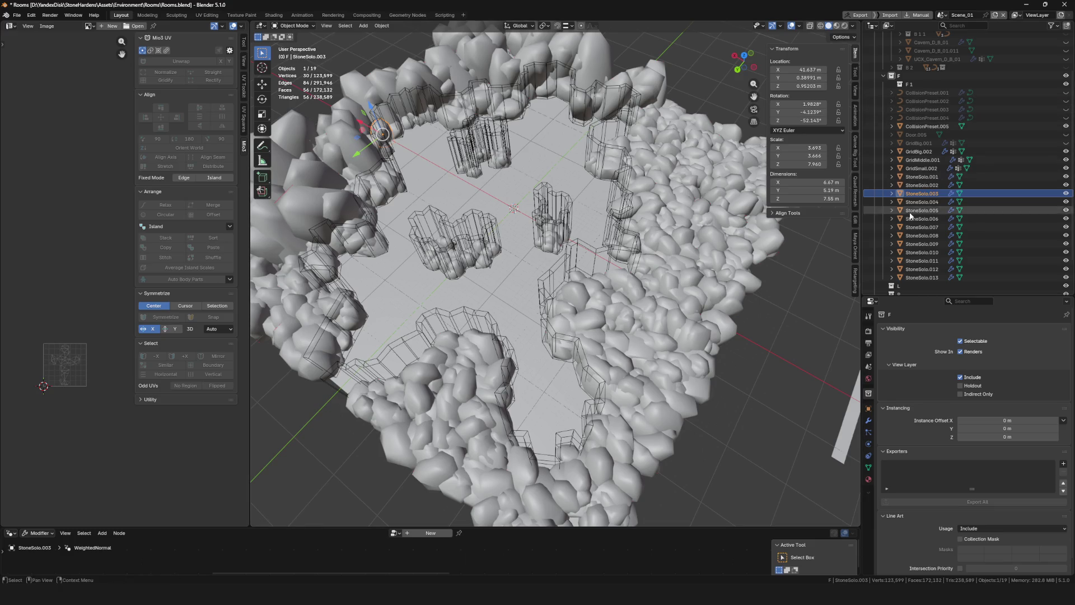
Select GridBig.002 and inspect its Scatter on Surface and WeightedNormal modifiers
{"action": "scroll", "coordinate": [475, 247], "scroll_direction": "down", "scroll_amount": 5}
{"action": "scroll", "coordinate": [475, 247], "scroll_direction": "up", "scroll_amount": 2}
{"action": "left_click_drag", "start_coordinate": [475, 247], "coordinate": [478, 244]}
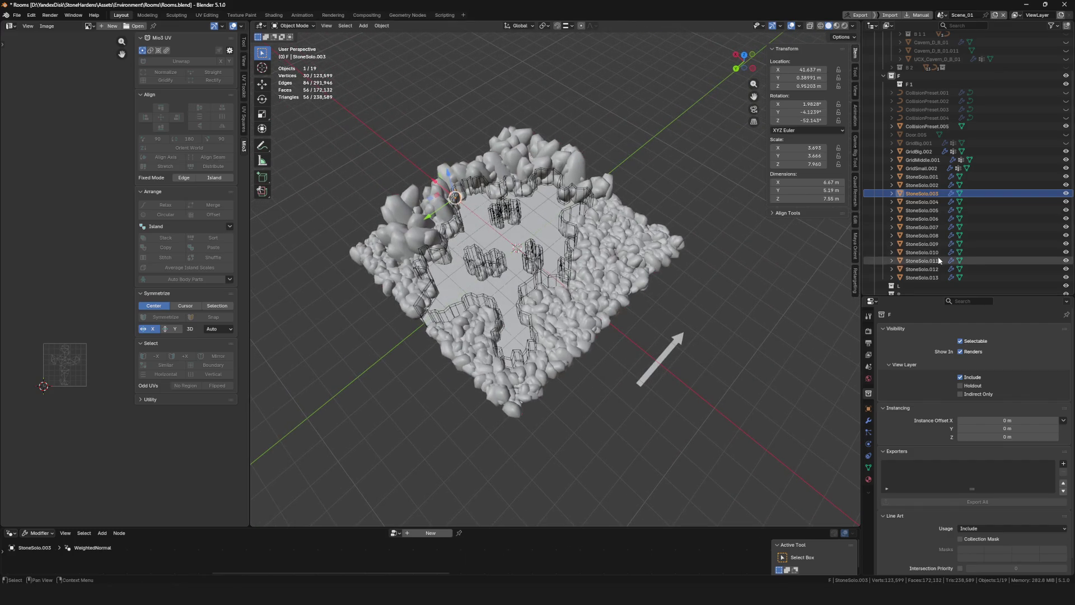
{"action": "mouse_move", "coordinate": [546, 256]}
{"action": "left_mouse_down"}
{"action": "mouse_move", "coordinate": [557, 283]}
{"action": "mouse_move", "coordinate": [523, 280]}
{"action": "left_mouse_up"}
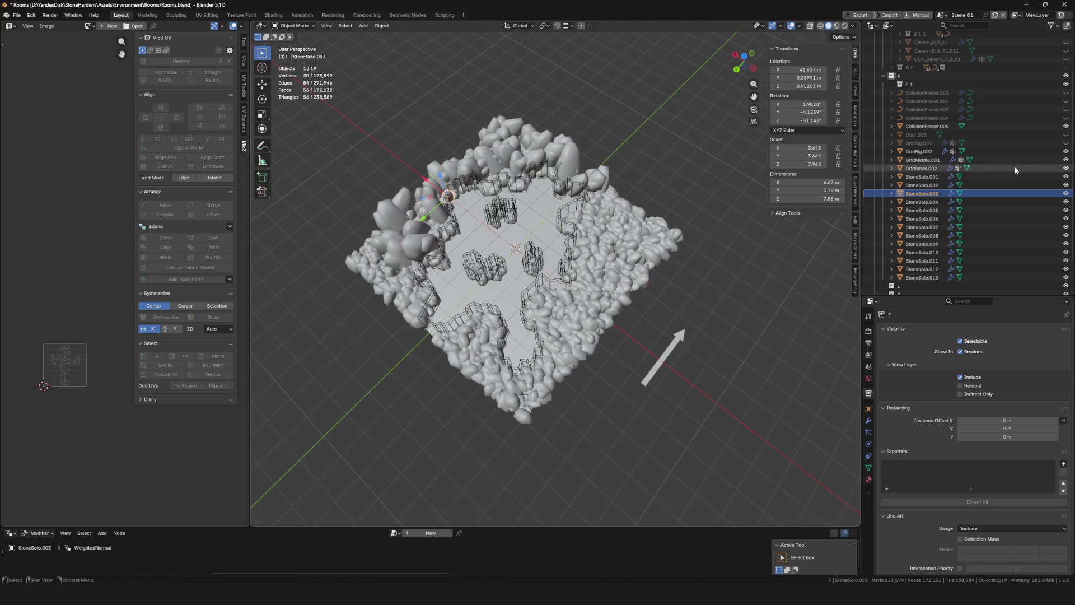
{"action": "left_click", "coordinate": [923, 168]}
{"action": "left_click", "coordinate": [919, 151]}
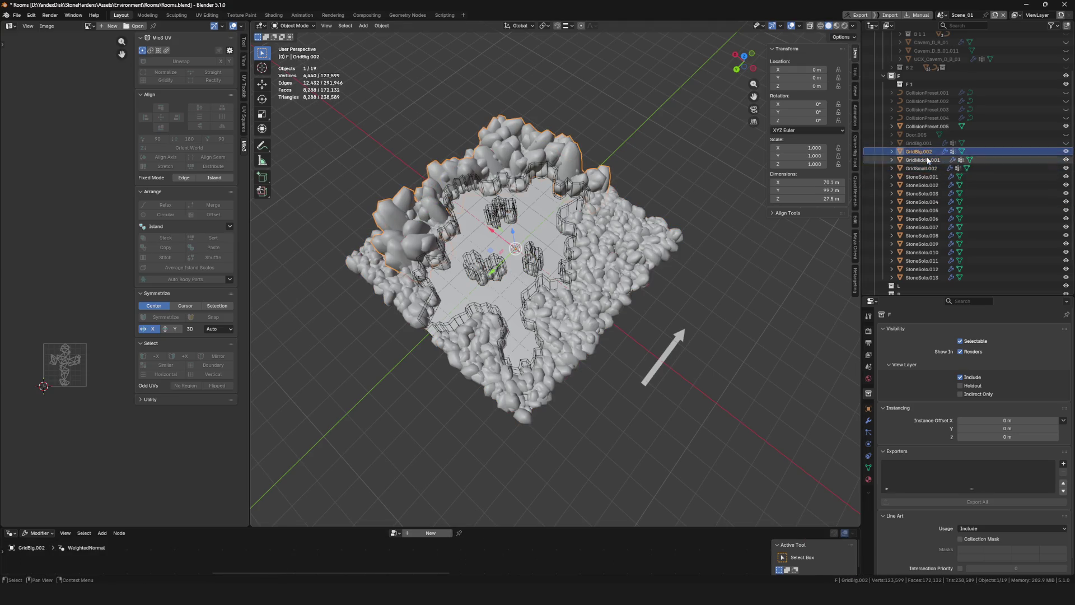
{"action": "left_click", "coordinate": [869, 408]}
{"action": "left_click", "coordinate": [867, 419]}
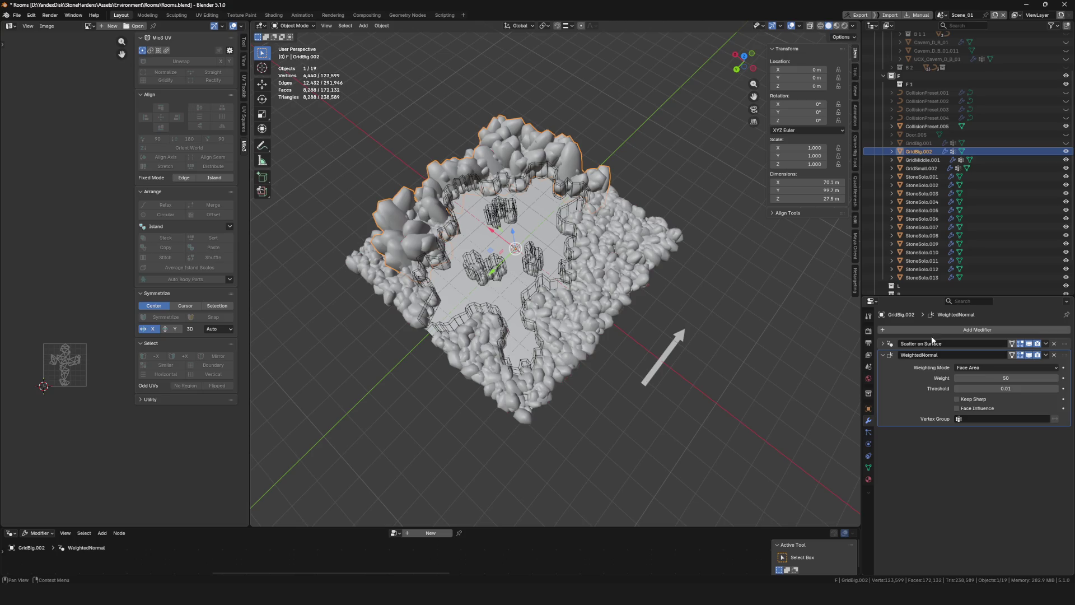
Open the Object menu, then deselect the grid and select CollisionPreset.005
{"action": "left_click", "coordinate": [385, 26]}
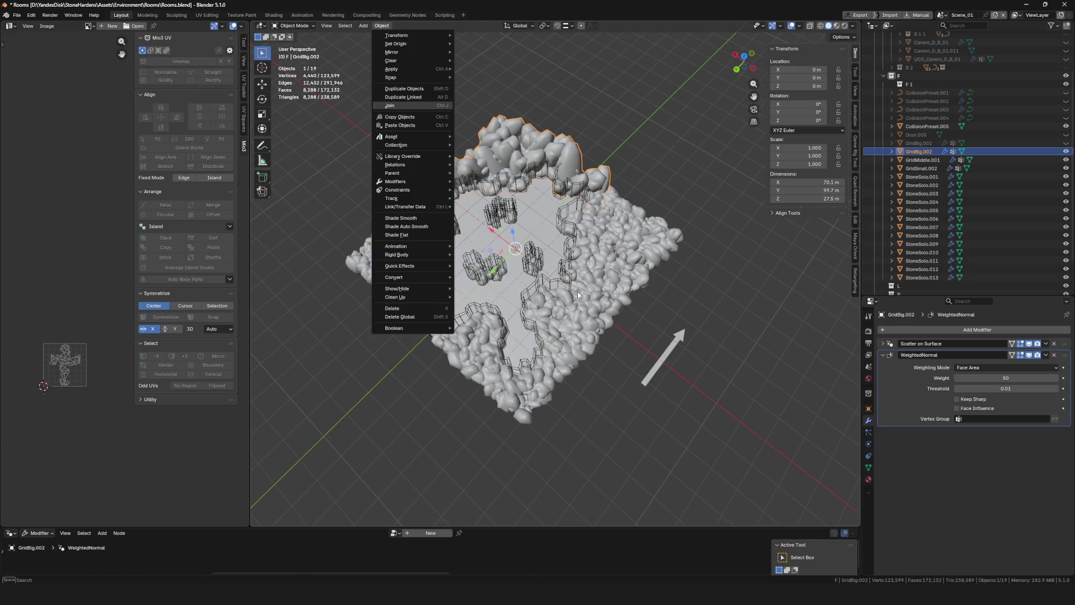
{"action": "scroll", "coordinate": [531, 262], "scroll_direction": "down", "scroll_amount": 5}
{"action": "scroll", "coordinate": [530, 262], "scroll_direction": "up", "scroll_amount": 7}
{"action": "left_click_drag", "start_coordinate": [531, 262], "coordinate": [529, 267]}
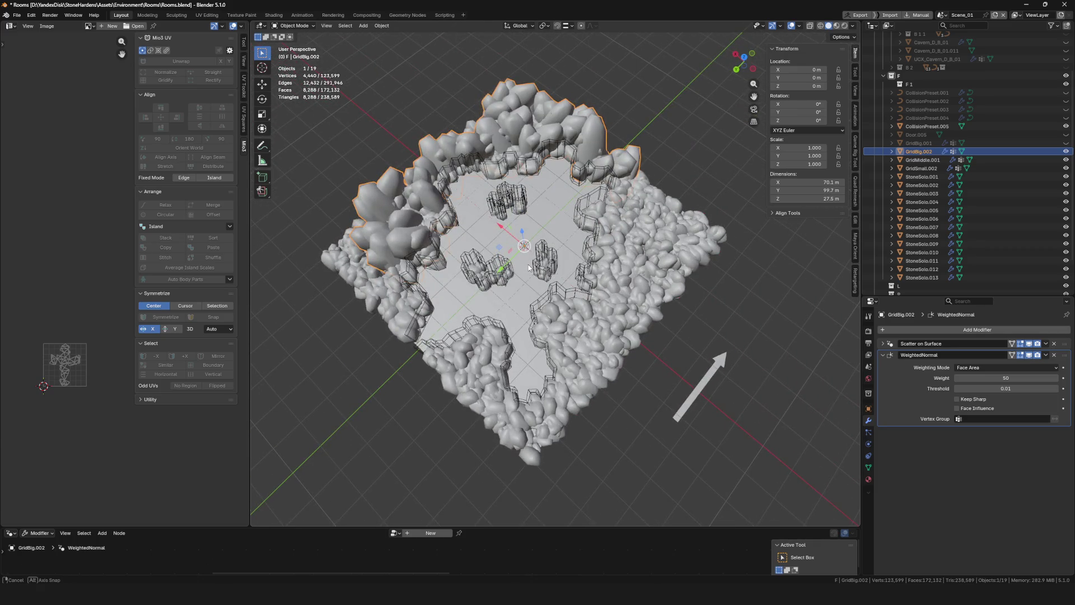
{"action": "left_click", "coordinate": [786, 299]}
{"action": "scroll", "coordinate": [733, 298], "scroll_direction": "down", "scroll_amount": 4}
{"action": "scroll", "coordinate": [732, 298], "scroll_direction": "up", "scroll_amount": 8}
{"action": "left_click", "coordinate": [626, 271]}
{"action": "scroll", "coordinate": [644, 291], "scroll_direction": "down", "scroll_amount": 8}
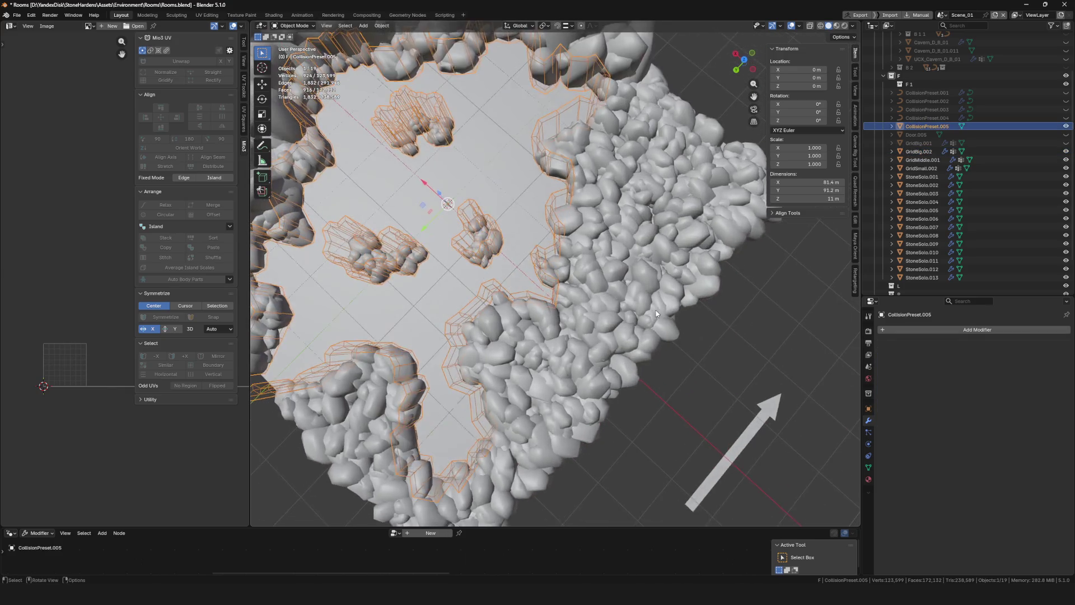
Tilt and zoom the Blender view over the whole cavern room and its collision mesh
{"action": "left_click_drag", "start_coordinate": [661, 306], "coordinate": [669, 298]}
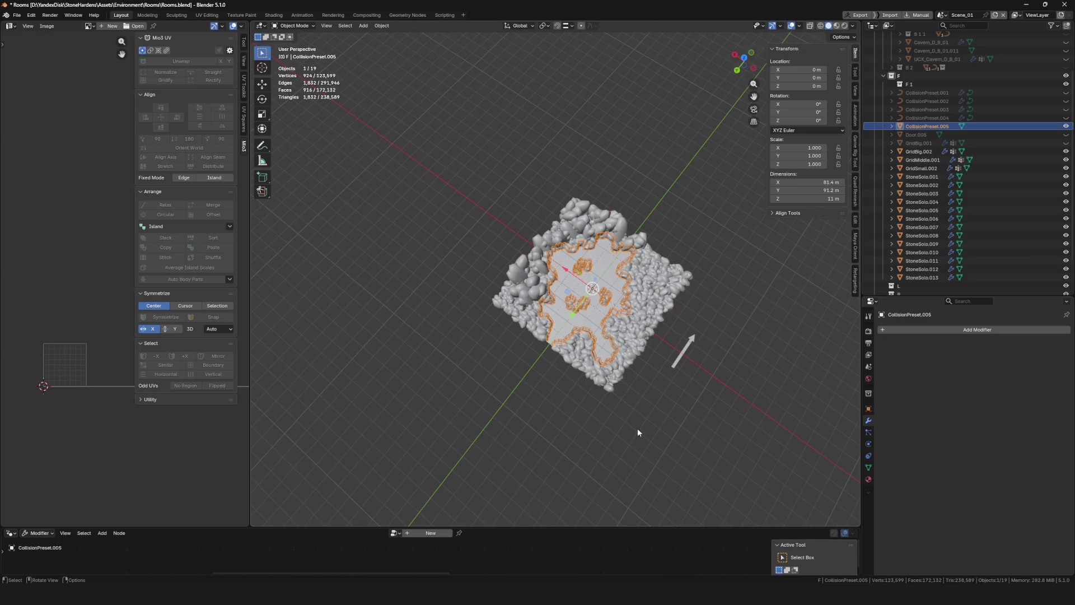
{"action": "scroll", "coordinate": [641, 269], "scroll_direction": "up", "scroll_amount": 5}
{"action": "scroll", "coordinate": [638, 289], "scroll_direction": "down", "scroll_amount": 4}
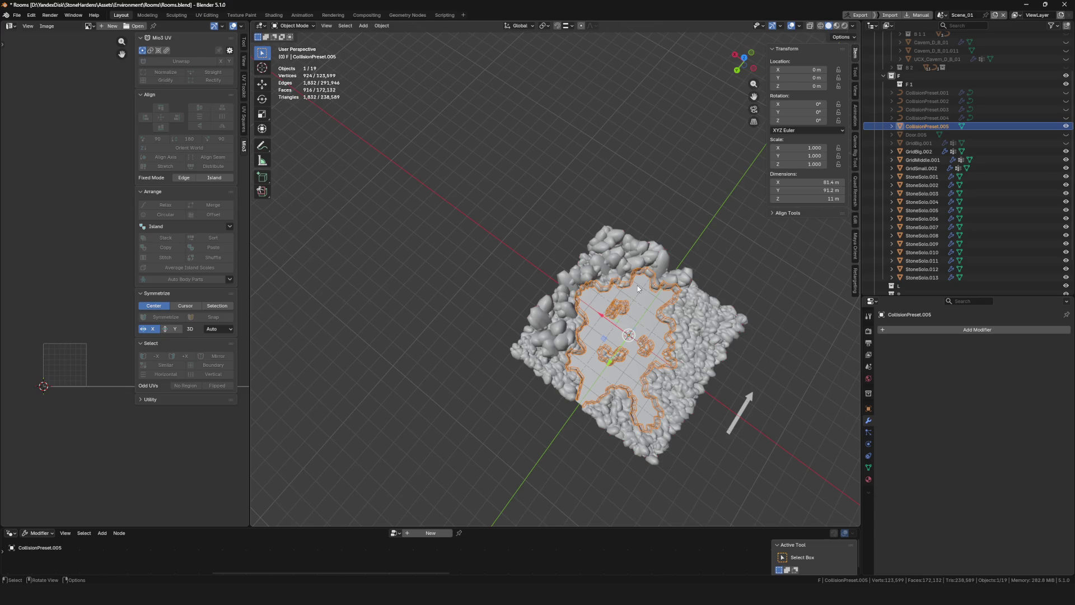
{"action": "scroll", "coordinate": [638, 288], "scroll_direction": "up", "scroll_amount": 8}
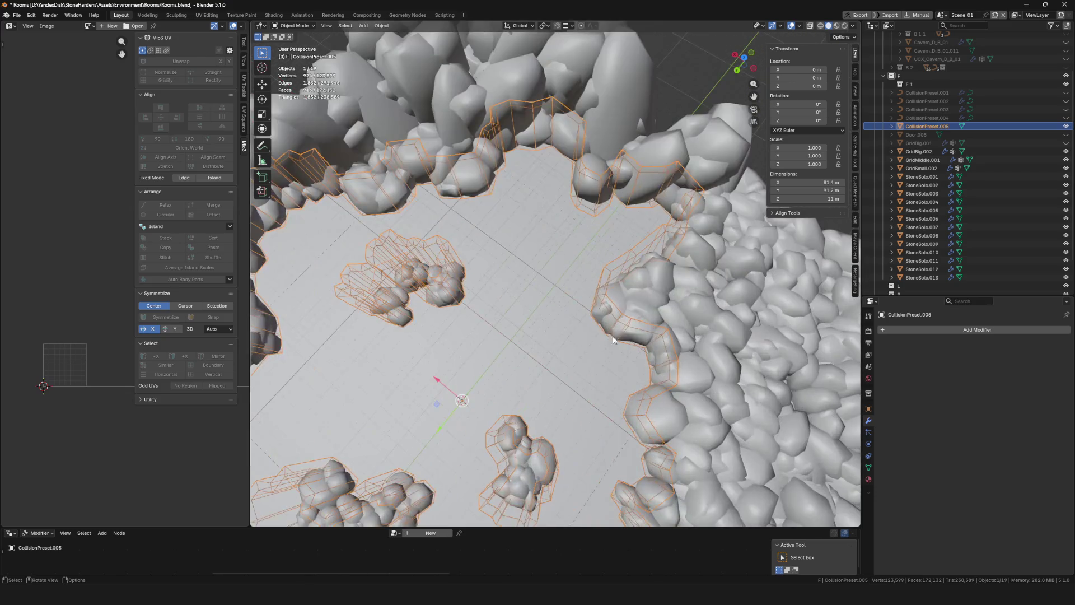
{"action": "mouse_move", "coordinate": [578, 284]}
{"action": "left_mouse_down"}
{"action": "mouse_move", "coordinate": [583, 247]}
{"action": "mouse_move", "coordinate": [571, 276]}
{"action": "left_mouse_up"}
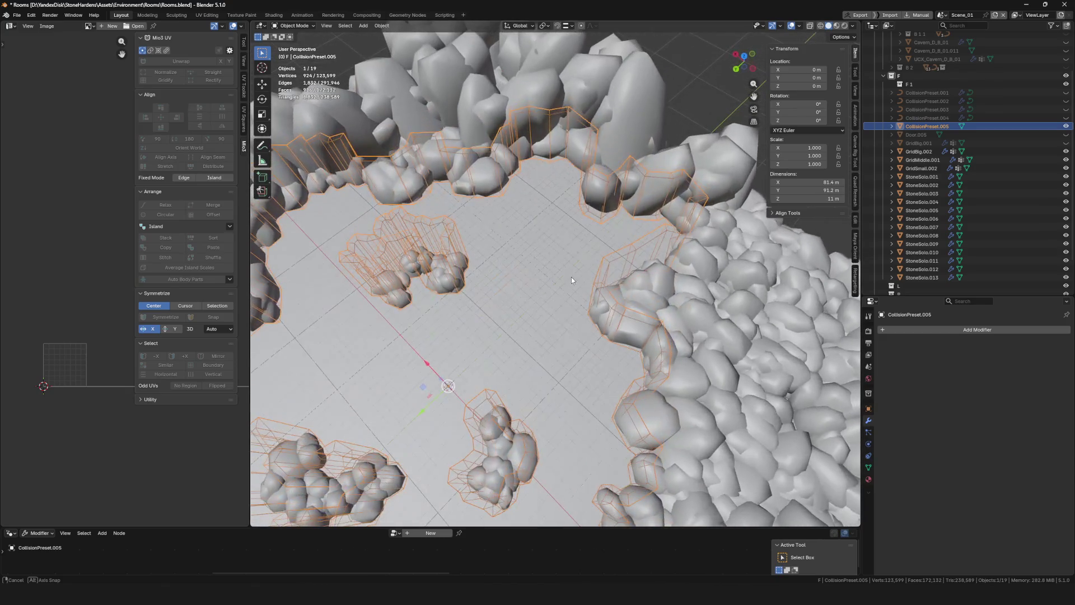
{"action": "scroll", "coordinate": [573, 283], "scroll_direction": "down", "scroll_amount": 2}
{"action": "scroll", "coordinate": [575, 289], "scroll_direction": "down", "scroll_amount": 5}
{"action": "scroll", "coordinate": [575, 289], "scroll_direction": "up", "scroll_amount": 5}
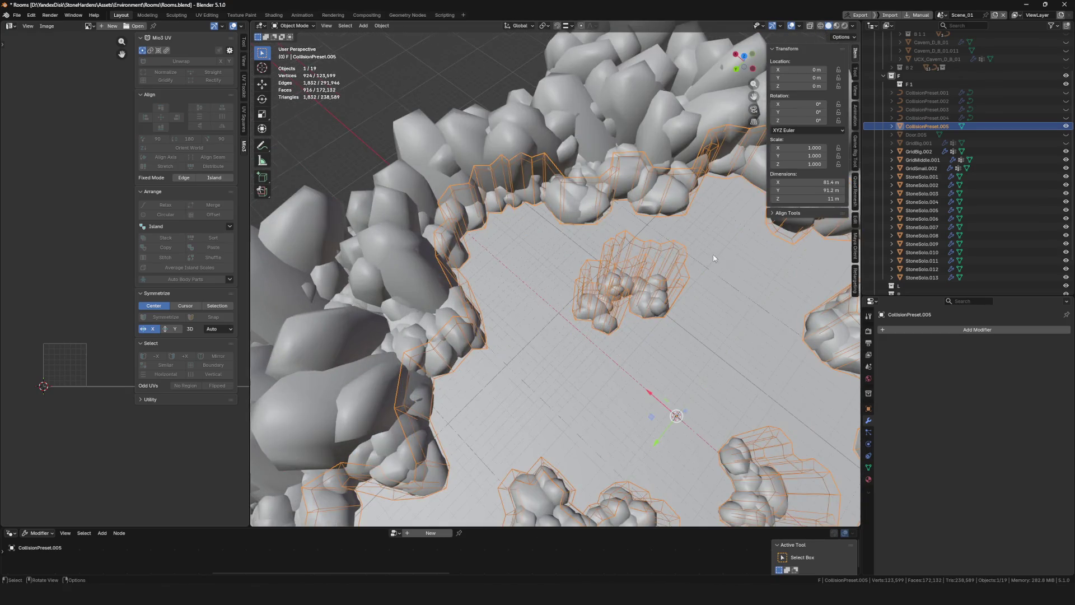
{"action": "scroll", "coordinate": [688, 303], "scroll_direction": "down", "scroll_amount": 4}
Orbit further around the room to check the orange collision hulls, then return to Unreal
{"action": "mouse_move", "coordinate": [688, 304]}
{"action": "left_mouse_down"}
{"action": "mouse_move", "coordinate": [499, 285]}
{"action": "mouse_move", "coordinate": [666, 274]}
{"action": "mouse_move", "coordinate": [653, 290]}
{"action": "left_mouse_up"}
{"action": "scroll", "coordinate": [504, 167], "scroll_direction": "up", "scroll_amount": 5}
{"action": "scroll", "coordinate": [531, 237], "scroll_direction": "down", "scroll_amount": 5}
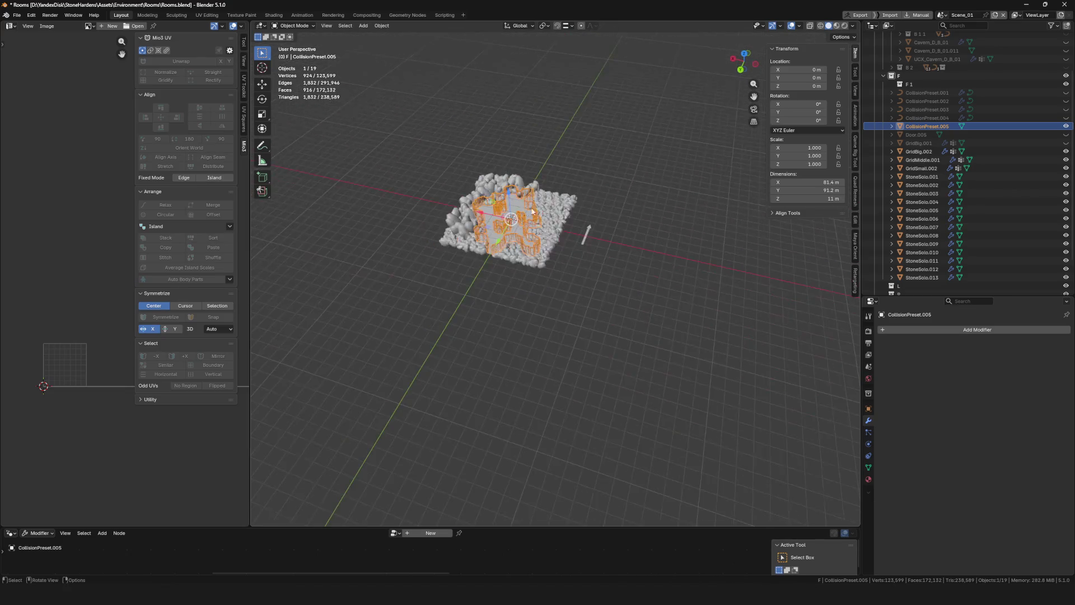
{"action": "scroll", "coordinate": [531, 237], "scroll_direction": "up", "scroll_amount": 5}
{"action": "mouse_move", "coordinate": [531, 236]}
{"action": "left_mouse_down"}
{"action": "mouse_move", "coordinate": [525, 255]}
{"action": "mouse_move", "coordinate": [547, 253]}
{"action": "left_mouse_up"}
{"action": "scroll", "coordinate": [526, 255], "scroll_direction": "down", "scroll_amount": 5}
{"action": "scroll", "coordinate": [526, 255], "scroll_direction": "up", "scroll_amount": 3}
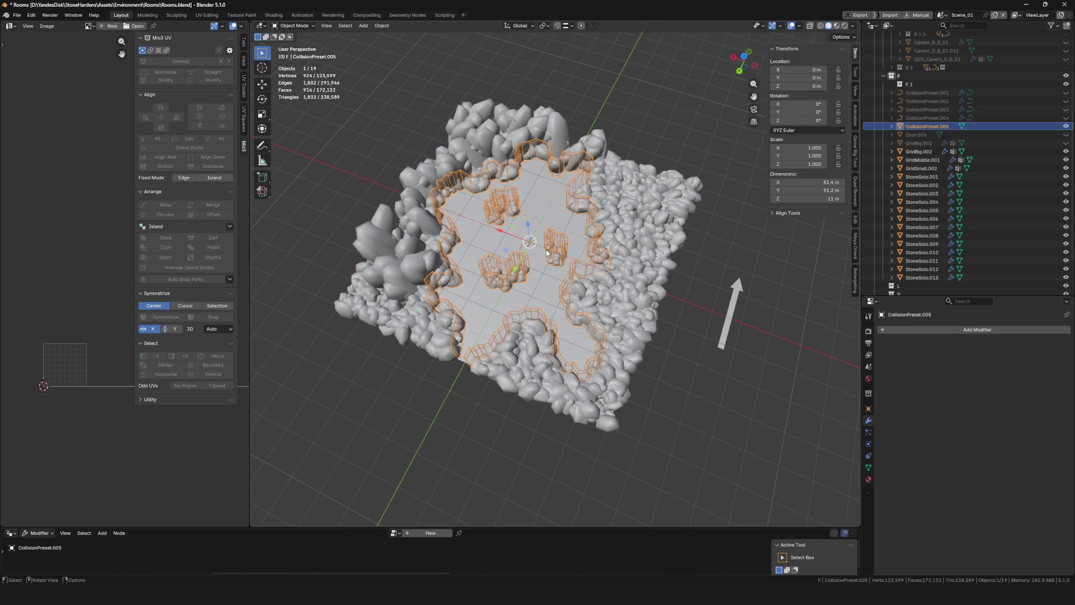
{"action": "key", "text": "alt+Tab"}
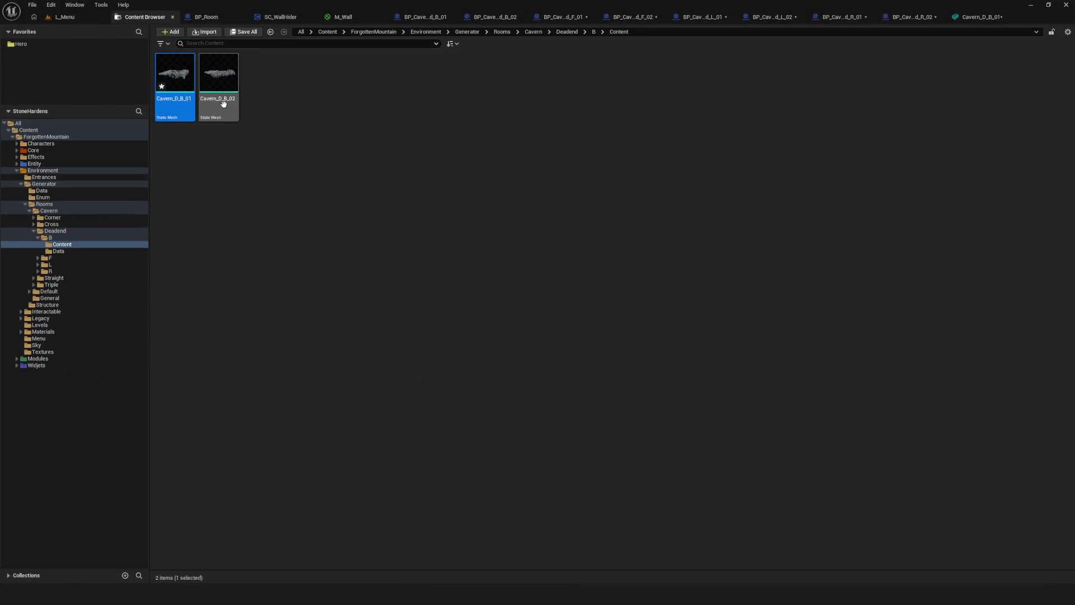
Compare the Cavern_D_B_01 and Cavern_D_B_02 meshes, then bring up BP_Cavern_Deadend_B_01's Construction Script
{"action": "left_click", "coordinate": [369, 133]}
{"action": "left_click", "coordinate": [178, 77]}
{"action": "left_click", "coordinate": [404, 115]}
{"action": "left_click", "coordinate": [165, 83]}
{"action": "key", "text": "Right"}
{"action": "key", "text": "Left"}
{"action": "left_click", "coordinate": [349, 99]}
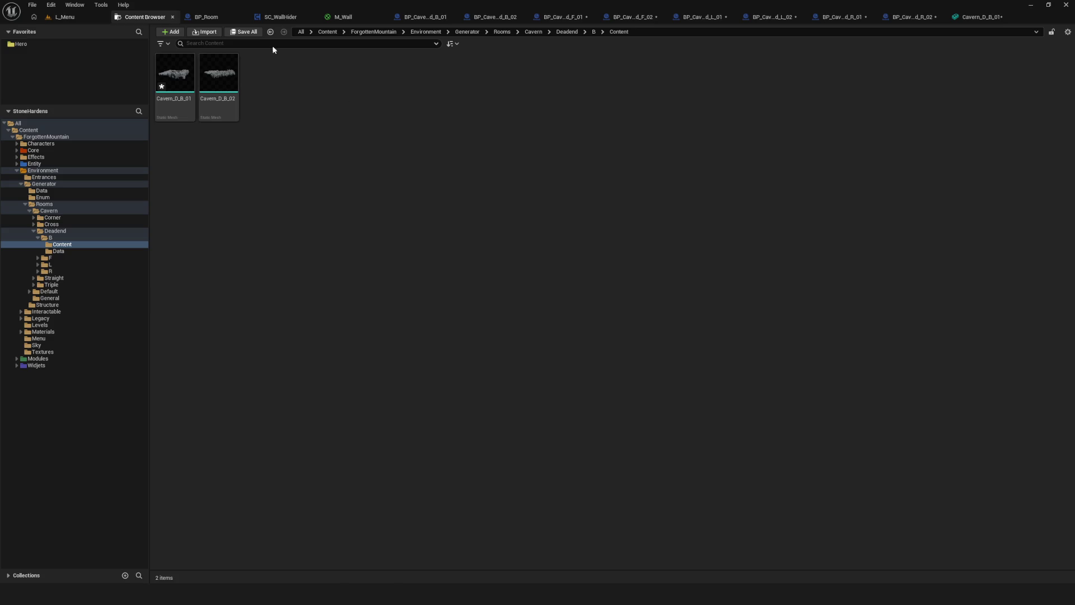
{"action": "left_click", "coordinate": [278, 17]}
{"action": "left_click", "coordinate": [407, 20]}
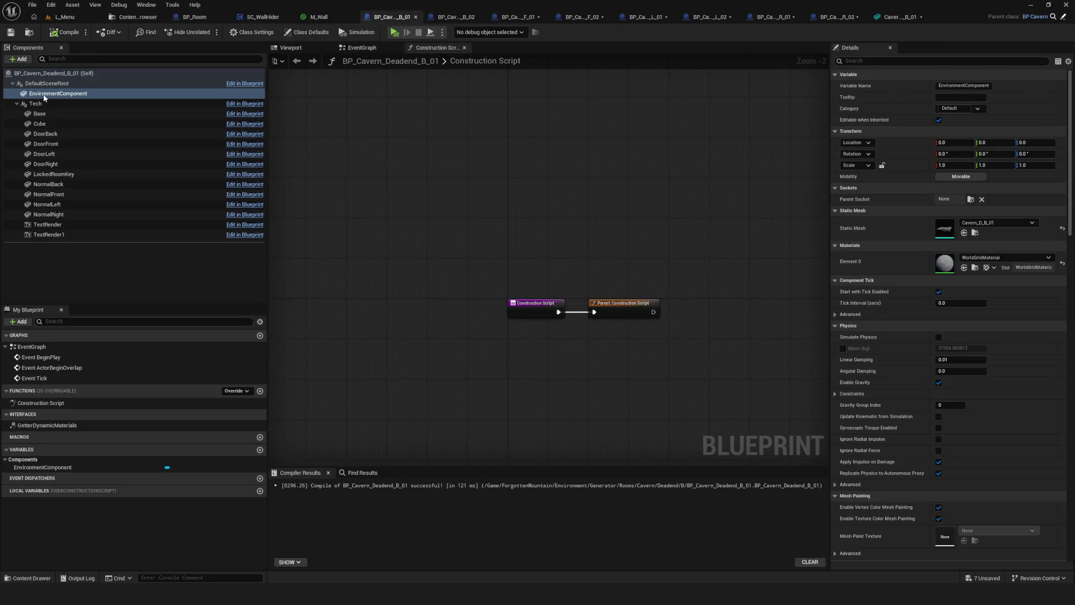
Review EnvironmentComponent's Details and the construction script graph, then go back to L_Menu
{"action": "left_click", "coordinate": [79, 94]}
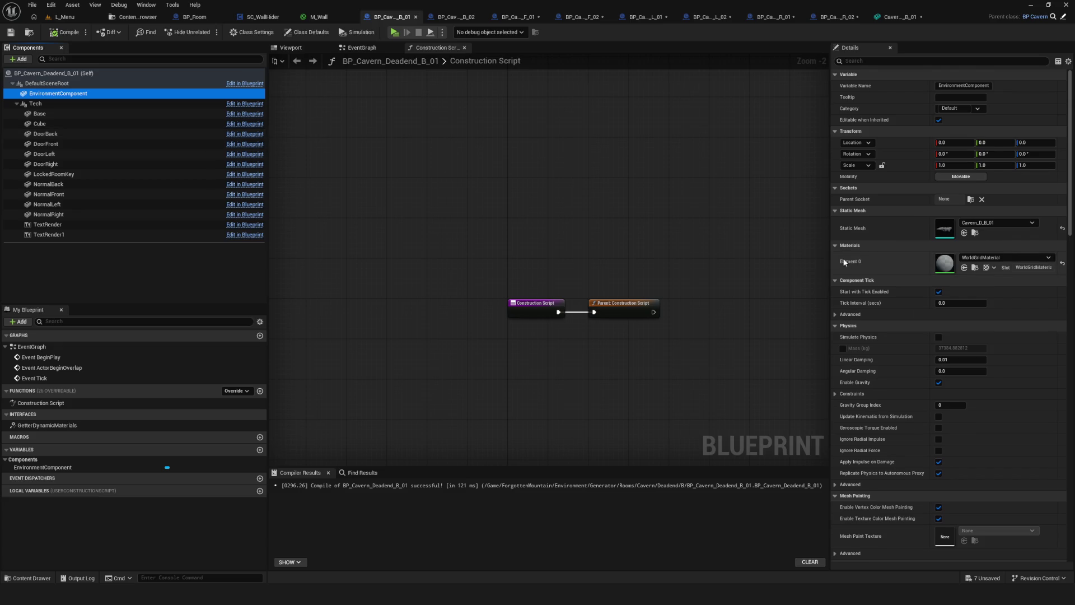
{"action": "scroll", "coordinate": [540, 201], "scroll_direction": "down", "scroll_amount": 2}
{"action": "left_click", "coordinate": [485, 203]}
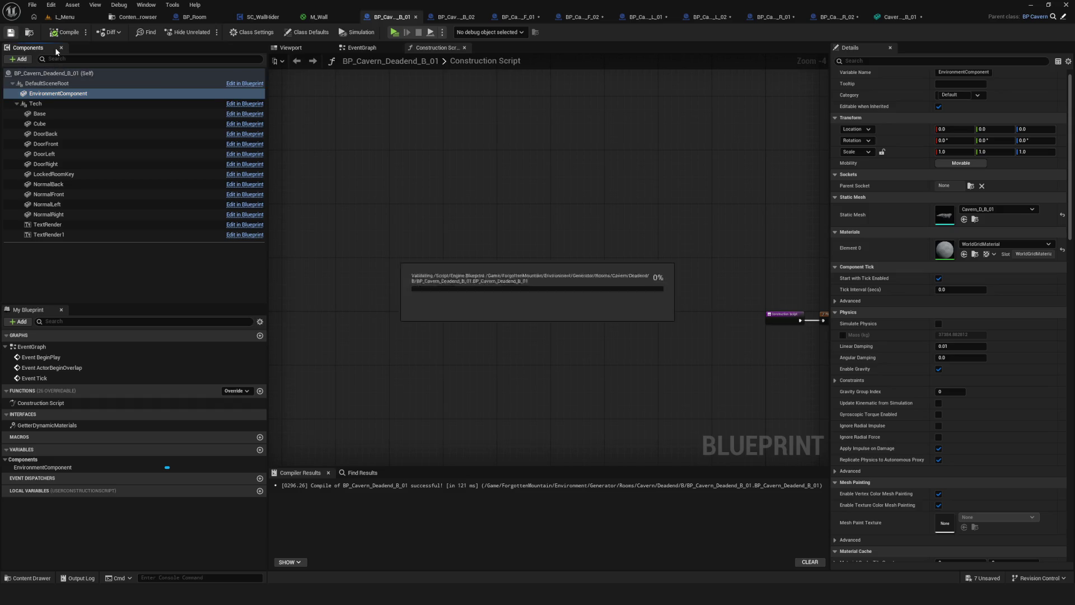
{"action": "key", "text": "Home"}
{"action": "scroll", "coordinate": [562, 223], "scroll_direction": "up", "scroll_amount": 3}
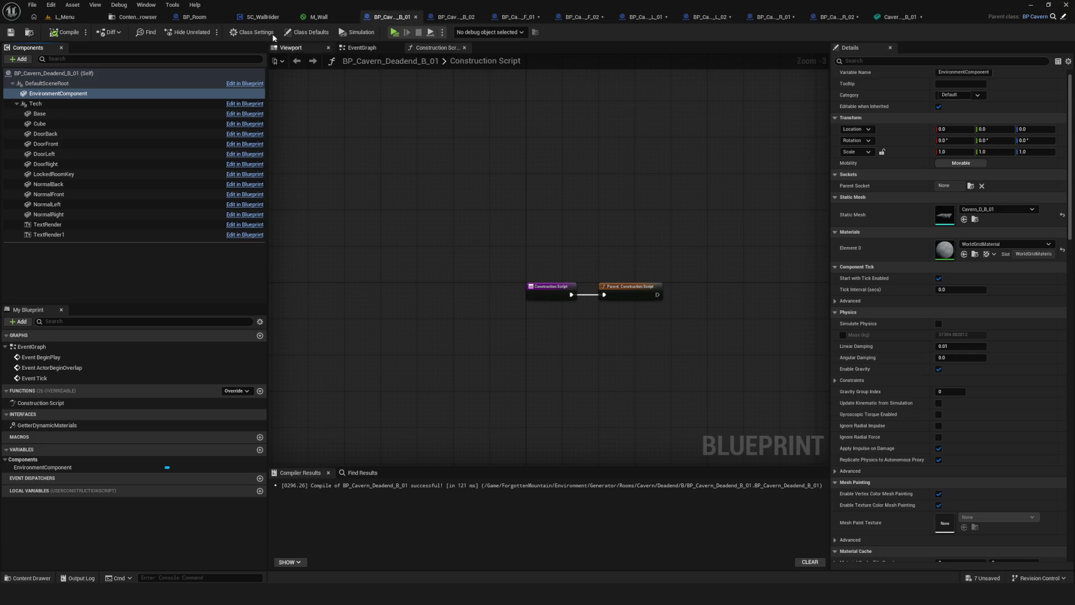
{"action": "left_click", "coordinate": [82, 16]}
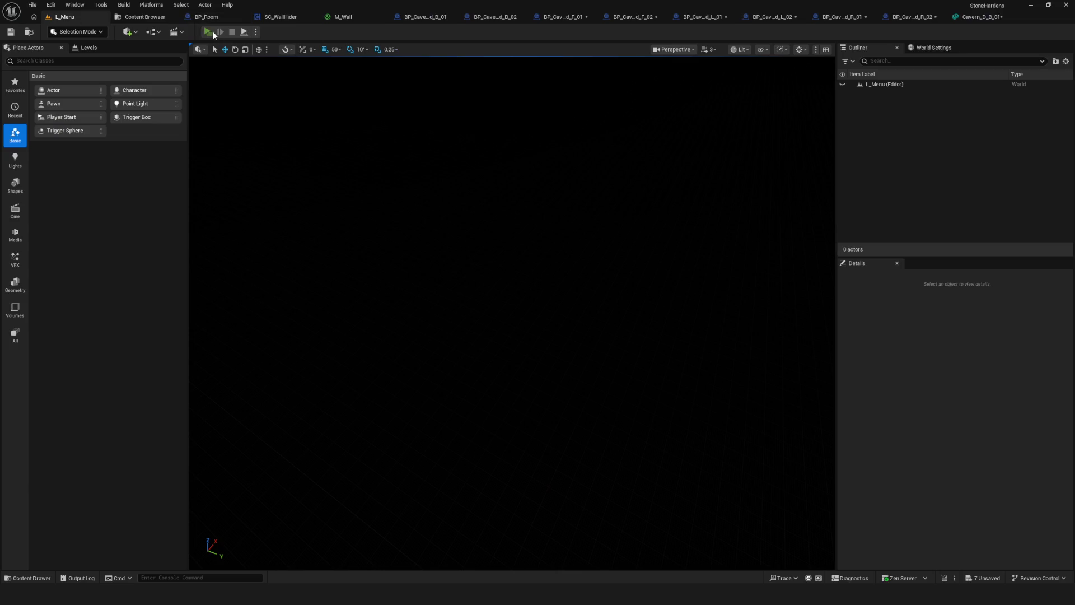
{"action": "left_click", "coordinate": [211, 31]}
{"action": "left_click", "coordinate": [546, 283]}
{"action": "left_click", "coordinate": [550, 256]}
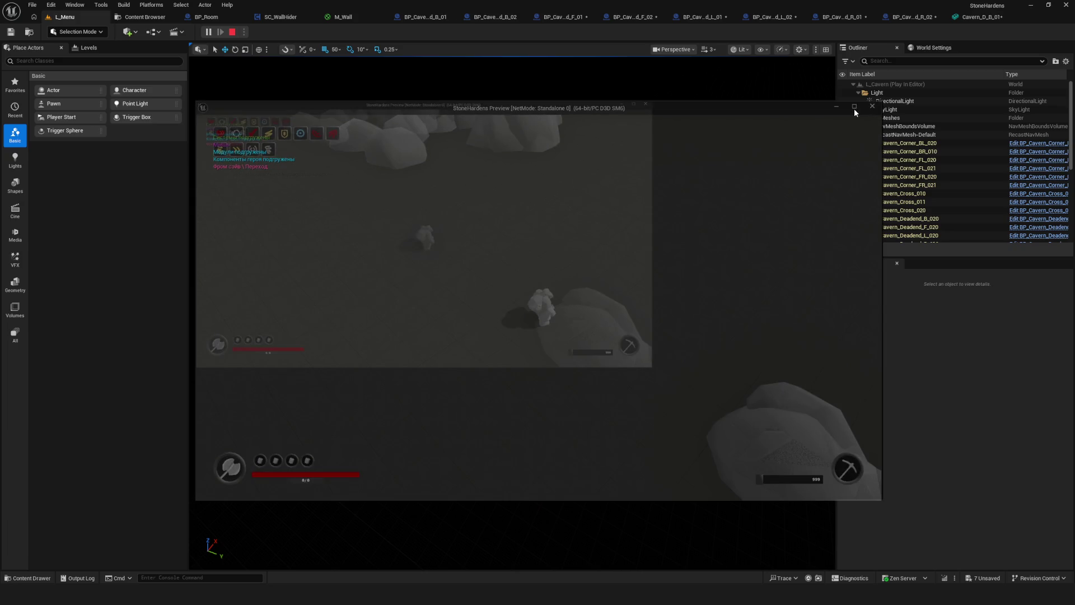
{"action": "left_click", "coordinate": [853, 109]}
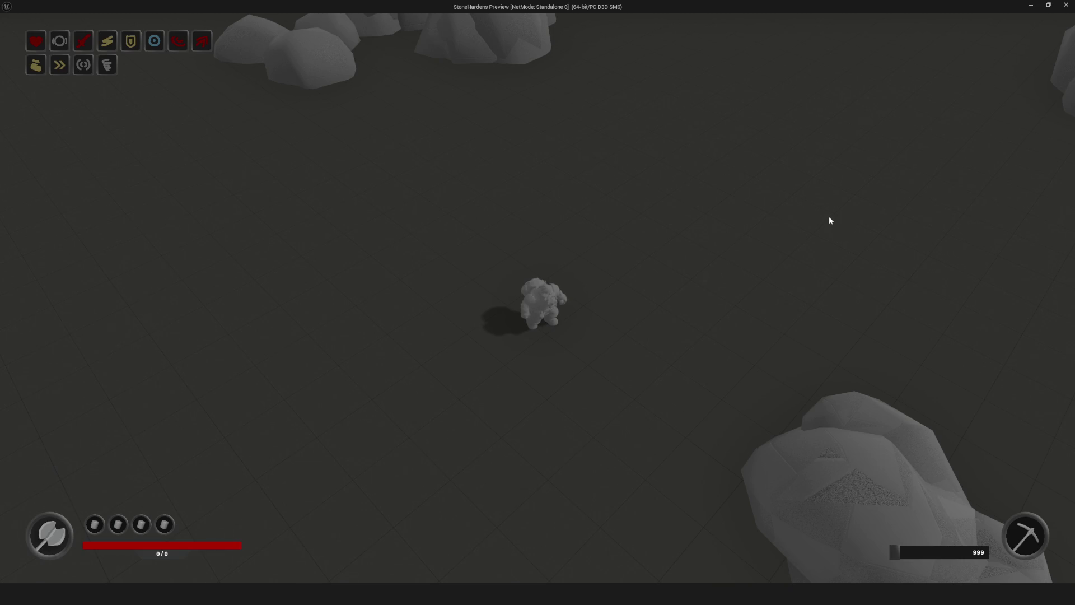
{"action": "left_click", "coordinate": [1068, 5]}
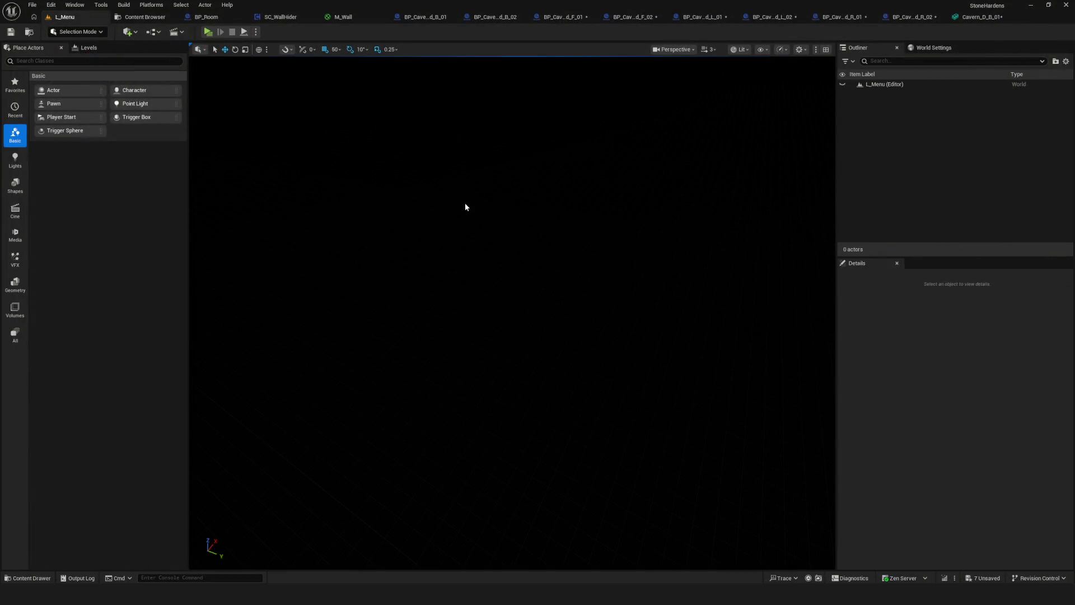
Browse the Cavern, Deadend and Corner folders in the Content Browser, then go up to Rooms
{"action": "left_click", "coordinate": [145, 17]}
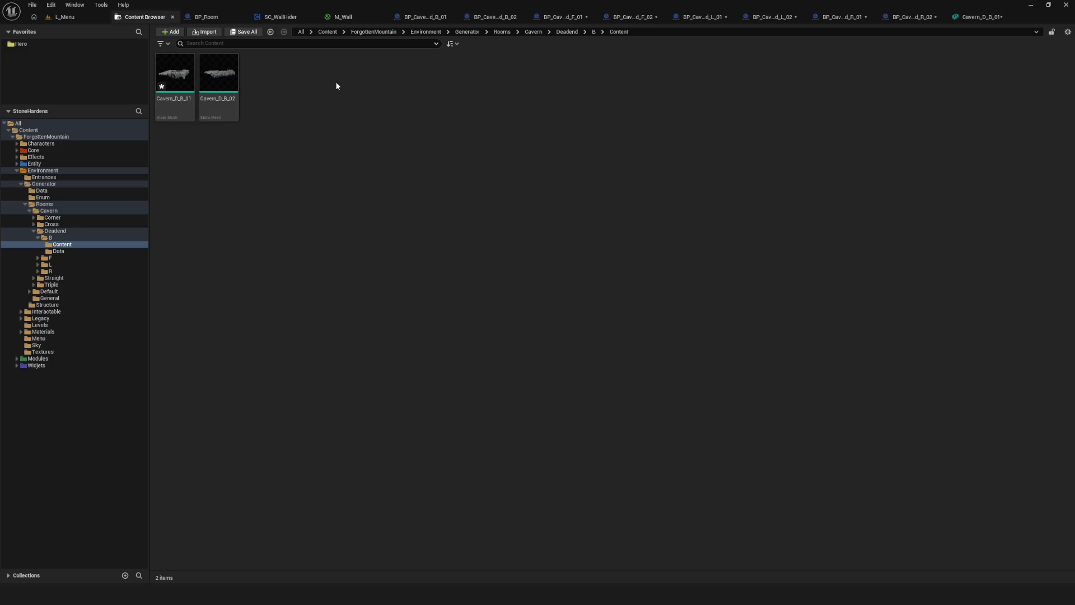
{"action": "left_click", "coordinate": [53, 217]}
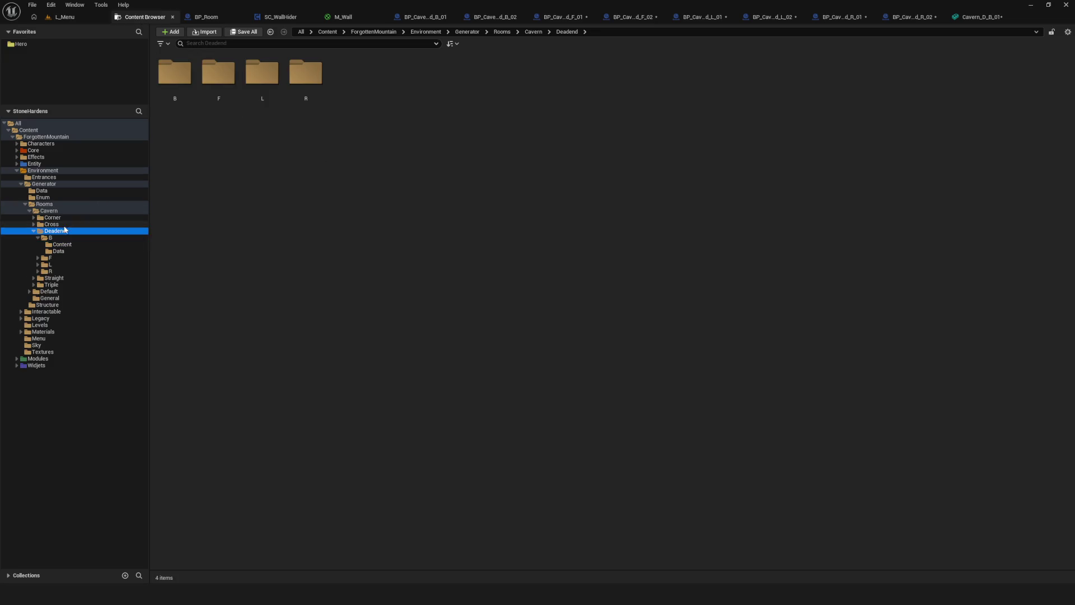
{"action": "left_click", "coordinate": [49, 210]}
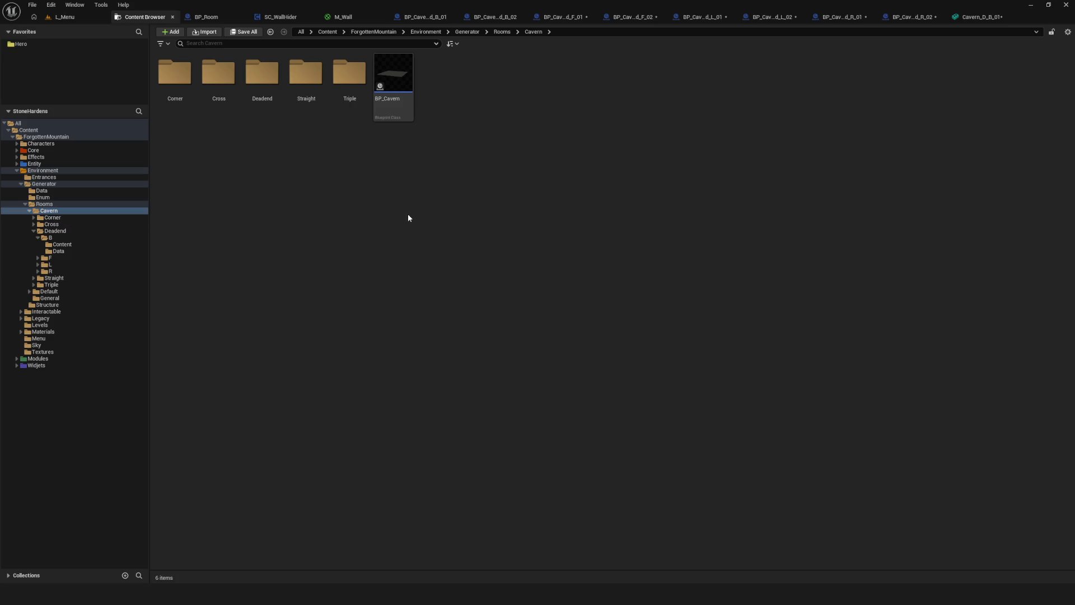
{"action": "left_click", "coordinate": [59, 231]}
{"action": "left_click", "coordinate": [56, 217]}
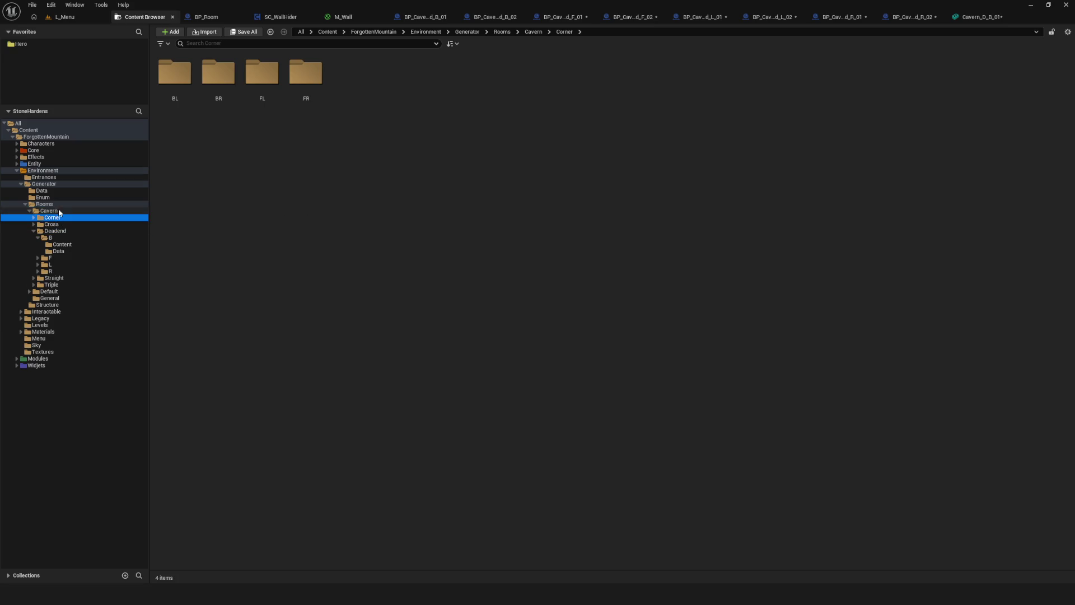
{"action": "left_click", "coordinate": [59, 212]}
{"action": "key", "text": "BackSpace"}
Rename the Environment Component asset to EnvComponent with F2
{"action": "left_click", "coordinate": [392, 79]}
{"action": "left_click", "coordinate": [512, 159]}
{"action": "key", "text": "End"}
{"action": "key", "text": "F2"}
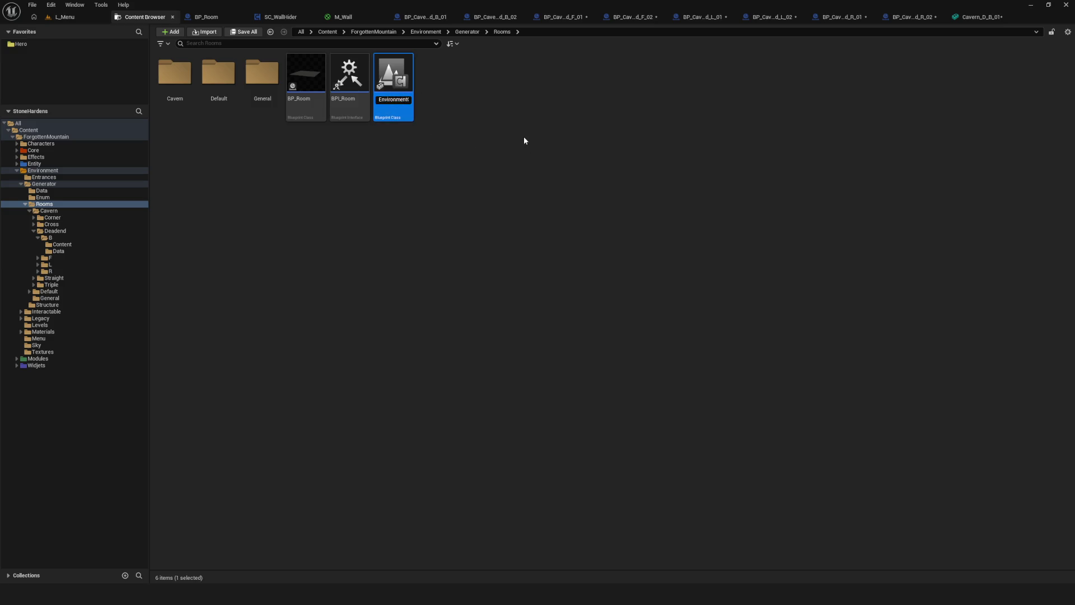
{"action": "type", "text": "Component"}
{"action": "key", "text": "ctrl+Left"}
{"action": "key", "text": "BackSpace"}
{"action": "key", "text": "BackSpace"}
{"action": "key", "text": "BackSpace"}
{"action": "key", "text": "Return"}
{"action": "left_click", "coordinate": [495, 113]}
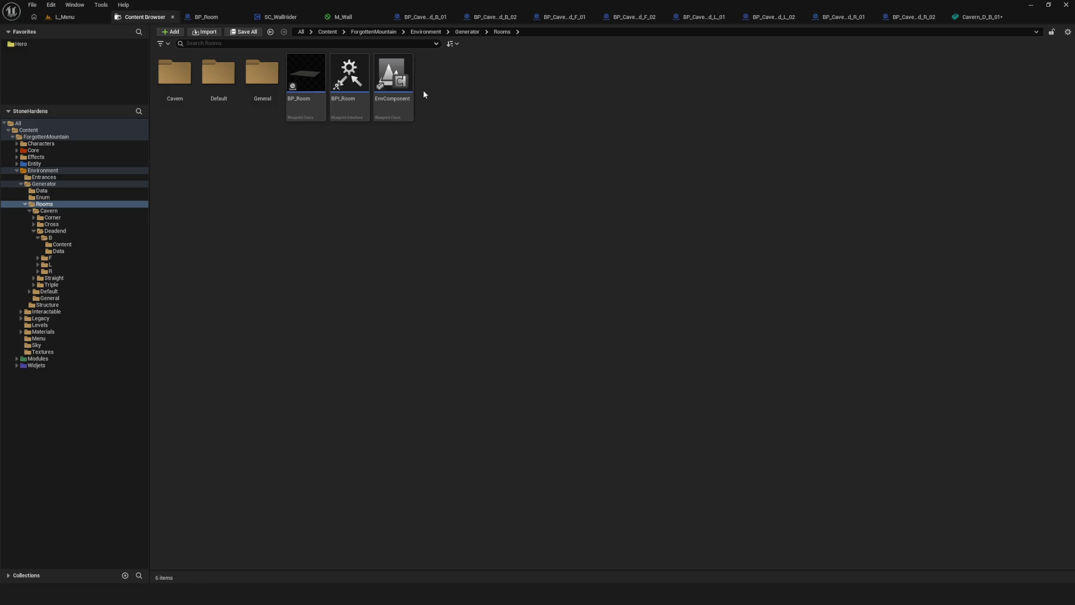
Duplicate EnvComponent and name the copy CollisionComponent
{"action": "right_click", "coordinate": [480, 96]}
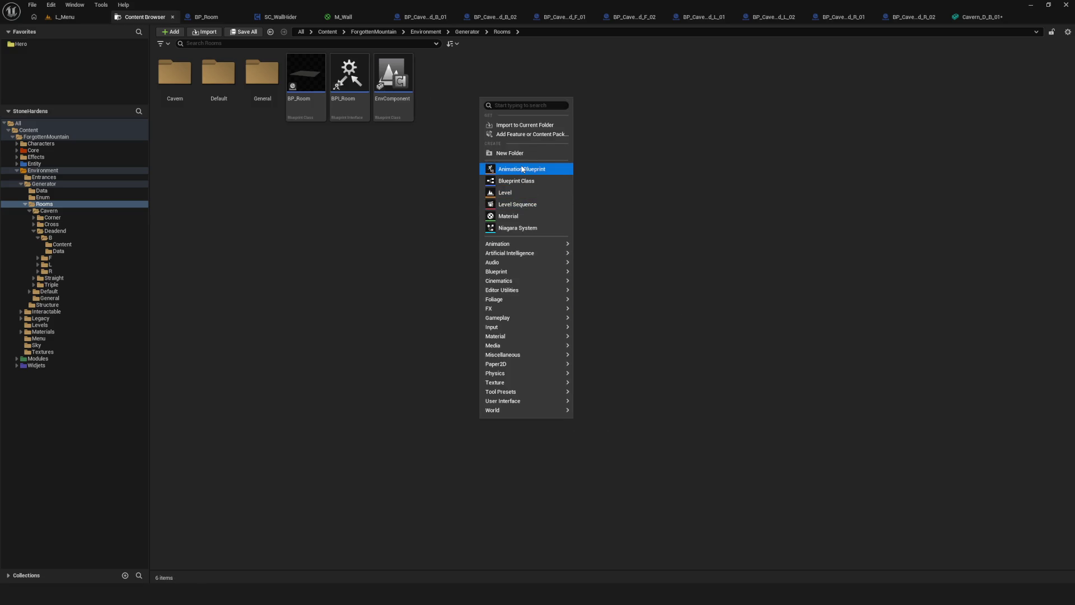
{"action": "right_click", "coordinate": [398, 87]}
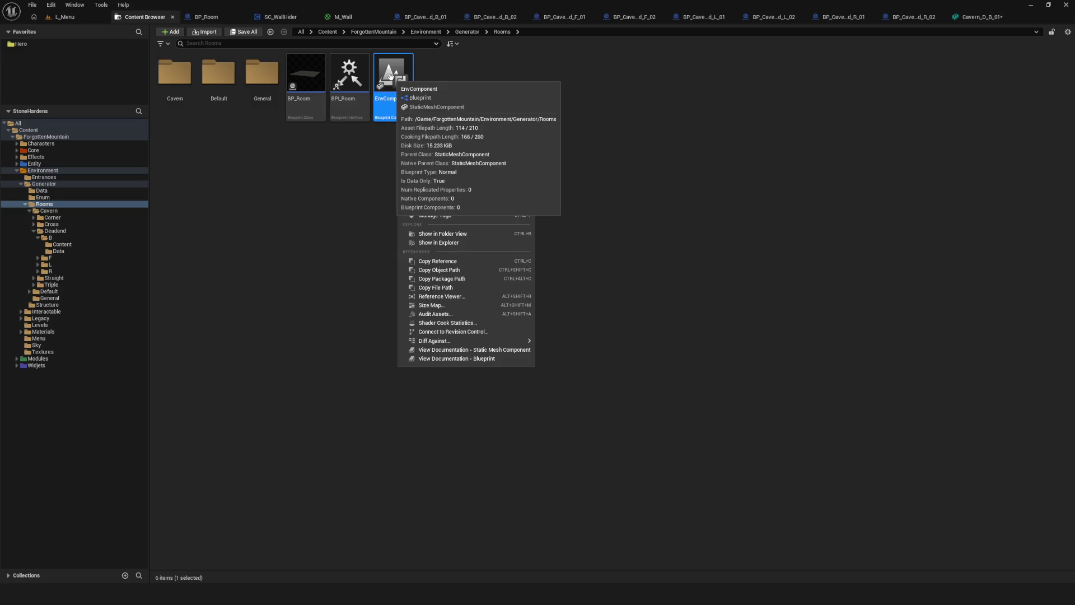
{"action": "left_click", "coordinate": [488, 70]}
{"action": "right_click", "coordinate": [399, 73]}
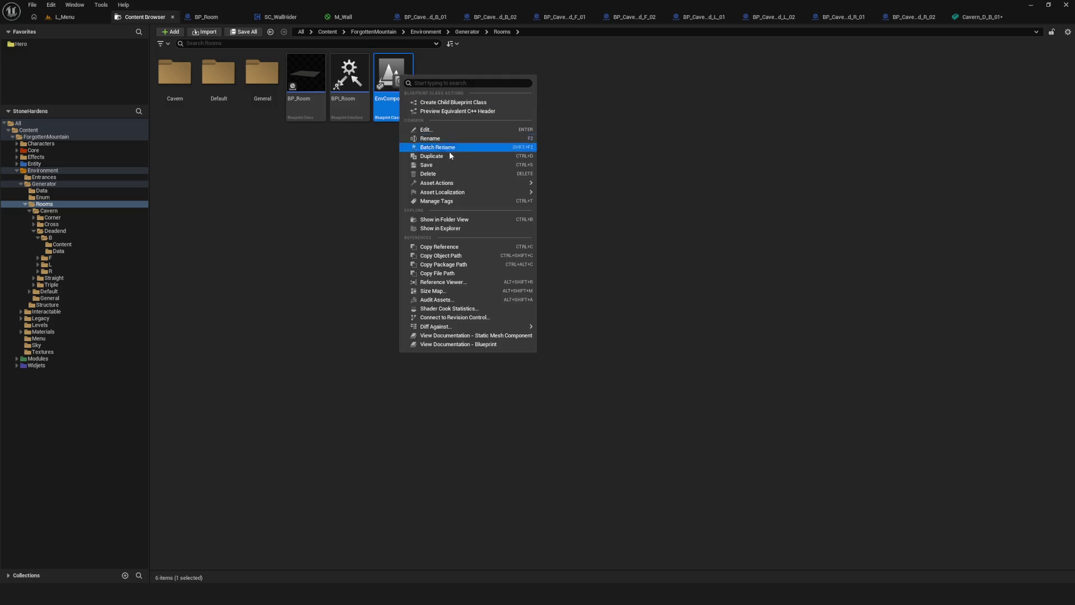
{"action": "left_click", "coordinate": [457, 156]}
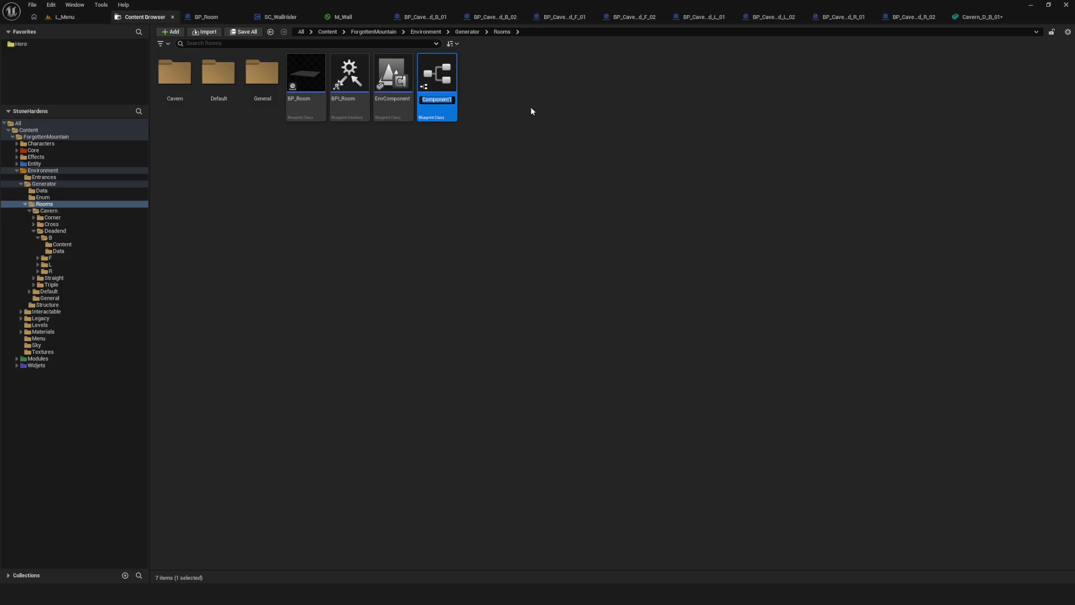
{"action": "key", "text": "BackSpace"}
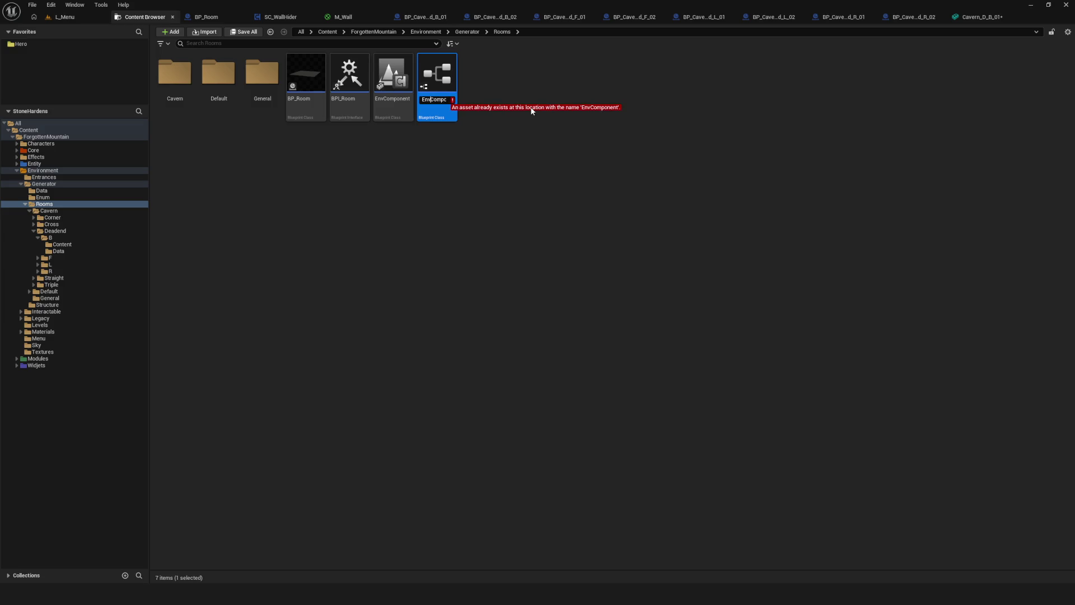
{"action": "type", "text": "Collisio"}
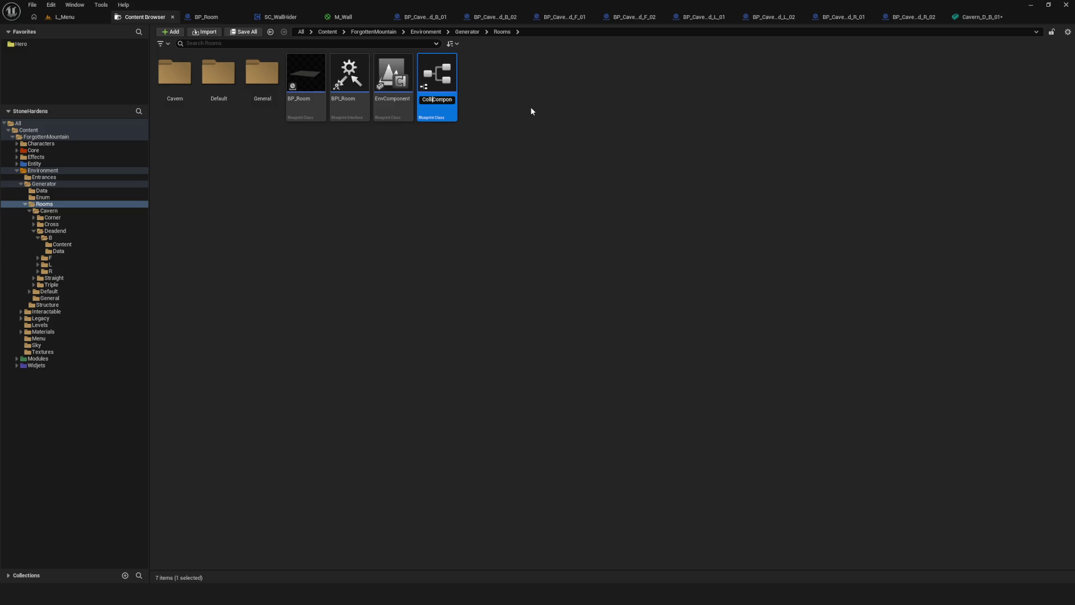
{"action": "type", "text": "n"}
{"action": "key", "text": "Return"}
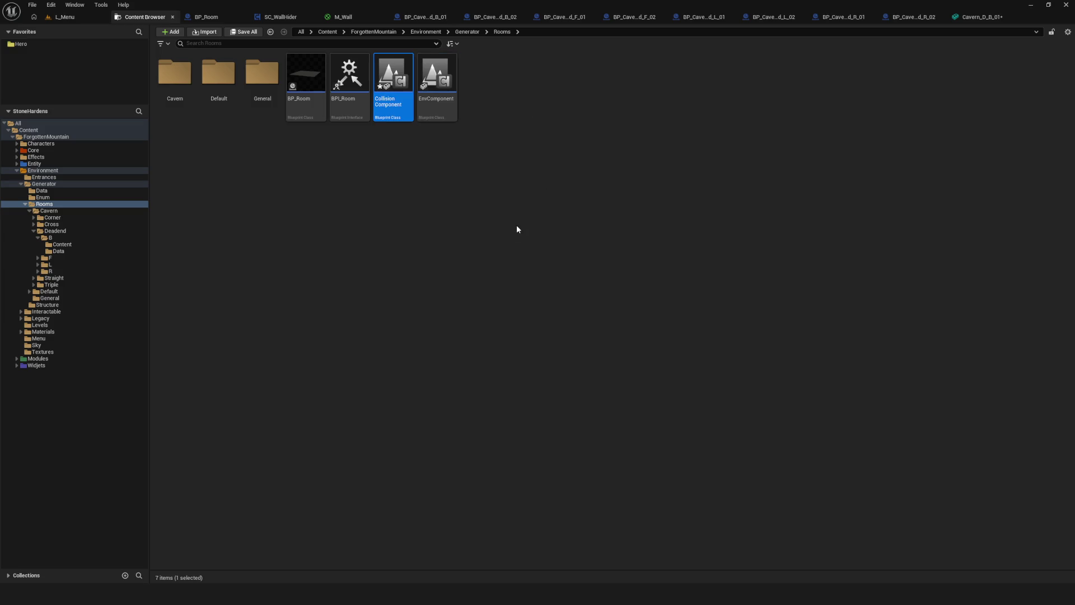
{"action": "left_click", "coordinate": [516, 230]}
Rename the original back to Environment Component and open the Collision Component blueprint
{"action": "left_click", "coordinate": [431, 100]}
{"action": "left_click", "coordinate": [431, 100]}
{"action": "type", "text": "i"}
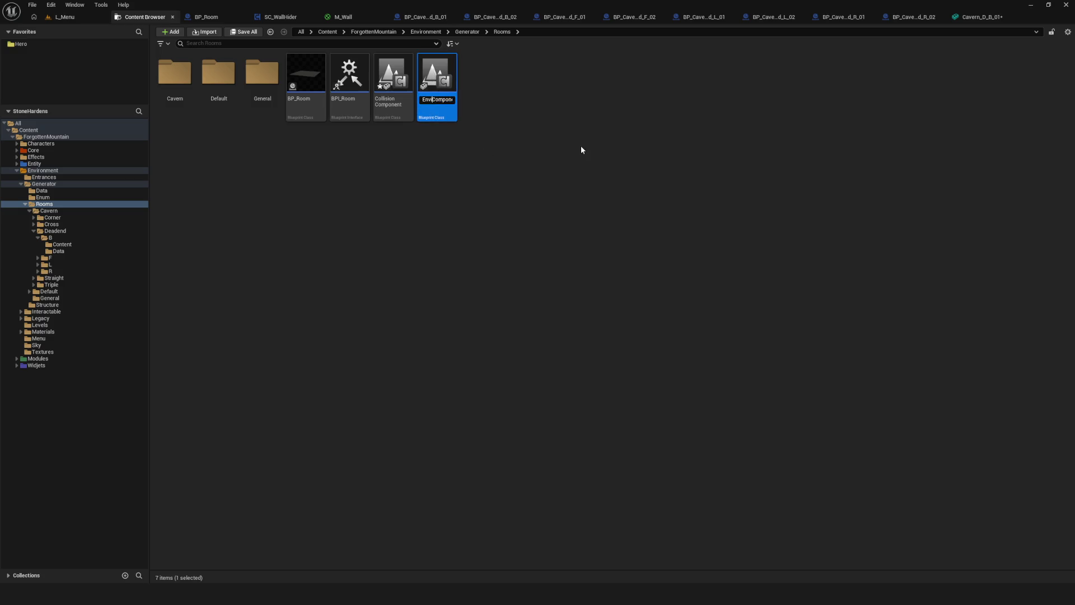
{"action": "type", "text": "ronmentC"}
{"action": "key", "text": "Return"}
{"action": "left_click", "coordinate": [600, 226]}
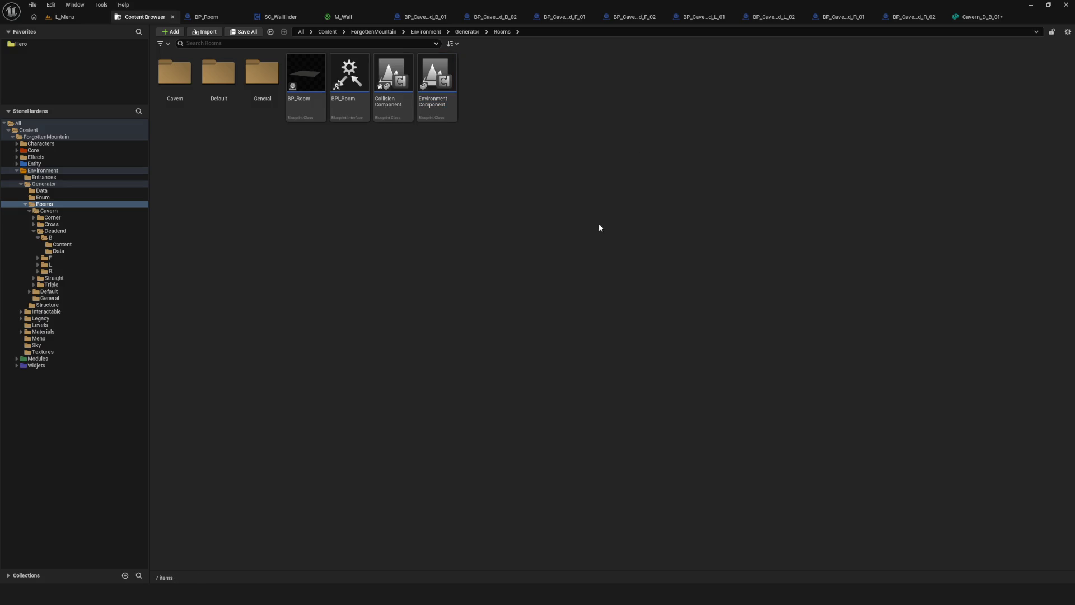
{"action": "left_click", "coordinate": [437, 84]}
{"action": "left_click", "coordinate": [628, 182]}
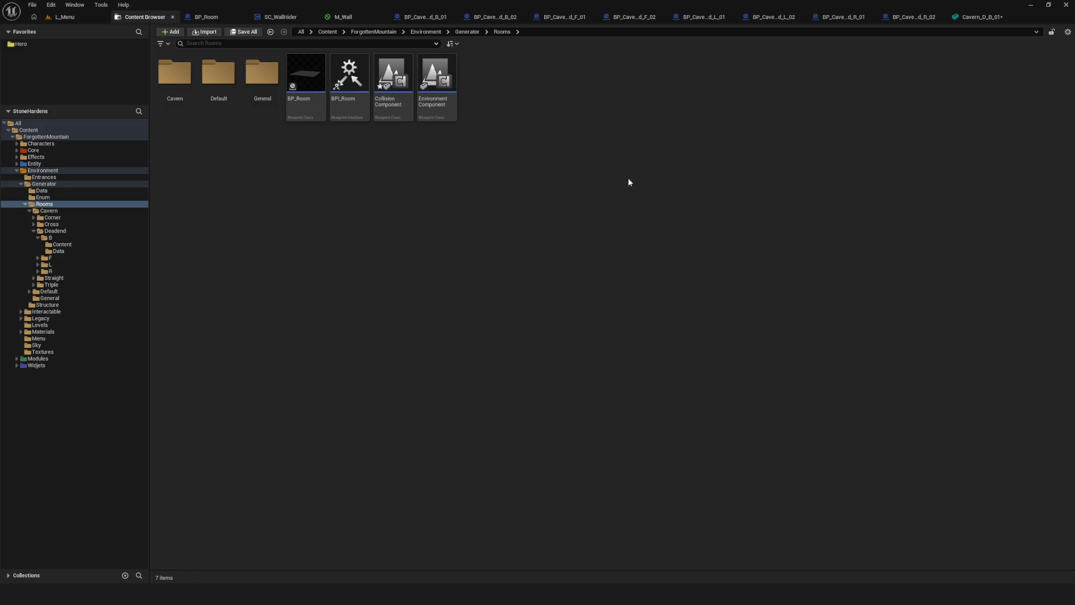
{"action": "double_click", "coordinate": [390, 84]}
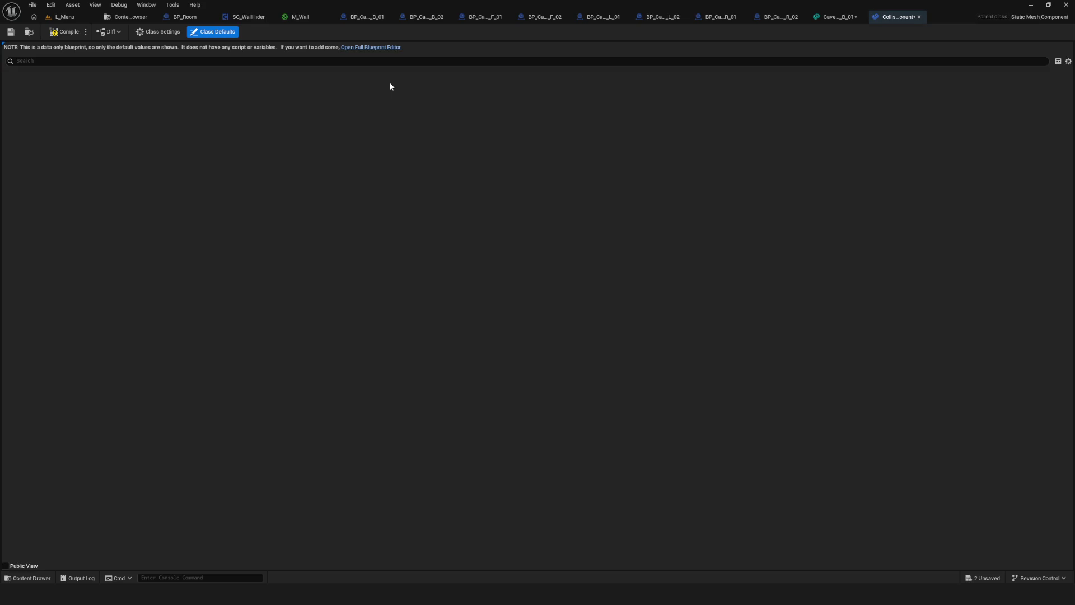
Open Environment Component in the full Blueprint editor and widen its Details panel
{"action": "left_click", "coordinate": [128, 17]}
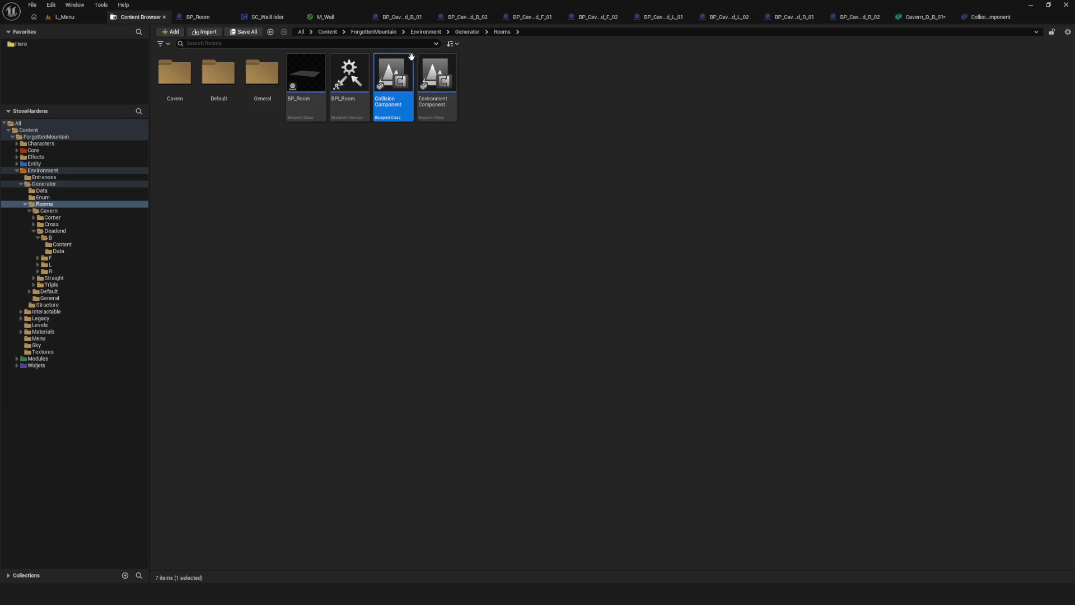
{"action": "left_click", "coordinate": [437, 78]}
{"action": "double_click", "coordinate": [437, 78]}
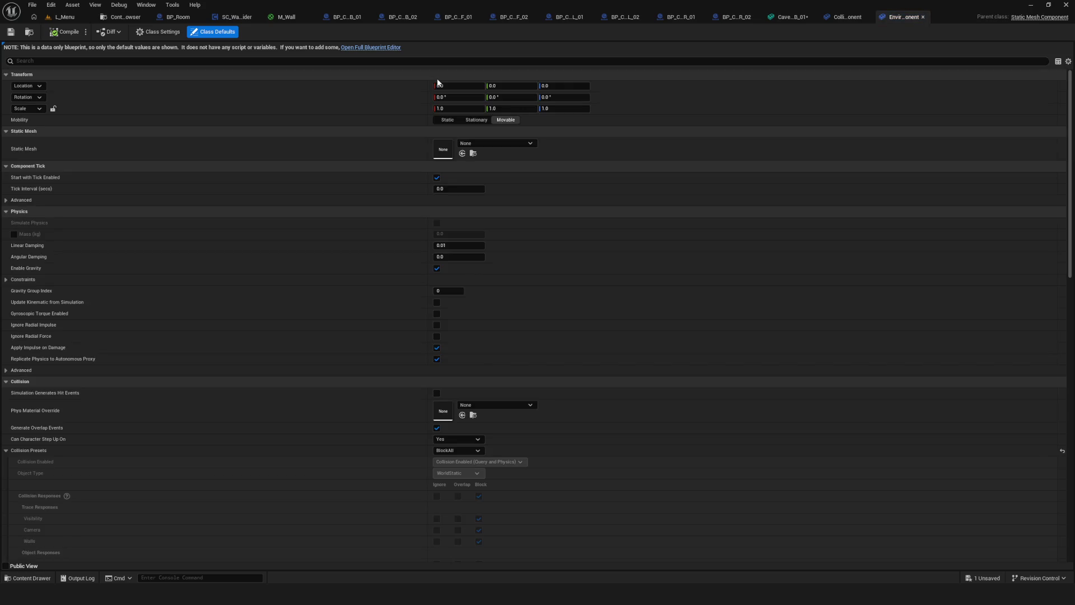
{"action": "left_click", "coordinate": [363, 48]}
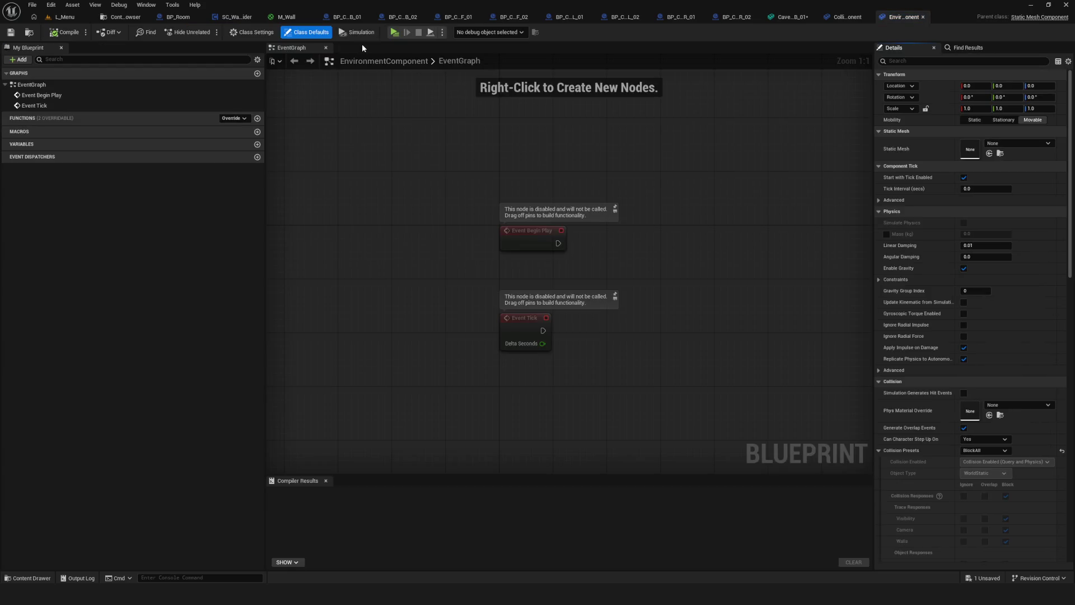
{"action": "mouse_move", "coordinate": [874, 143]}
{"action": "left_mouse_down"}
{"action": "mouse_move", "coordinate": [689, 146]}
{"action": "mouse_move", "coordinate": [729, 145]}
{"action": "left_mouse_up"}
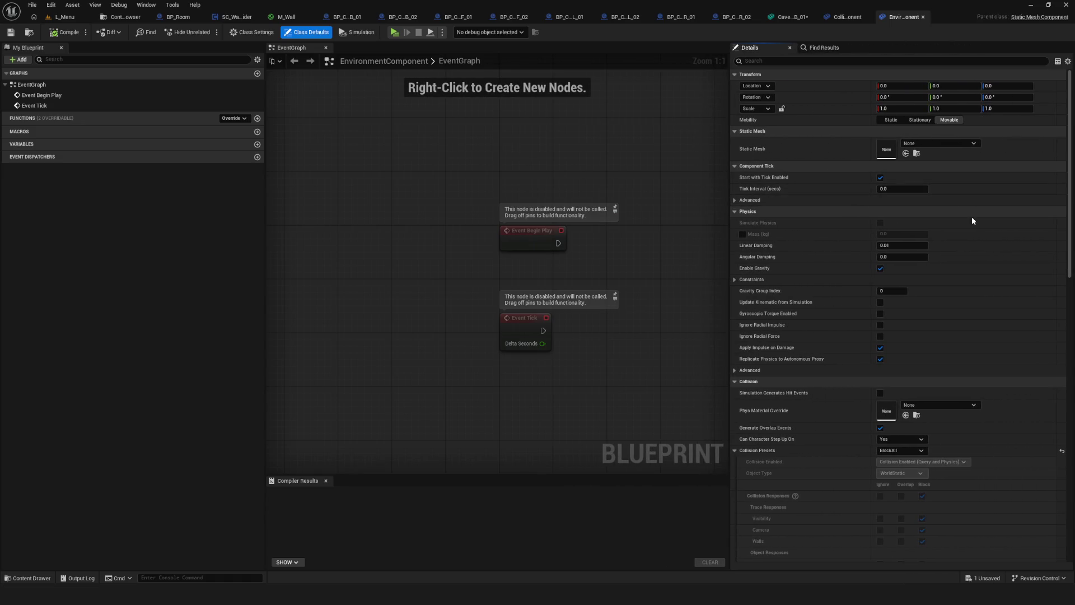
Set Collision Presets to NoCollision and Can Character Step Up On to No
{"action": "scroll", "coordinate": [993, 230], "scroll_direction": "down", "scroll_amount": 3}
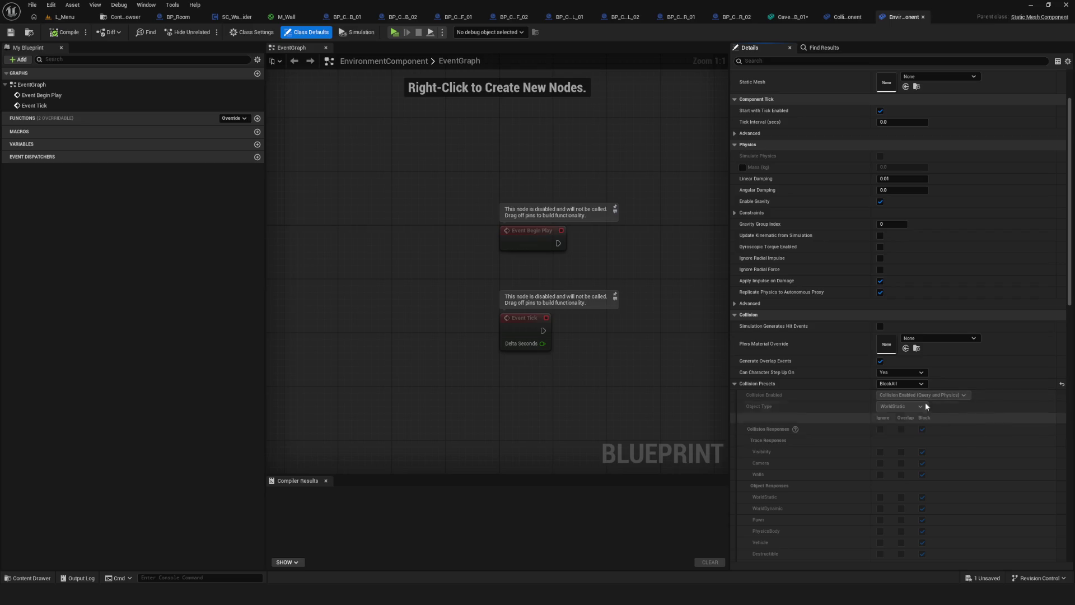
{"action": "left_click", "coordinate": [914, 384]}
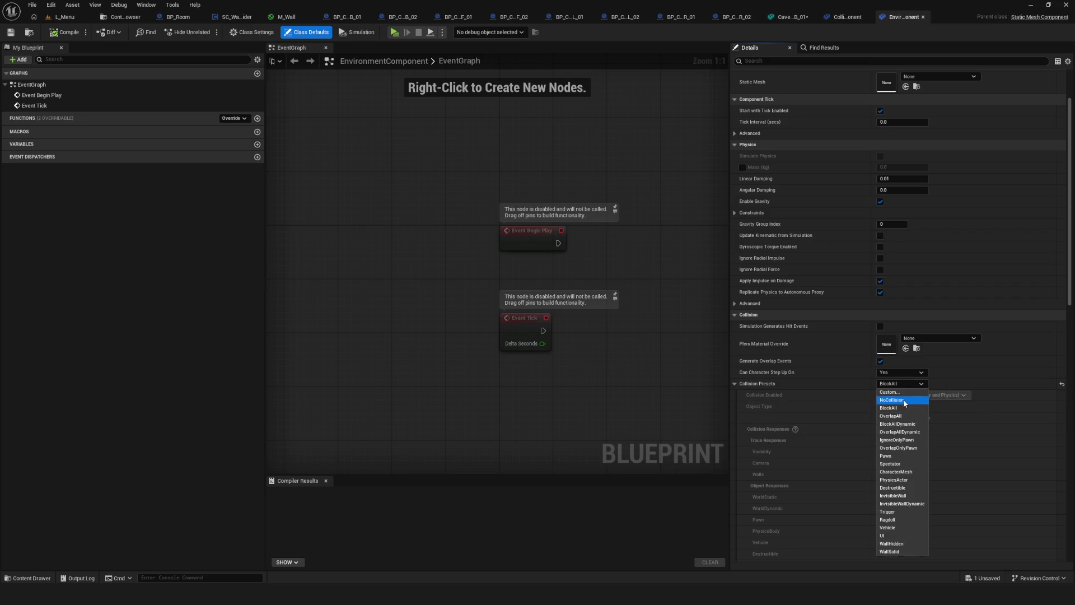
{"action": "left_click", "coordinate": [903, 400]}
{"action": "scroll", "coordinate": [924, 408], "scroll_direction": "down", "scroll_amount": 3}
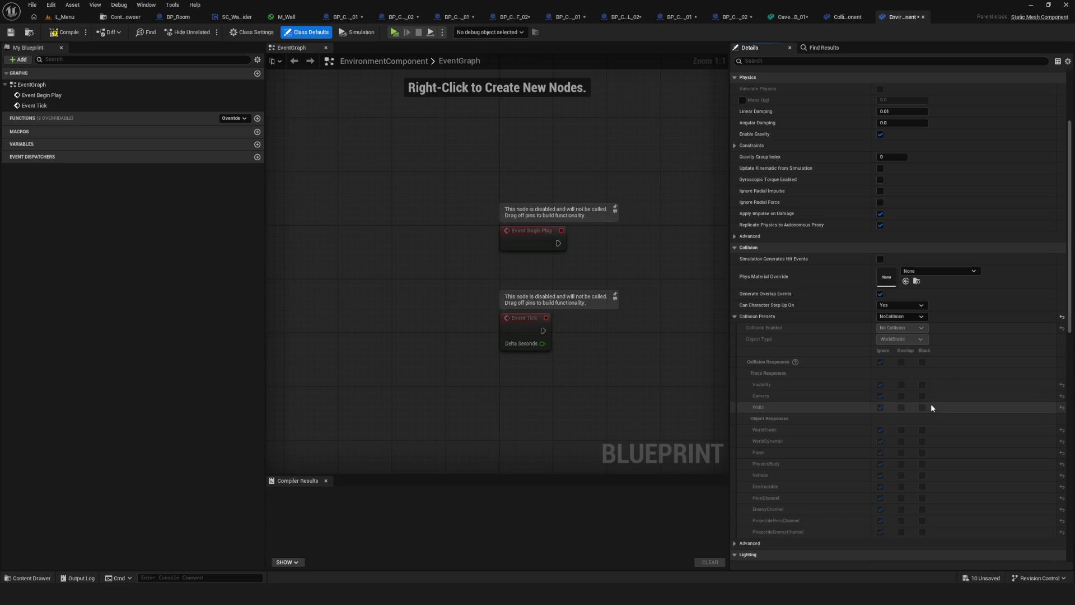
{"action": "left_click", "coordinate": [899, 306]}
{"action": "left_click", "coordinate": [894, 313]}
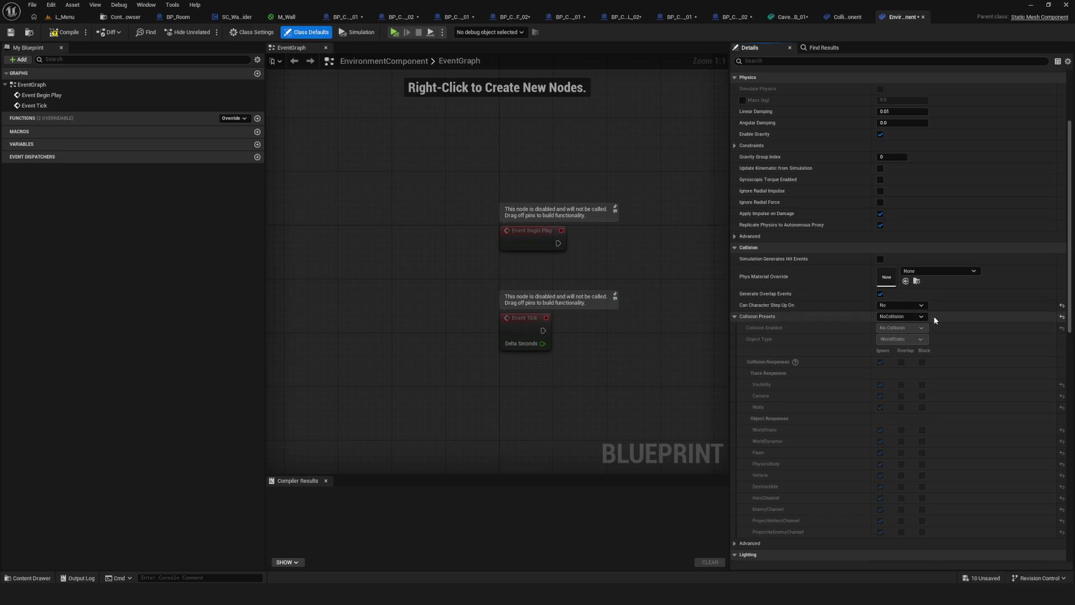
Compile the Environment Component blueprint and return to the Rooms assets
{"action": "scroll", "coordinate": [933, 318], "scroll_direction": "down", "scroll_amount": 5}
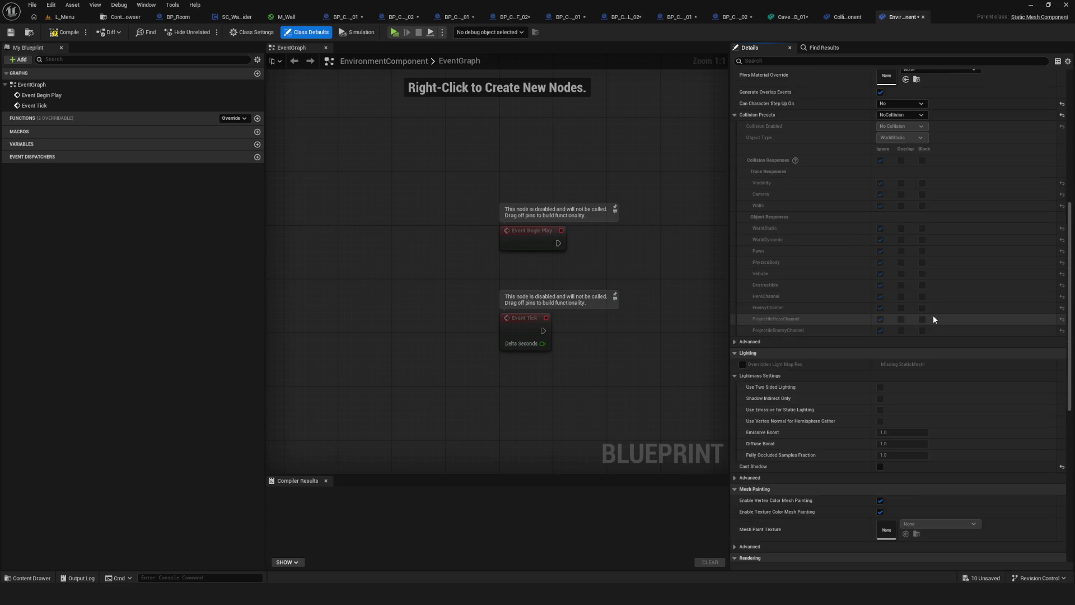
{"action": "scroll", "coordinate": [925, 336], "scroll_direction": "down", "scroll_amount": 5}
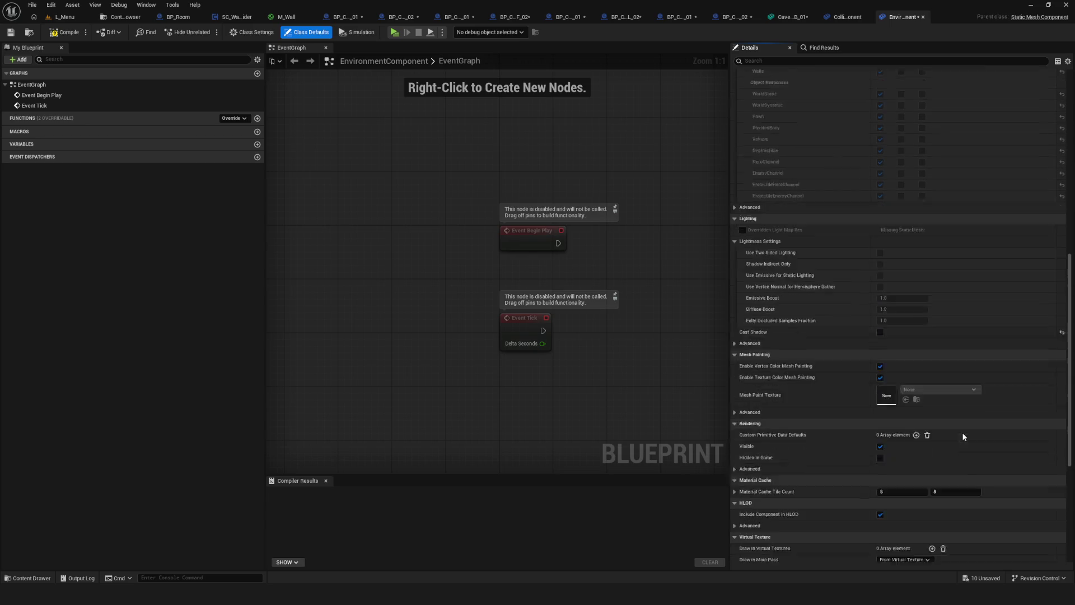
{"action": "scroll", "coordinate": [964, 428], "scroll_direction": "down", "scroll_amount": 3}
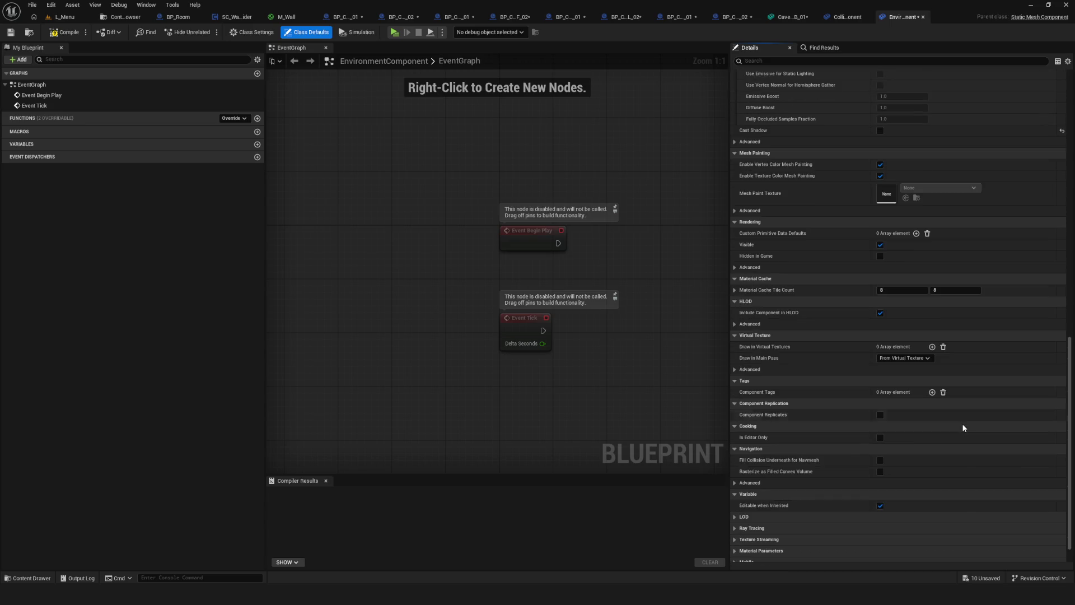
{"action": "scroll", "coordinate": [933, 344], "scroll_direction": "down", "scroll_amount": 1}
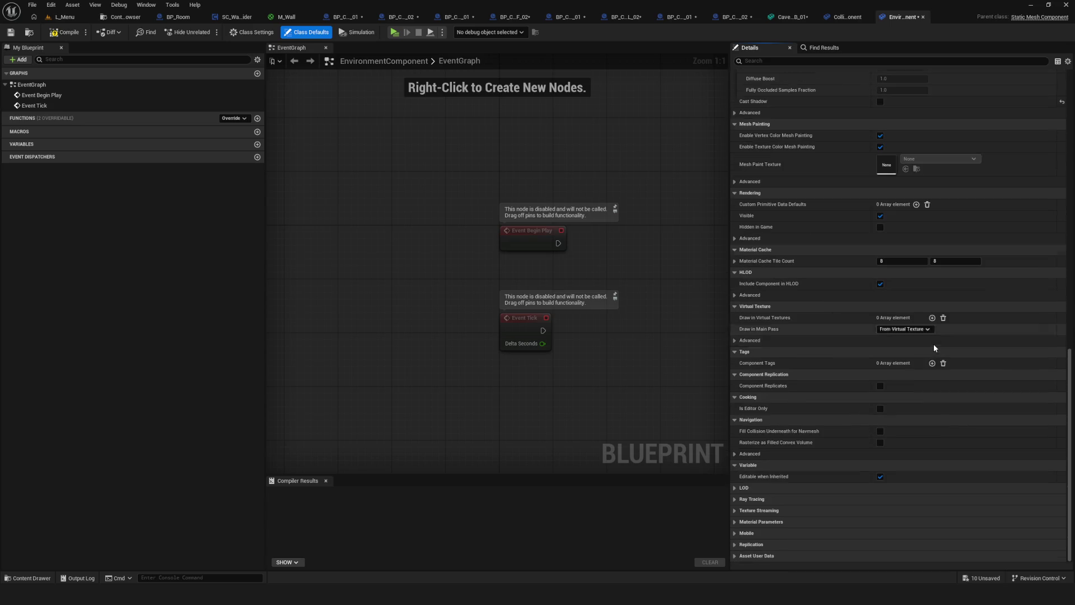
{"action": "scroll", "coordinate": [933, 342], "scroll_direction": "up", "scroll_amount": 15}
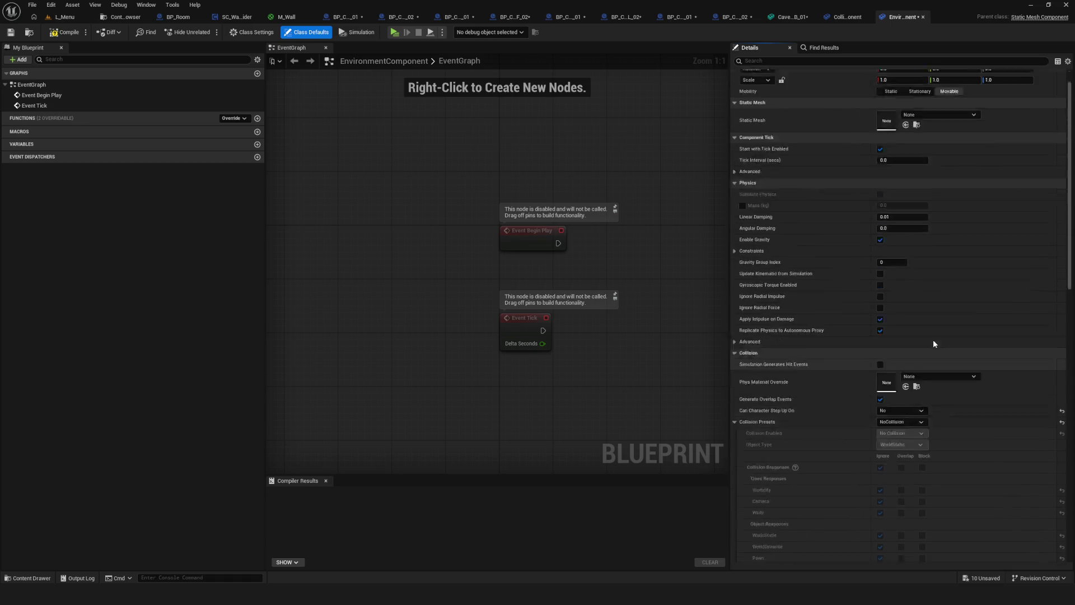
{"action": "left_click", "coordinate": [47, 33]}
{"action": "scroll", "coordinate": [509, 175], "scroll_direction": "down", "scroll_amount": 1}
{"action": "left_click", "coordinate": [121, 16]}
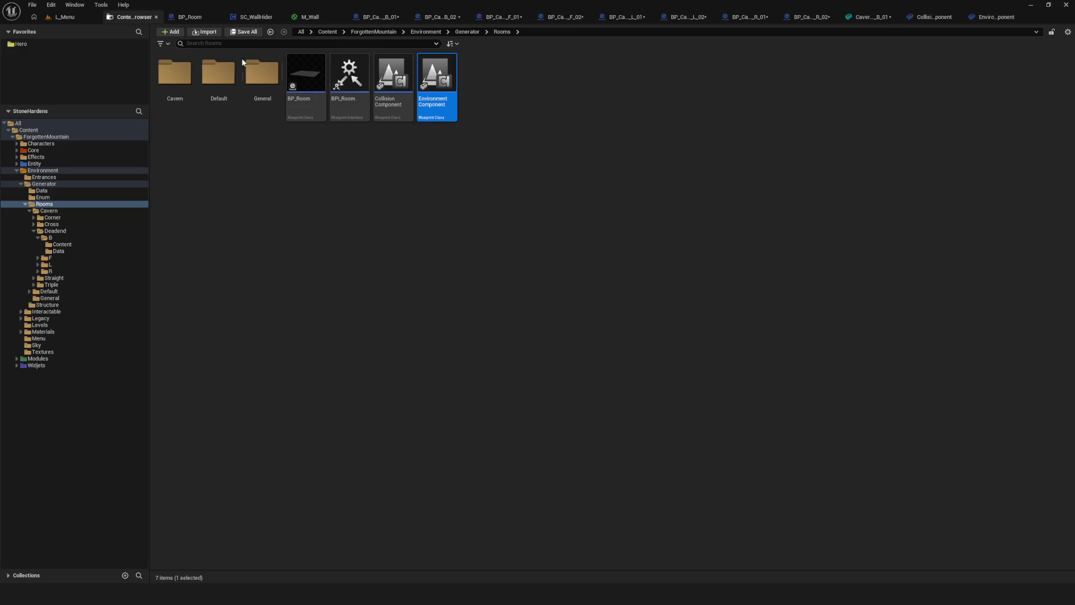
Open the Collision Component class defaults and look through its properties, briefly filtering for 'cas'
{"action": "double_click", "coordinate": [389, 83]}
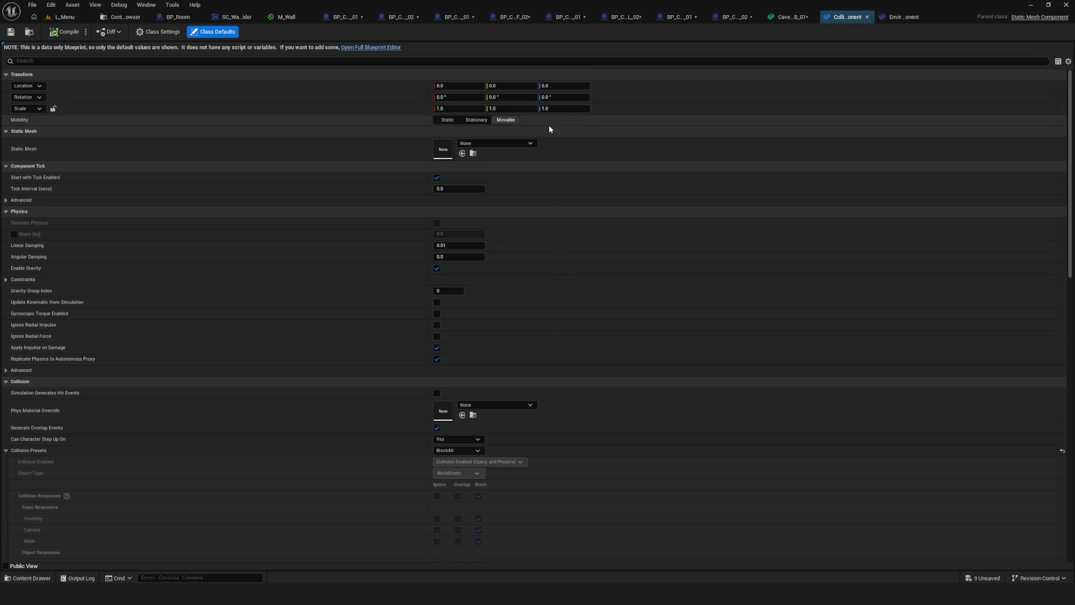
{"action": "scroll", "coordinate": [504, 297], "scroll_direction": "down", "scroll_amount": 5}
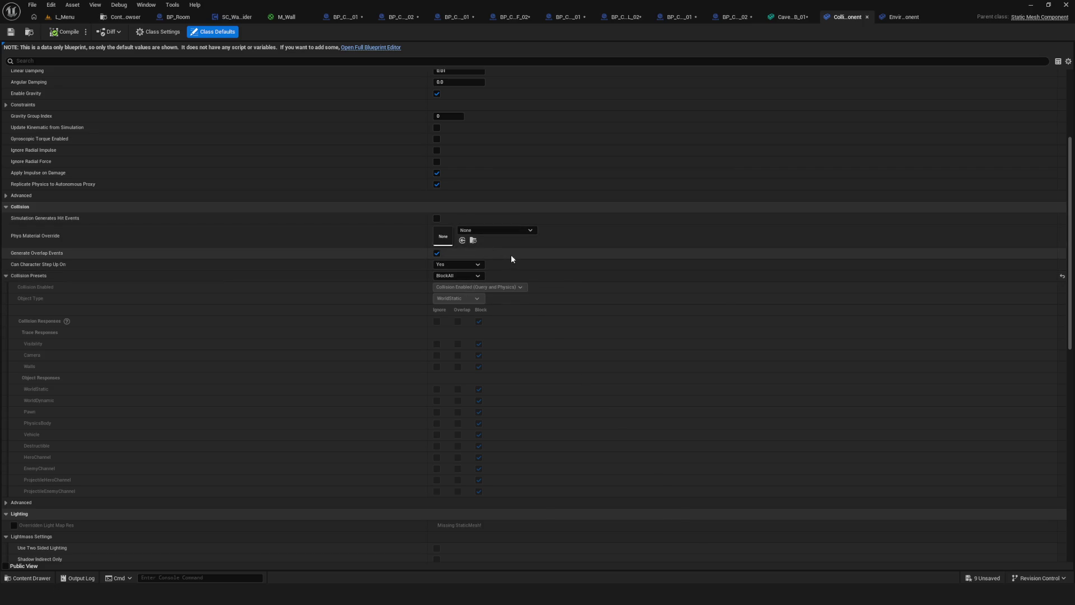
{"action": "scroll", "coordinate": [557, 282], "scroll_direction": "down", "scroll_amount": 4}
{"action": "scroll", "coordinate": [557, 282], "scroll_direction": "down", "scroll_amount": 3}
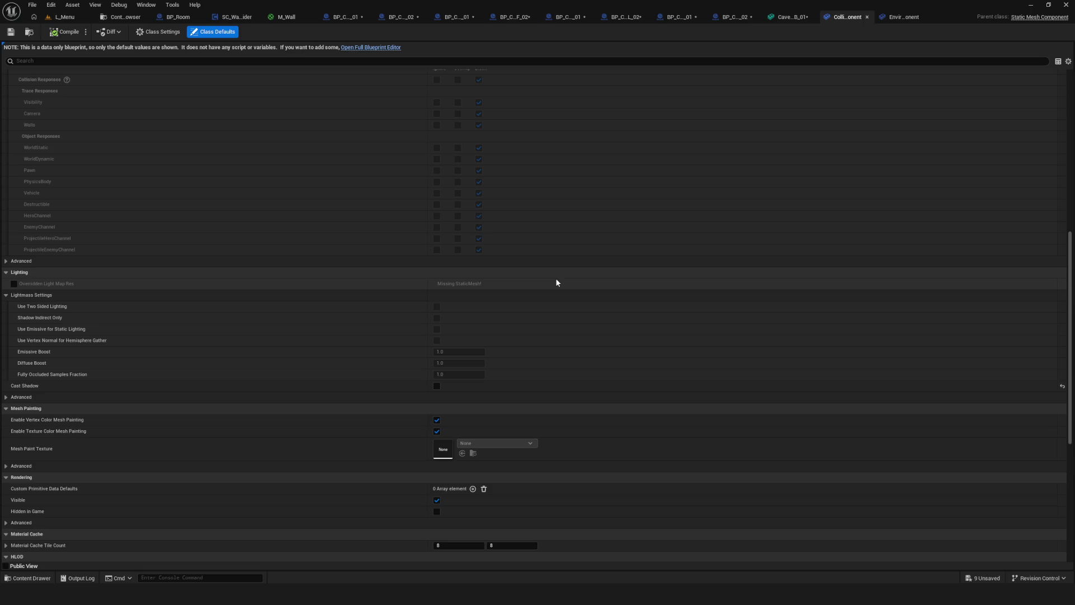
{"action": "scroll", "coordinate": [336, 179], "scroll_direction": "up", "scroll_amount": 6}
{"action": "scroll", "coordinate": [265, 126], "scroll_direction": "down", "scroll_amount": 3}
{"action": "left_click", "coordinate": [192, 62]}
{"action": "type", "text": "cas"}
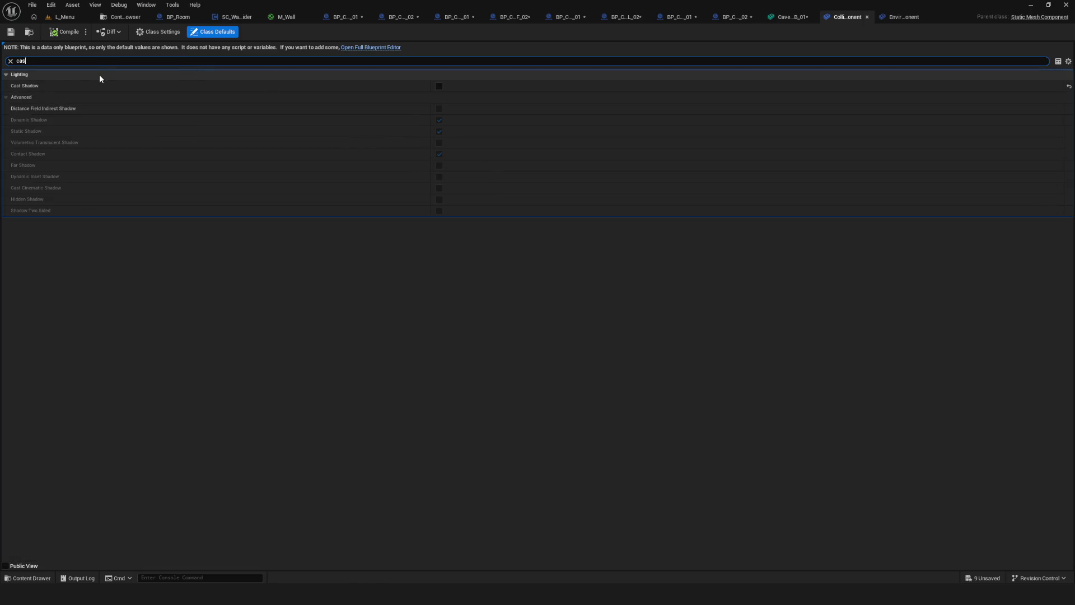
{"action": "left_click", "coordinate": [10, 61]}
Uncheck Rendering > Visible and check Hidden in Game, then go back to BP_Cavern_Deadend_B_01
{"action": "scroll", "coordinate": [341, 343], "scroll_direction": "down", "scroll_amount": 15}
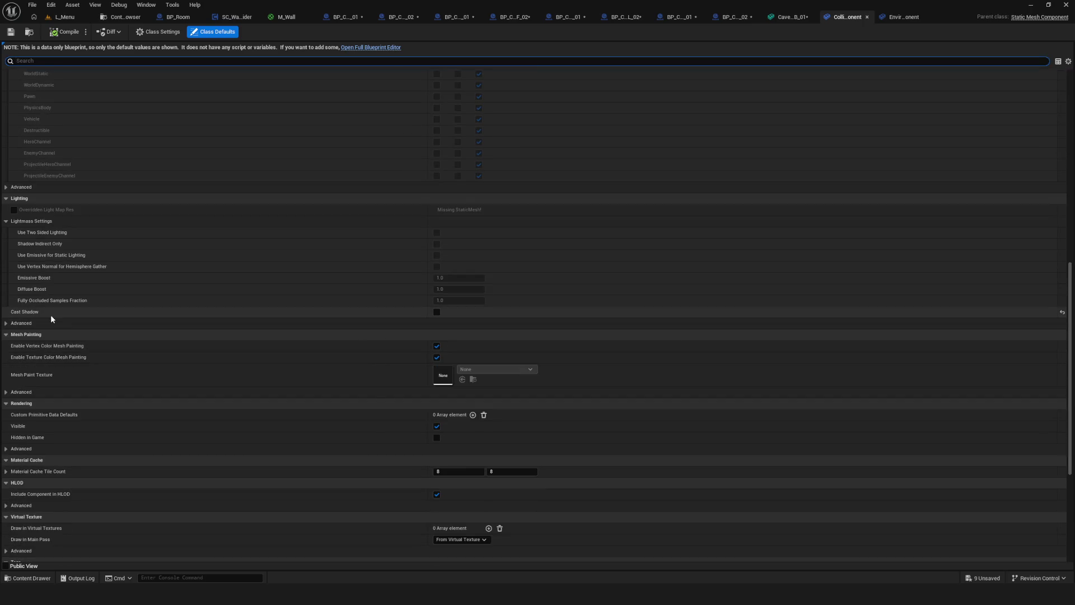
{"action": "scroll", "coordinate": [431, 380], "scroll_direction": "down", "scroll_amount": 3}
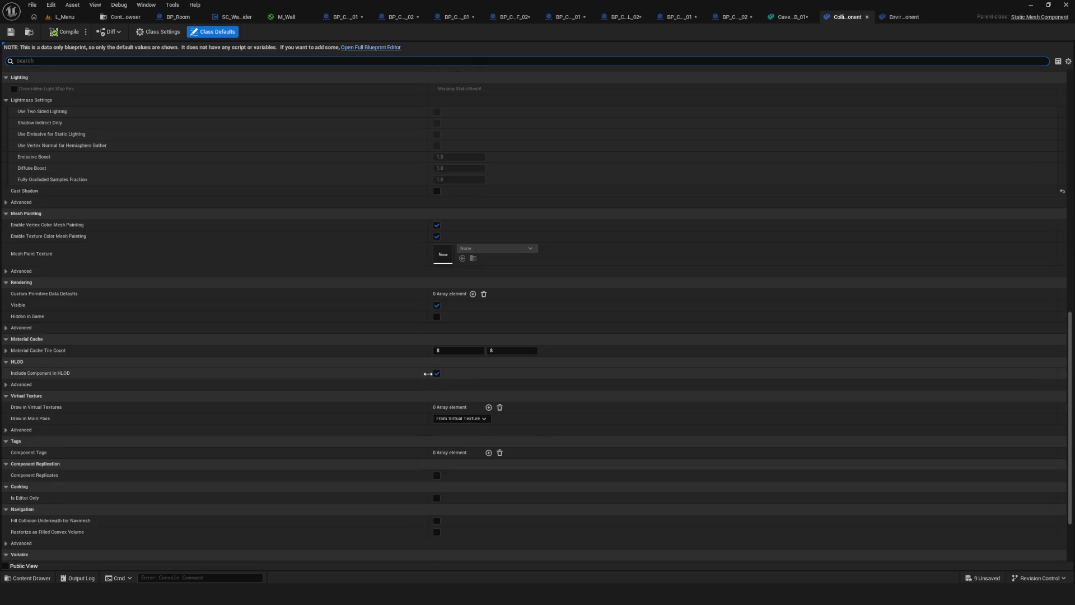
{"action": "left_click", "coordinate": [437, 305]}
{"action": "left_click", "coordinate": [436, 317]}
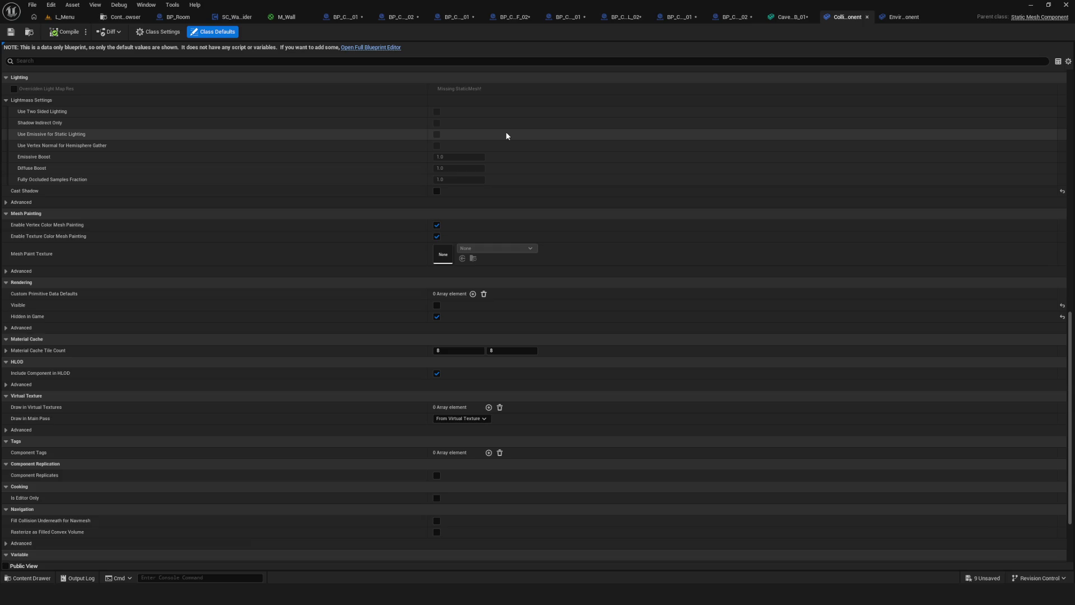
{"action": "left_click", "coordinate": [346, 18]}
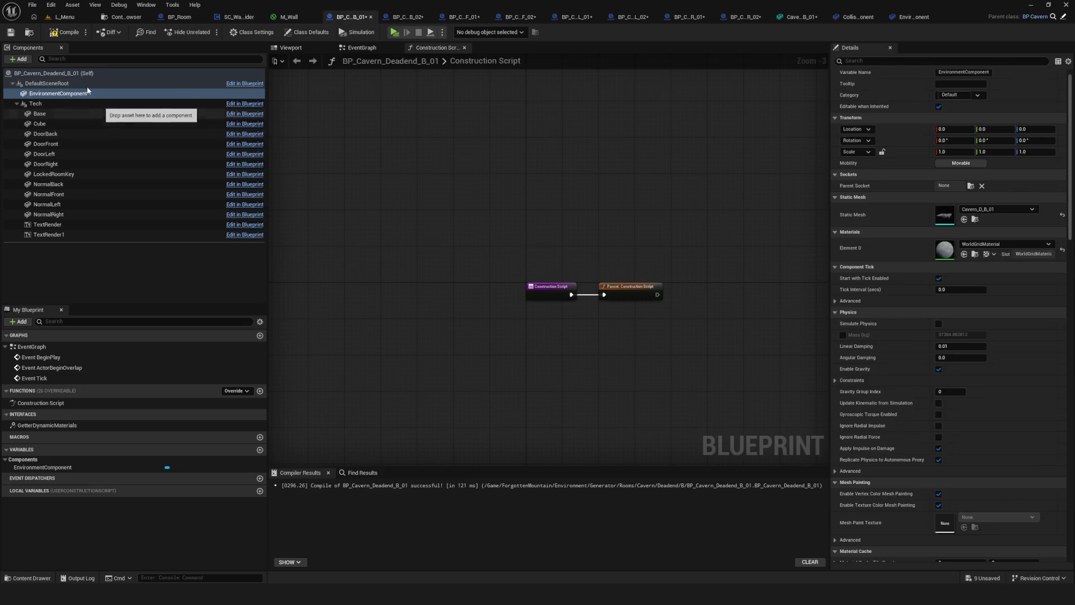
Add a CollisionComponent under EnvironmentComponent in BP_Cavern_Deadend_B_01
{"action": "left_click", "coordinate": [20, 59]}
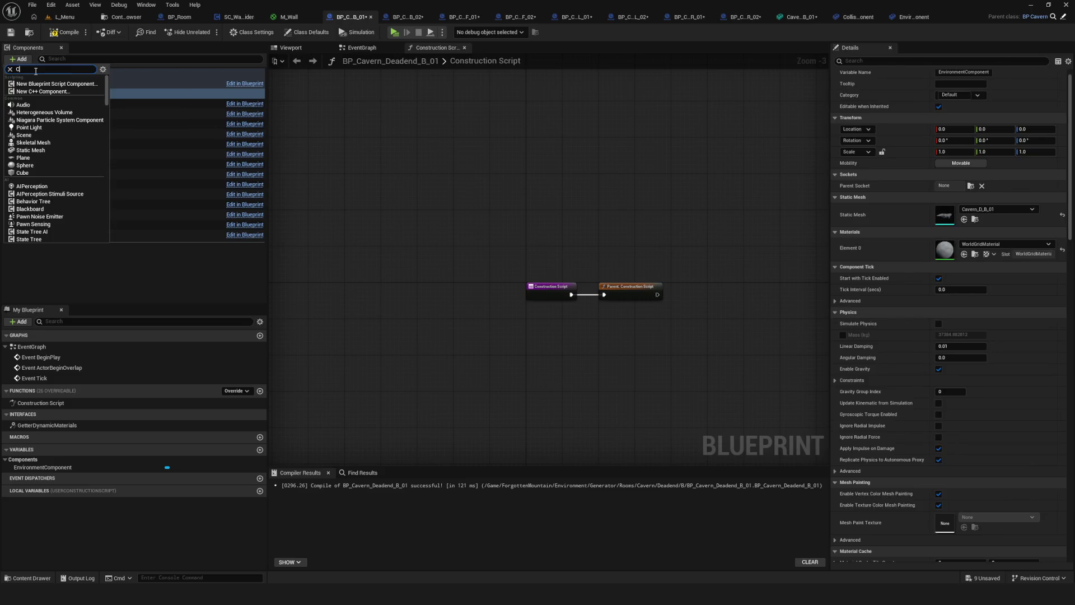
{"action": "type", "text": "olli"}
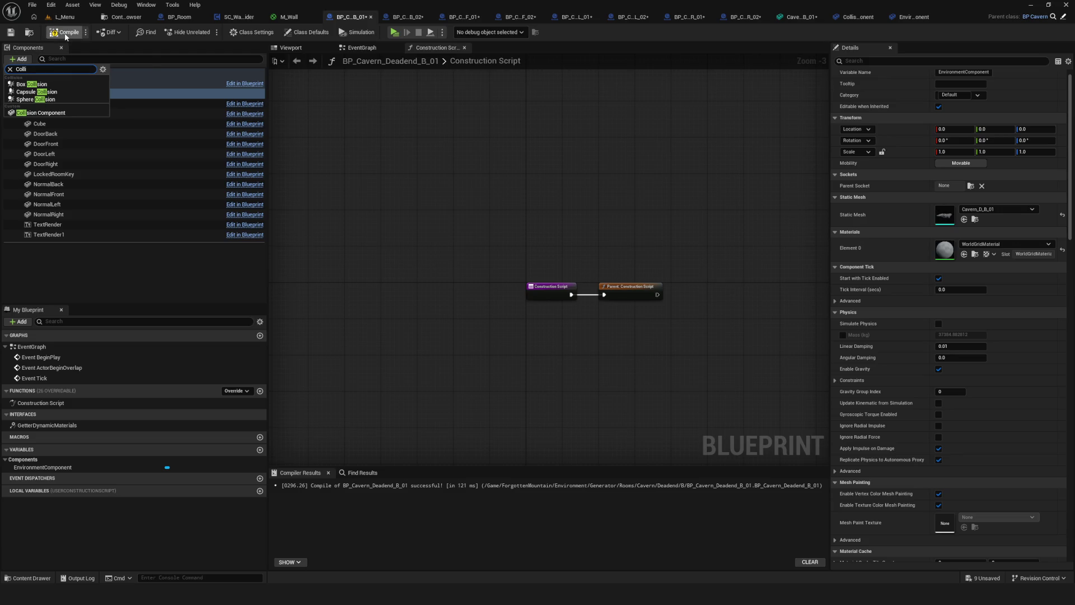
{"action": "left_click", "coordinate": [42, 113]}
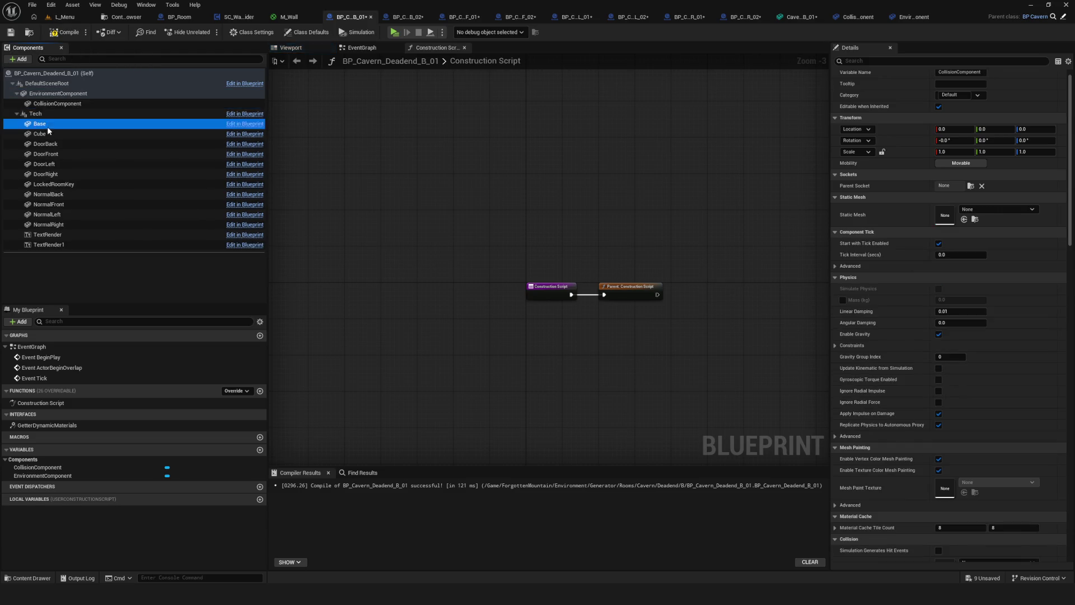
{"action": "left_click", "coordinate": [59, 94]}
{"action": "left_click", "coordinate": [300, 131]}
{"action": "scroll", "coordinate": [528, 257], "scroll_direction": "up", "scroll_amount": 2}
{"action": "key", "text": "Home"}
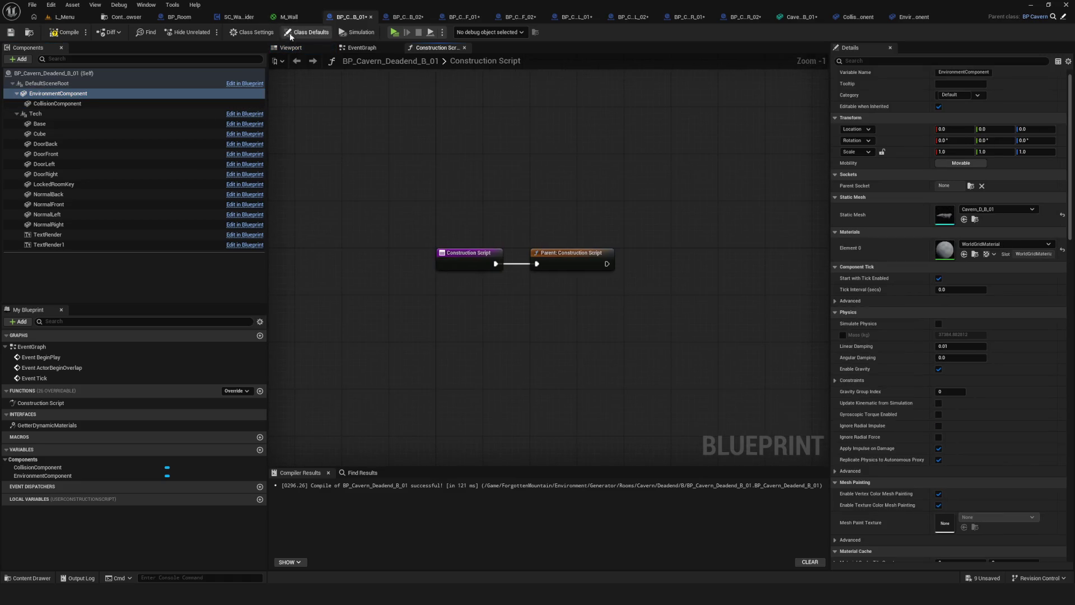
Compile BP_Cavern_Deadend_B_01 while viewing the cavern in 3D, then open BP_Cavern_Deadend_B_02
{"action": "left_click", "coordinate": [290, 48]}
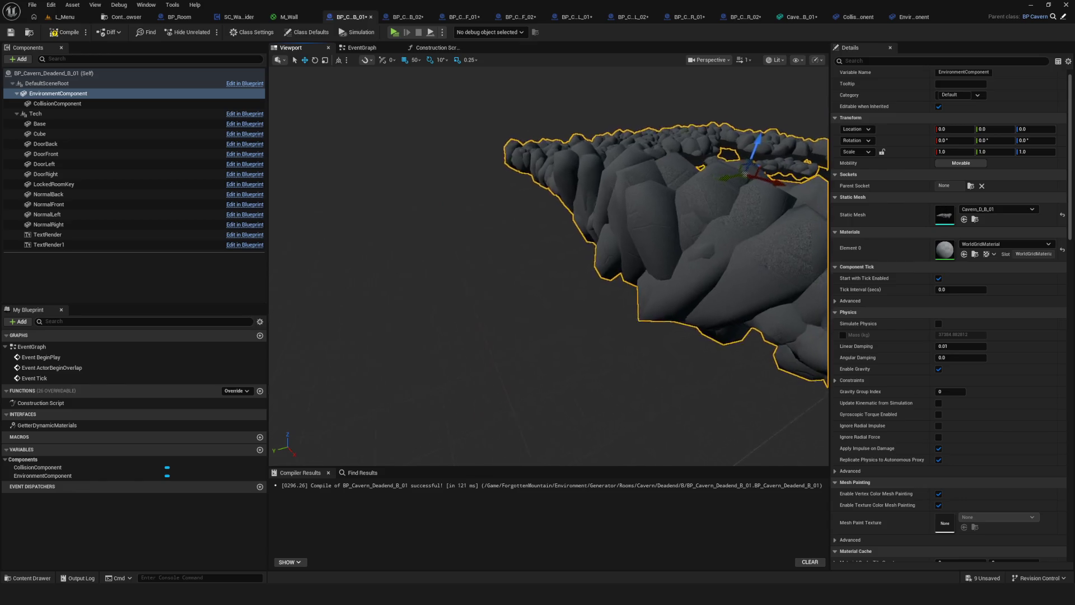
{"action": "left_click", "coordinate": [748, 59]}
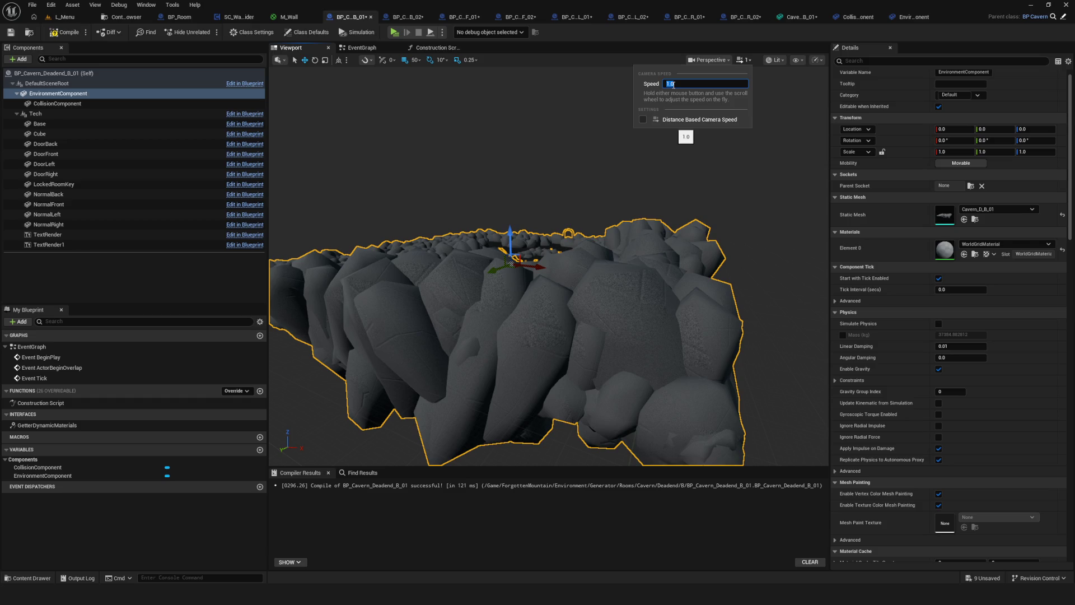
{"action": "mouse_move", "coordinate": [713, 135]}
{"action": "left_mouse_down"}
{"action": "mouse_move", "coordinate": [706, 202]}
{"action": "mouse_move", "coordinate": [571, 216]}
{"action": "mouse_move", "coordinate": [395, 109]}
{"action": "left_mouse_up"}
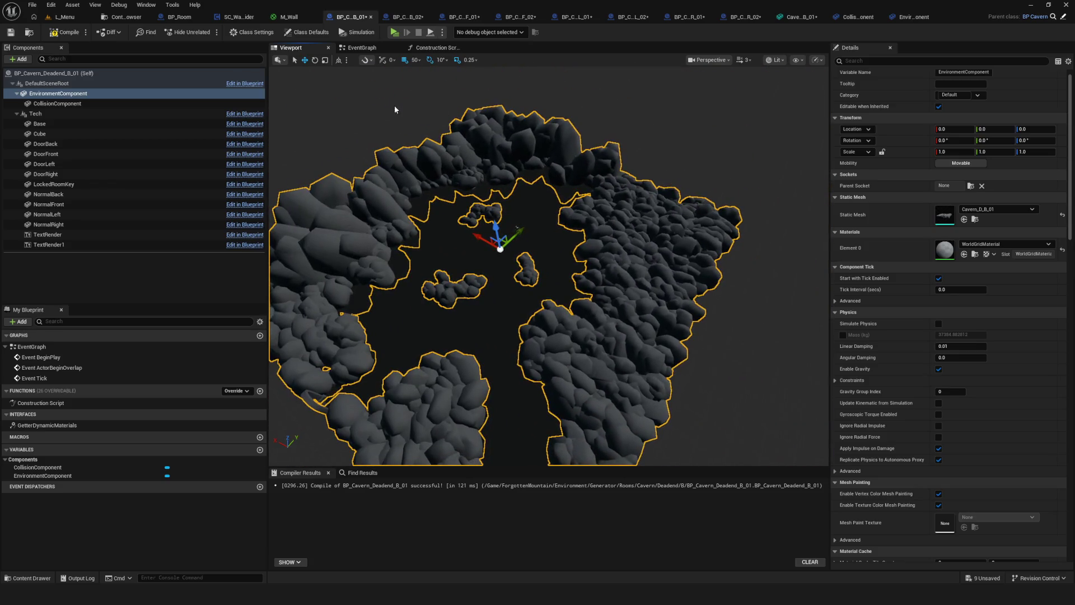
{"action": "left_click", "coordinate": [65, 32]}
{"action": "left_click", "coordinate": [10, 32]}
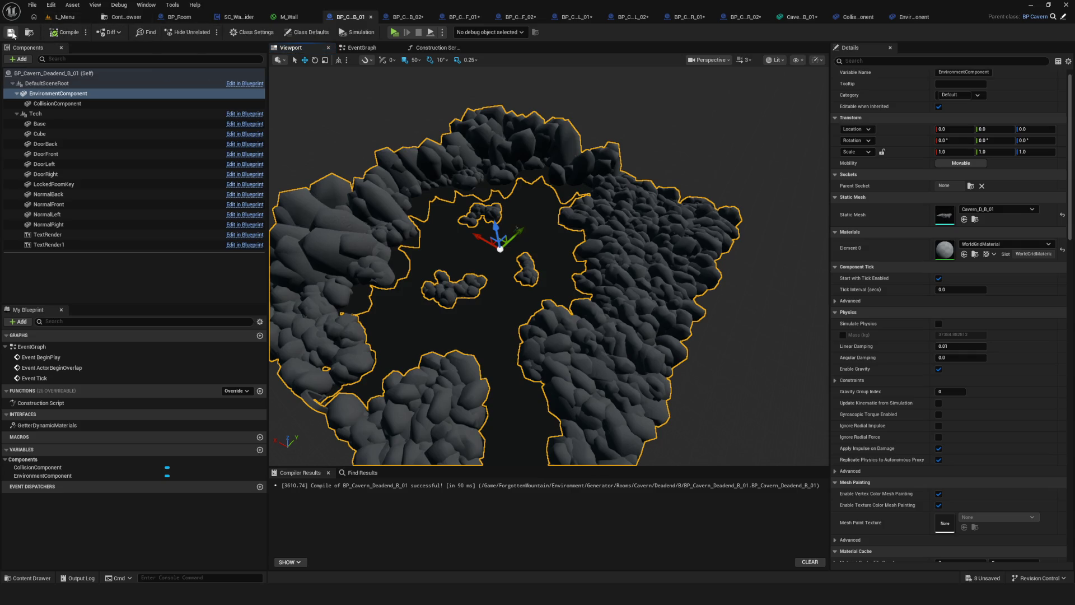
{"action": "left_click_drag", "start_coordinate": [402, 241], "coordinate": [402, 269]}
{"action": "left_click_drag", "start_coordinate": [531, 235], "coordinate": [531, 218]}
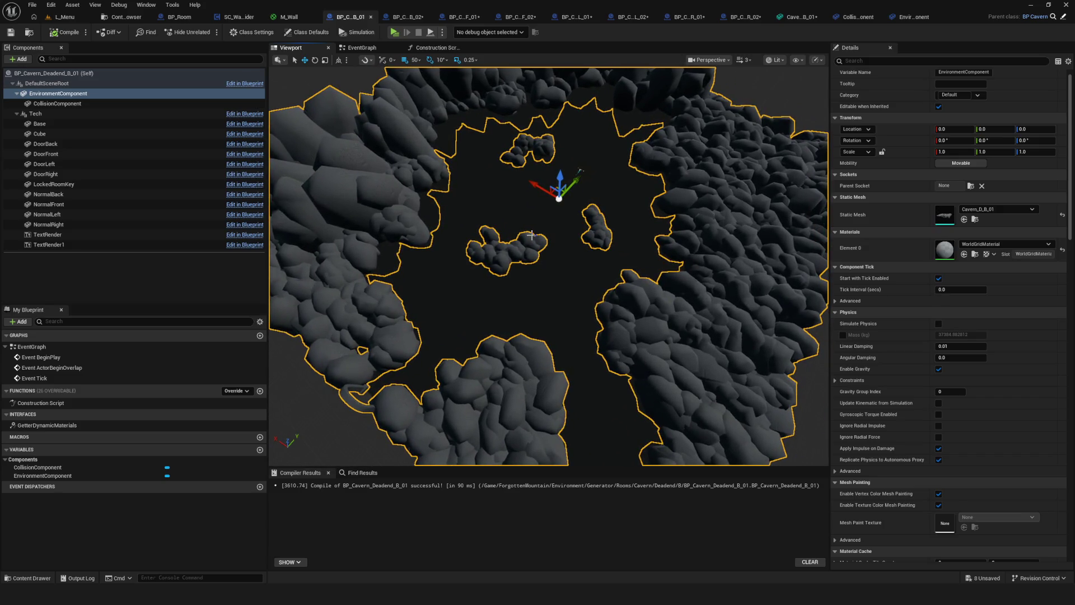
{"action": "left_click", "coordinate": [405, 16]}
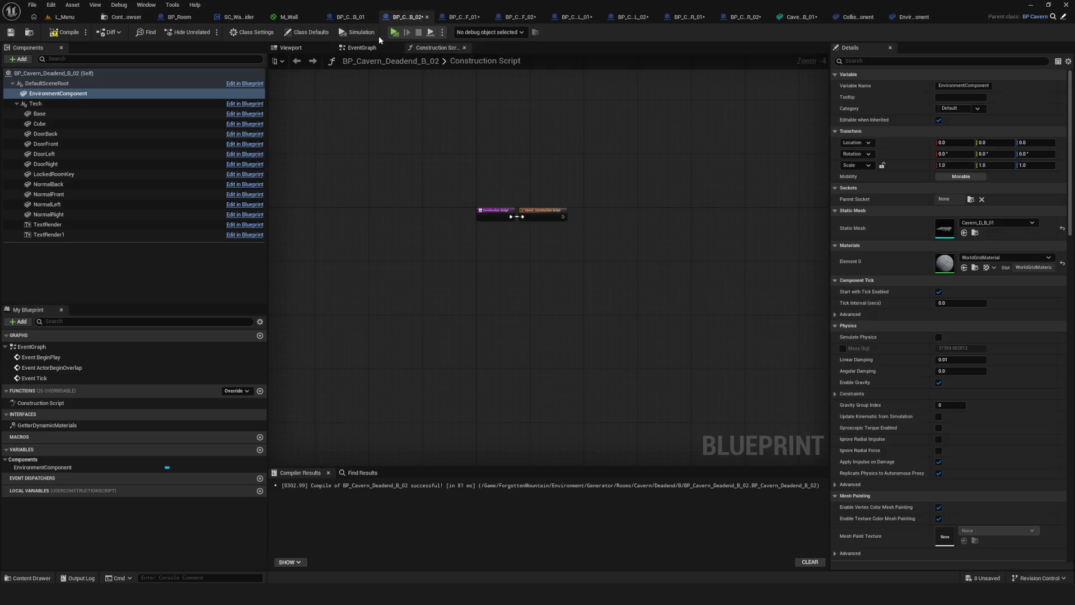
Add a CollisionComponent to BP_Cavern_Deadend_B_02, then compile and save it
{"action": "left_click", "coordinate": [20, 60]}
{"action": "type", "text": "co"}
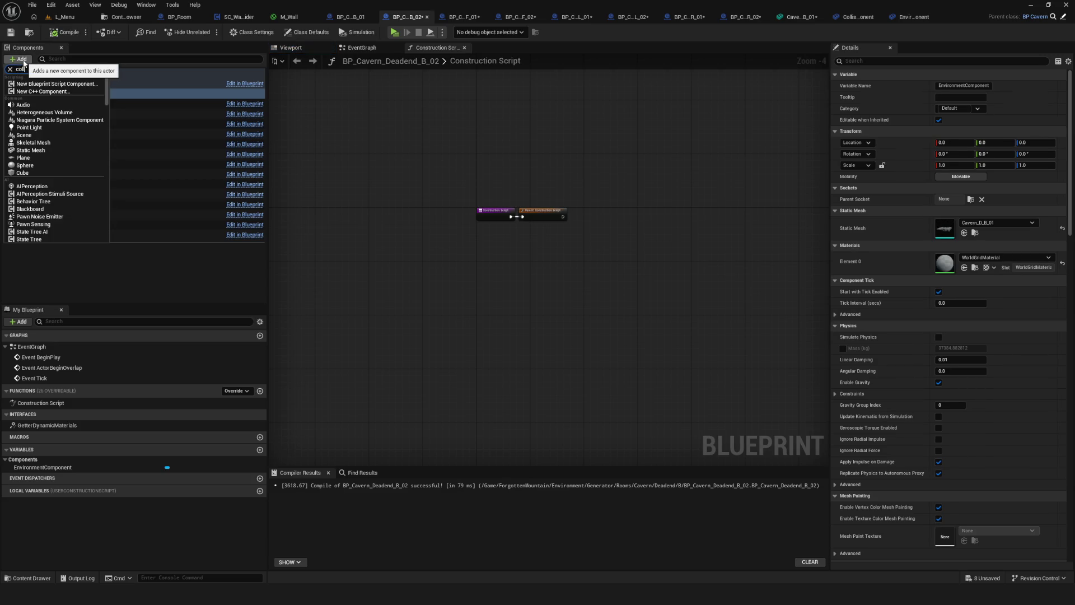
{"action": "type", "text": "l"}
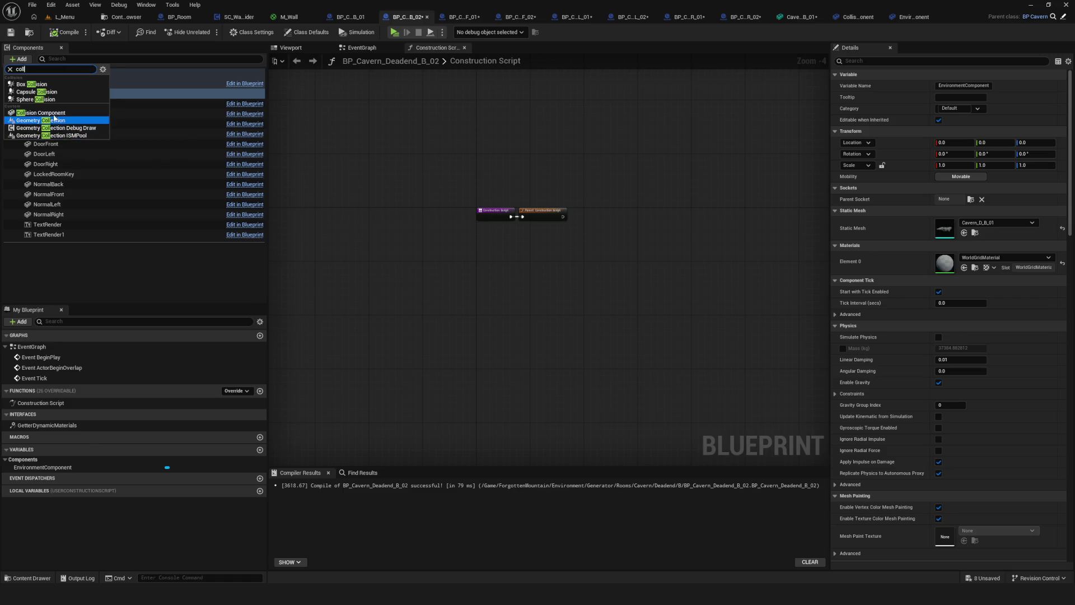
{"action": "left_click", "coordinate": [50, 113]}
{"action": "left_click", "coordinate": [39, 134]}
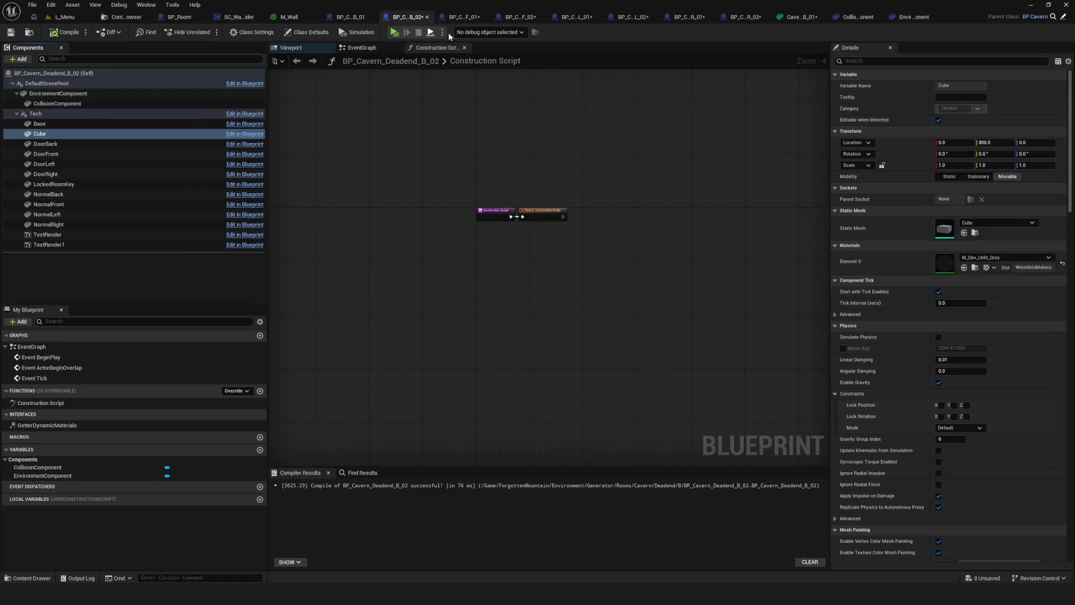
{"action": "key", "text": "ctrl+s"}
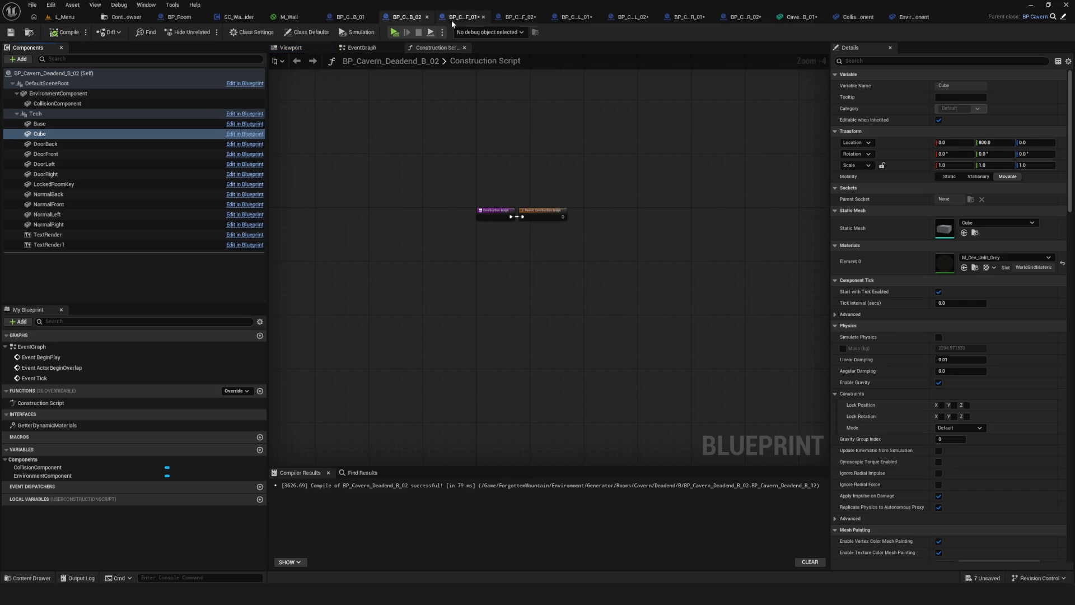
Add CollisionComponents to the F_01 and F_02 blueprints, nested under EnvironmentComponent
{"action": "left_click", "coordinate": [453, 21]}
{"action": "left_click", "coordinate": [22, 60]}
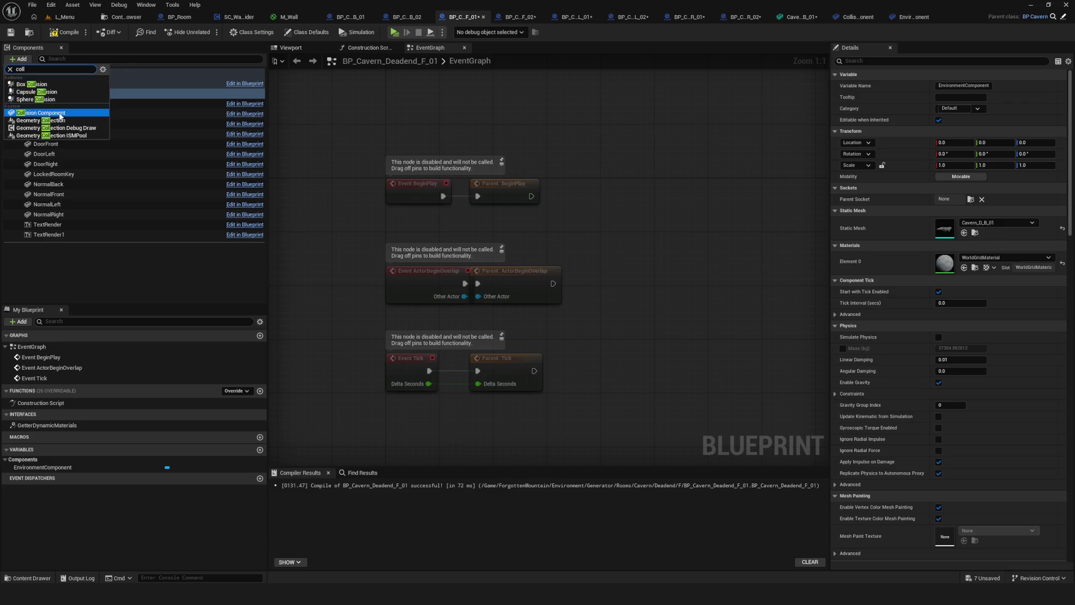
{"action": "left_click", "coordinate": [70, 114]}
{"action": "key", "text": "Return"}
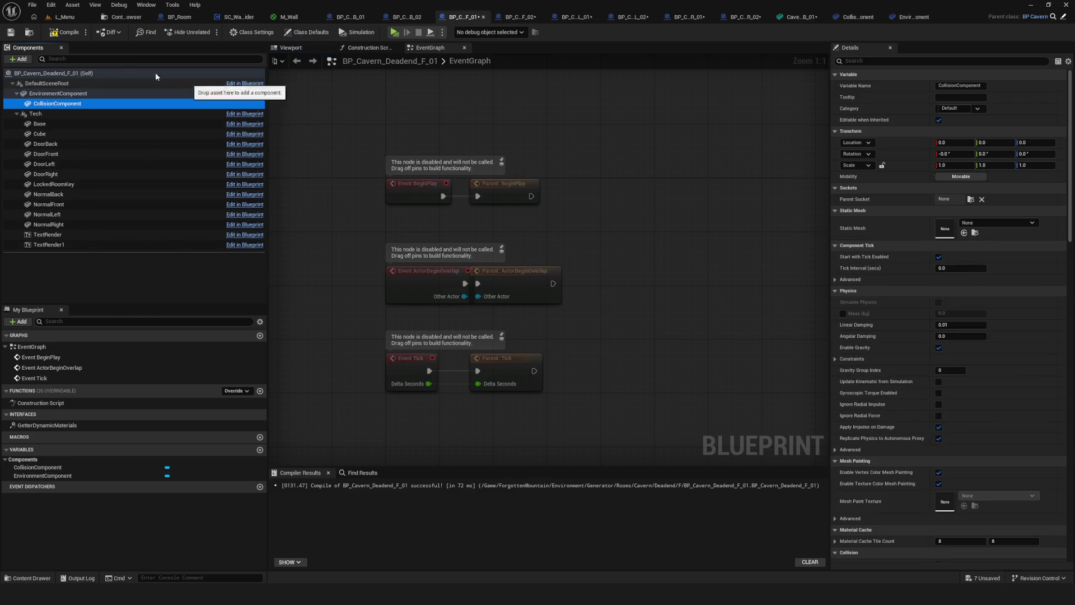
{"action": "left_click", "coordinate": [518, 16]}
{"action": "left_click", "coordinate": [62, 93]}
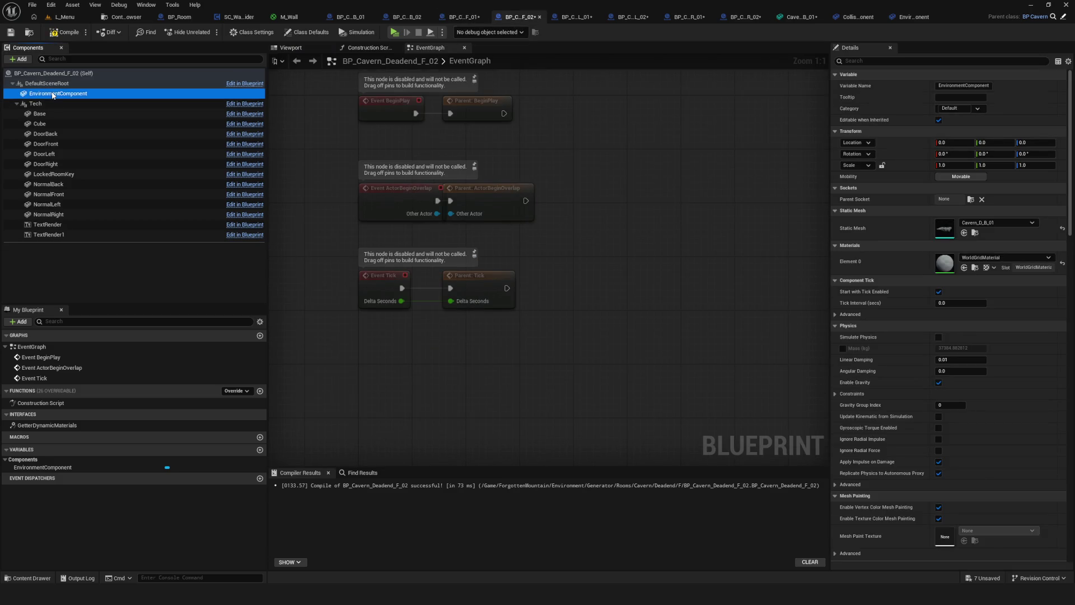
{"action": "left_click_drag", "start_coordinate": [83, 106], "coordinate": [84, 106]}
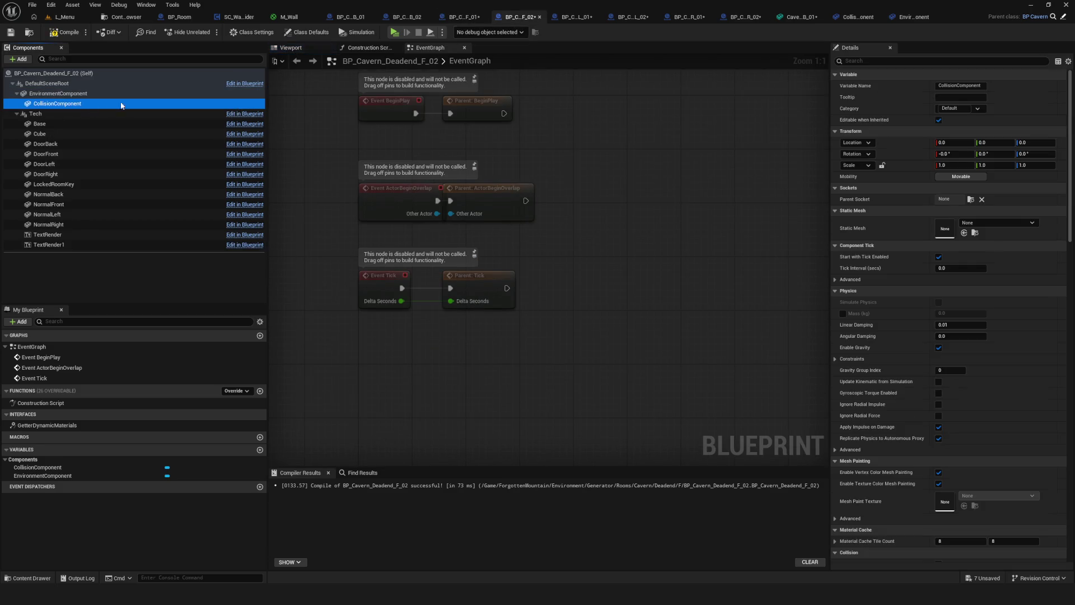
Add and compile CollisionComponents under EnvironmentComponent in the L_01 and L_02 blueprints
{"action": "left_click", "coordinate": [580, 17]}
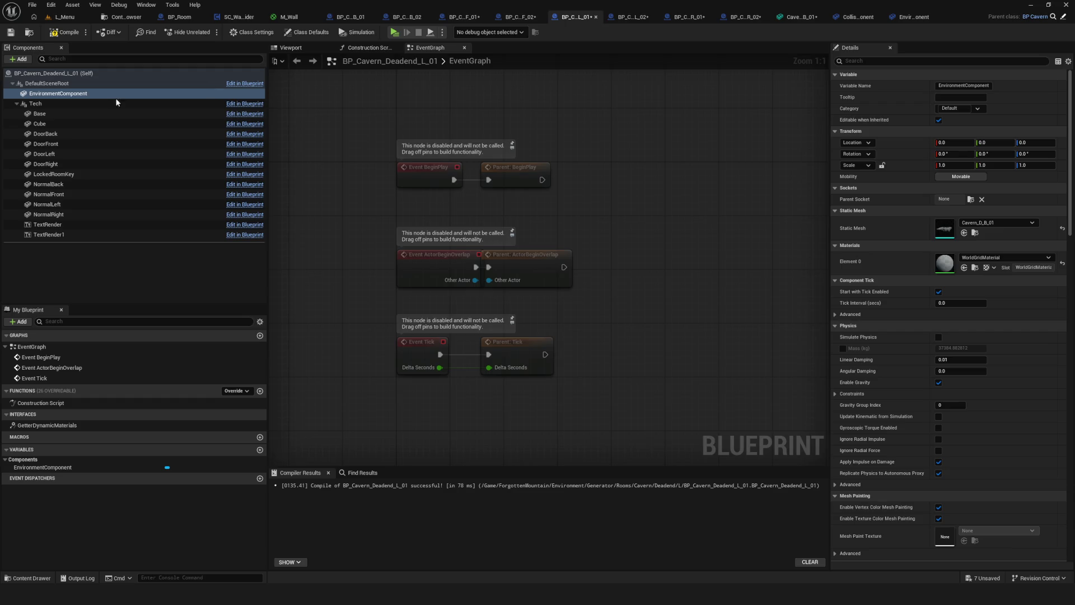
{"action": "key", "text": "ctrl+v"}
{"action": "left_click", "coordinate": [56, 106]}
{"action": "left_click", "coordinate": [66, 32]}
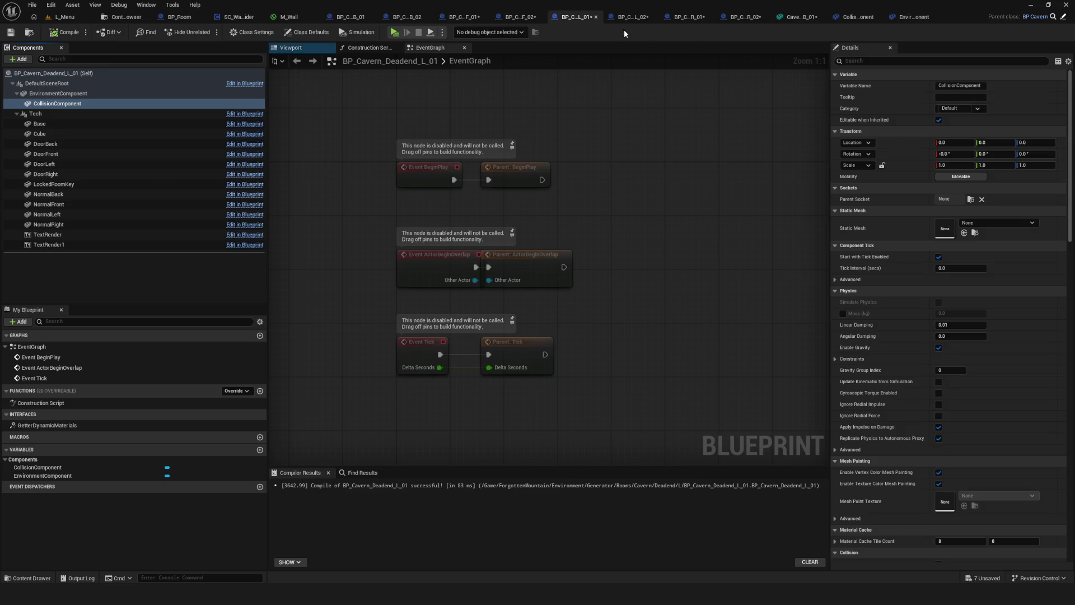
{"action": "left_click", "coordinate": [633, 17]}
{"action": "left_click", "coordinate": [59, 94]}
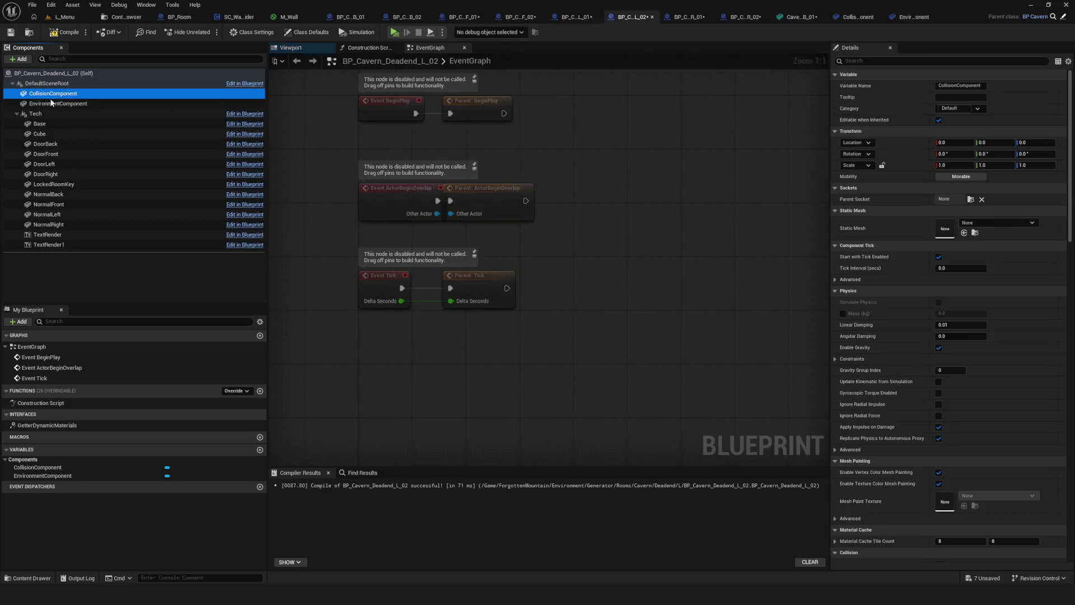
{"action": "left_click_drag", "start_coordinate": [50, 103], "coordinate": [84, 105]}
{"action": "left_click", "coordinate": [63, 32]}
Add CollisionComponents under EnvironmentComponent in the R_01 and R_02 blueprints
{"action": "left_click", "coordinate": [687, 17]}
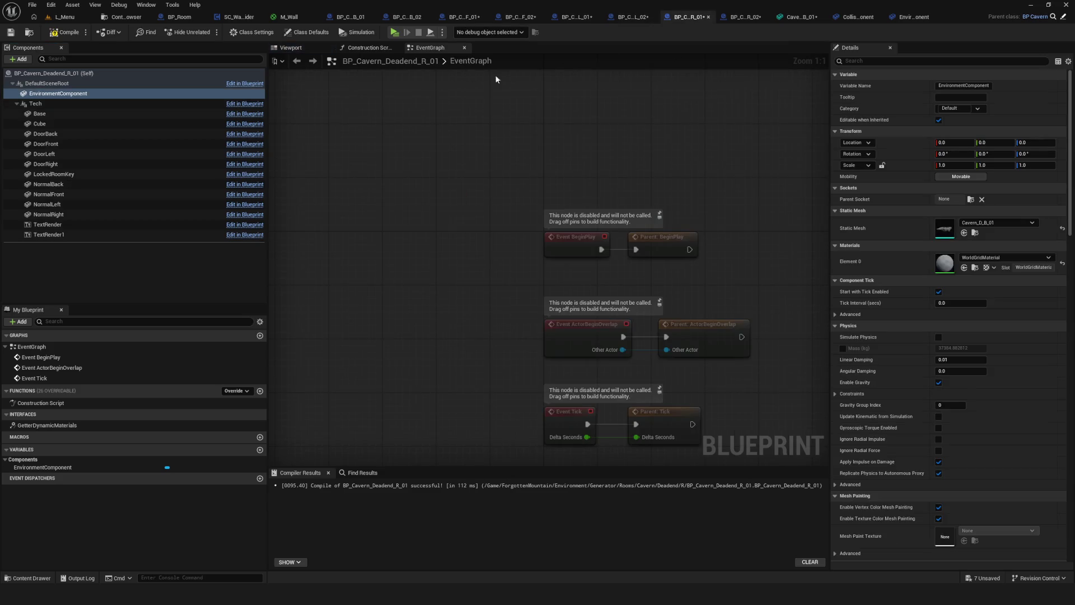
{"action": "left_click", "coordinate": [59, 93]}
{"action": "left_click_drag", "start_coordinate": [60, 102], "coordinate": [78, 107]}
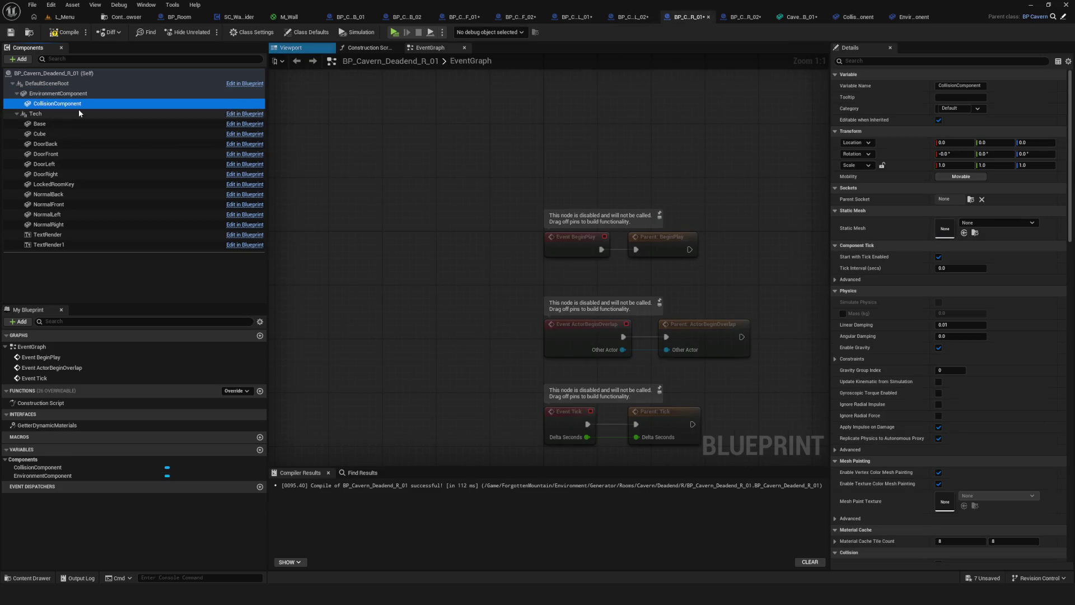
{"action": "left_click", "coordinate": [741, 17]}
{"action": "left_click", "coordinate": [53, 94]}
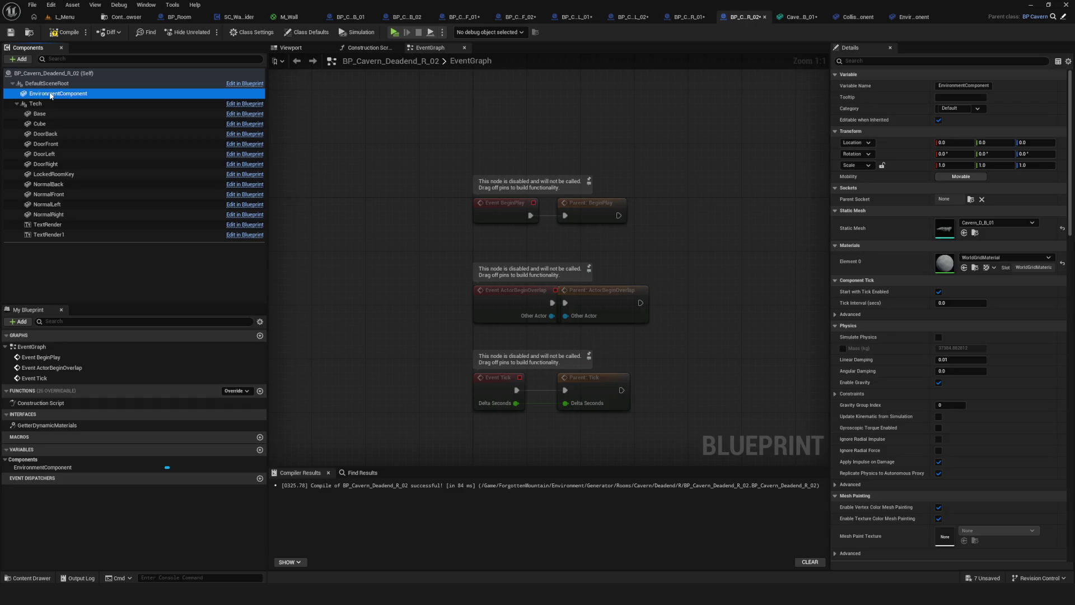
{"action": "left_click_drag", "start_coordinate": [53, 94], "coordinate": [58, 105]}
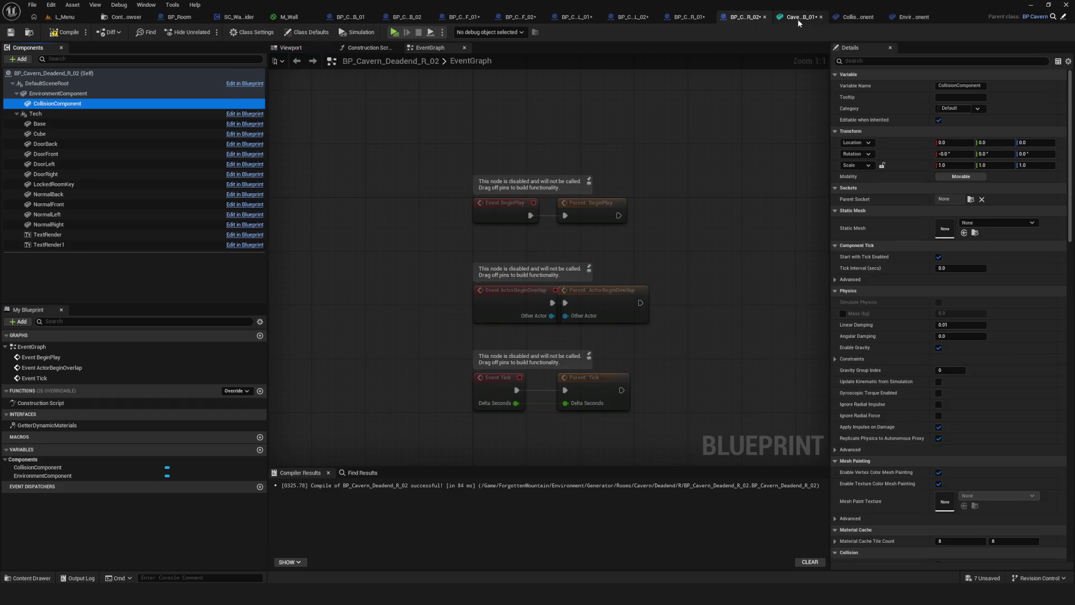
Save all seven unsaved assets and review the L_02, L_01, F_02, F_01 and B_02 blueprints
{"action": "key", "text": "ctrl+shift+s"}
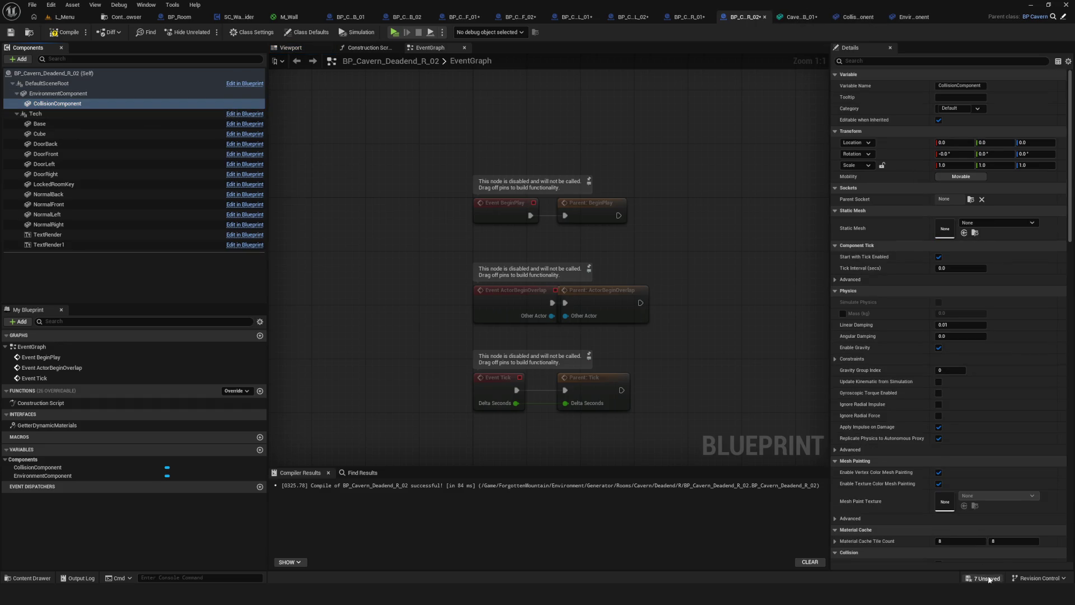
{"action": "left_click", "coordinate": [606, 394]}
{"action": "left_click_drag", "start_coordinate": [489, 217], "coordinate": [568, 284]}
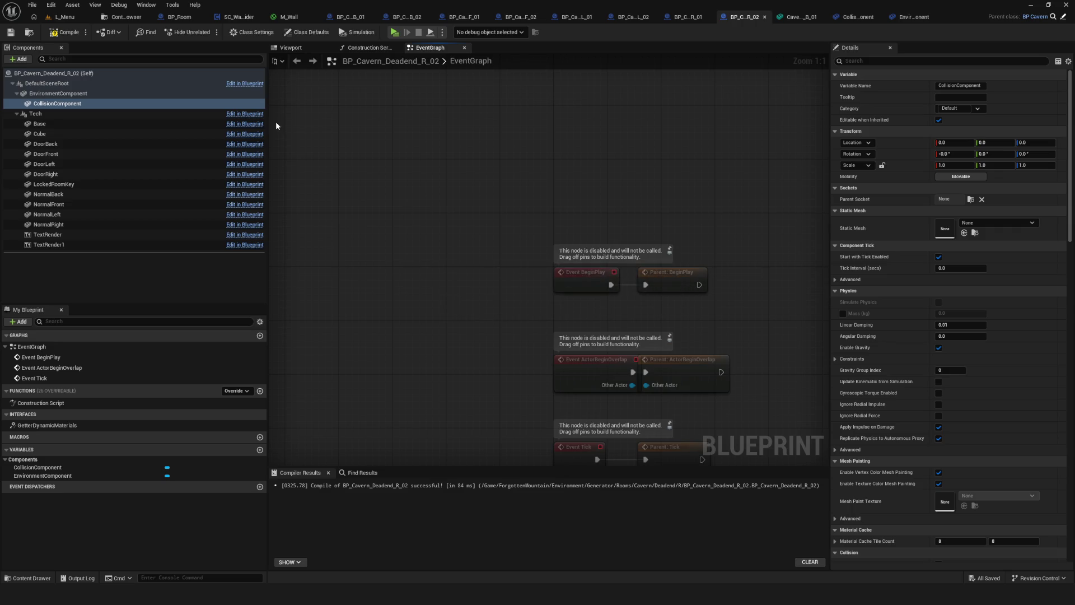
{"action": "left_click", "coordinate": [625, 19]}
{"action": "left_click", "coordinate": [577, 17]}
{"action": "left_click", "coordinate": [512, 17]}
{"action": "left_click", "coordinate": [458, 17]}
{"action": "left_click", "coordinate": [405, 17]}
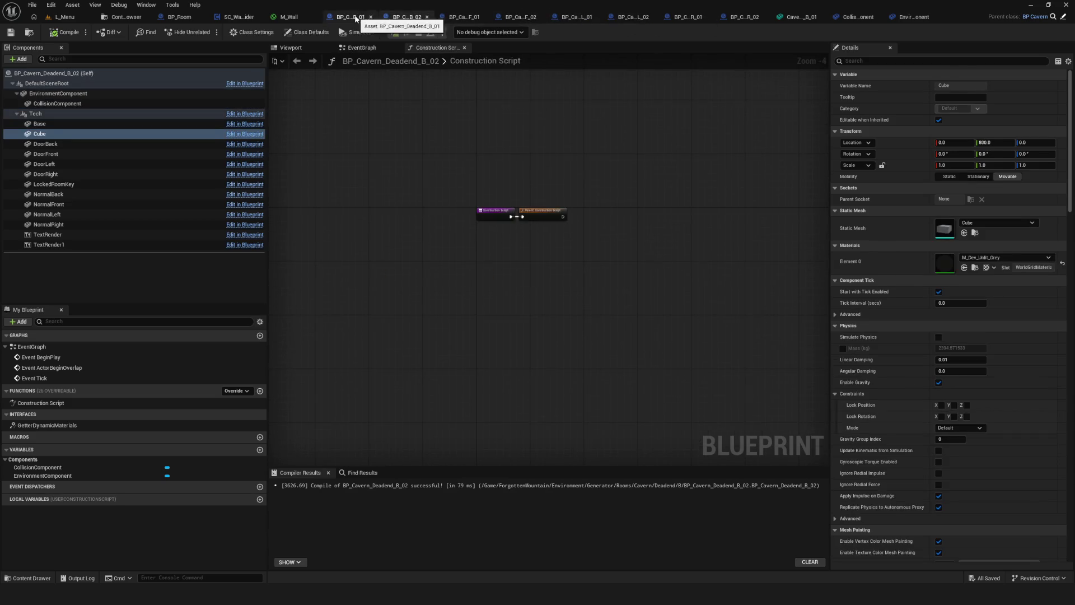
Review the B_01 blueprint and mesh, then close the environment and collision component editors
{"action": "left_click", "coordinate": [350, 17]}
{"action": "left_click", "coordinate": [795, 17]}
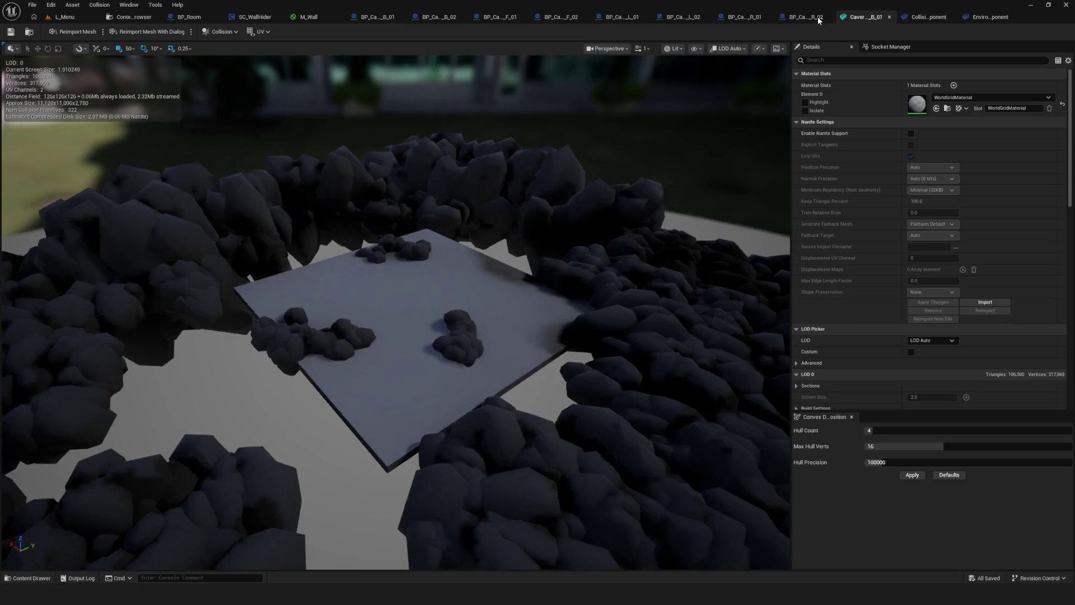
{"action": "left_click", "coordinate": [895, 18]}
{"action": "left_click", "coordinate": [919, 17]}
{"action": "left_click", "coordinate": [860, 17]}
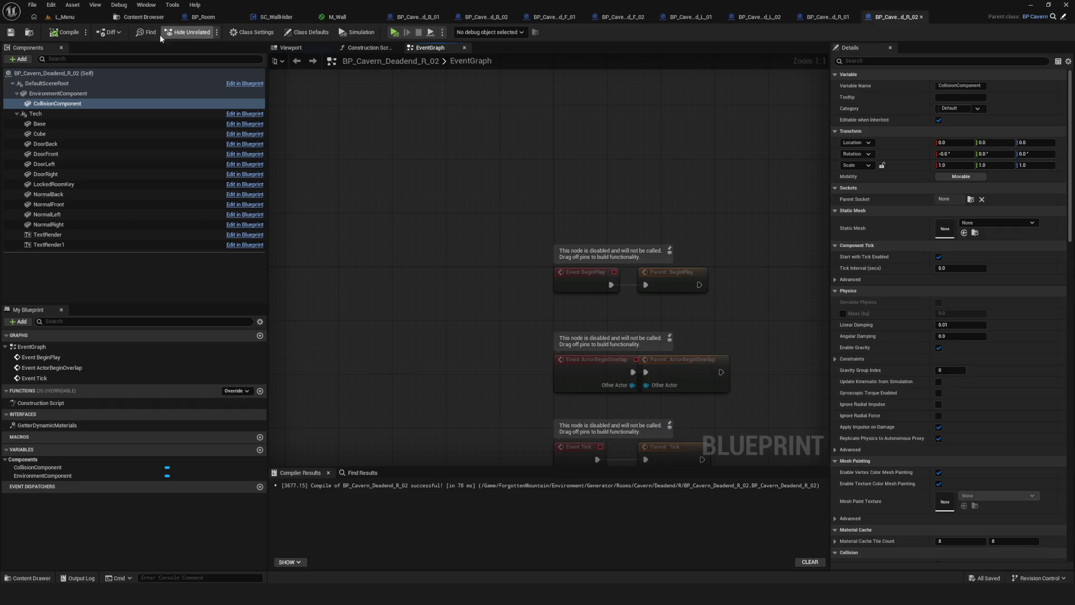
Delete the Cavern_D_B_02 mesh from the Deadend/B/Content folder
{"action": "left_click", "coordinate": [144, 17]}
{"action": "left_click", "coordinate": [63, 238]}
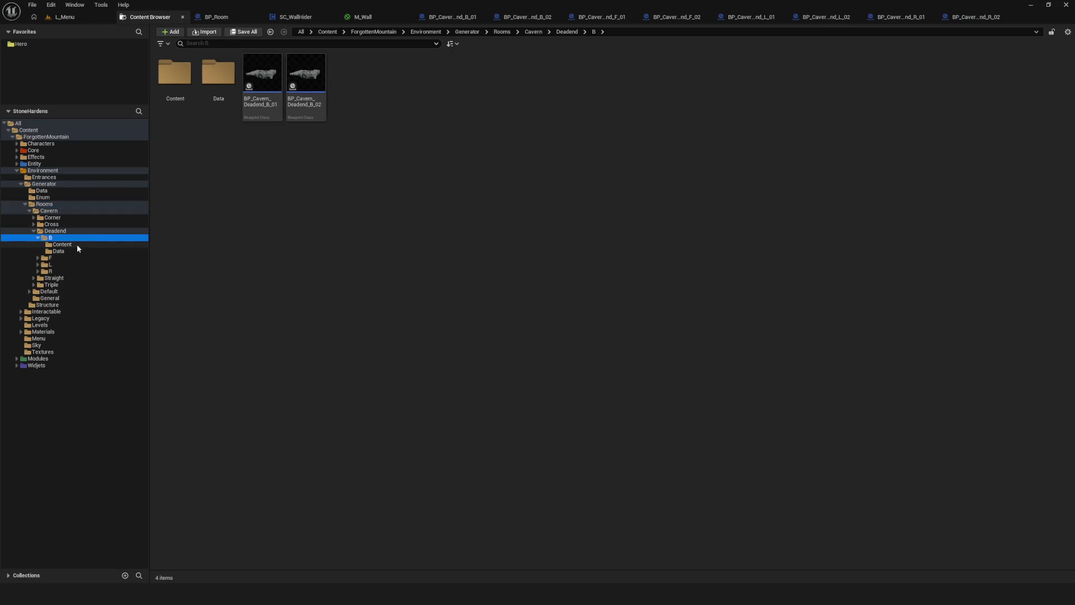
{"action": "left_click", "coordinate": [76, 244]}
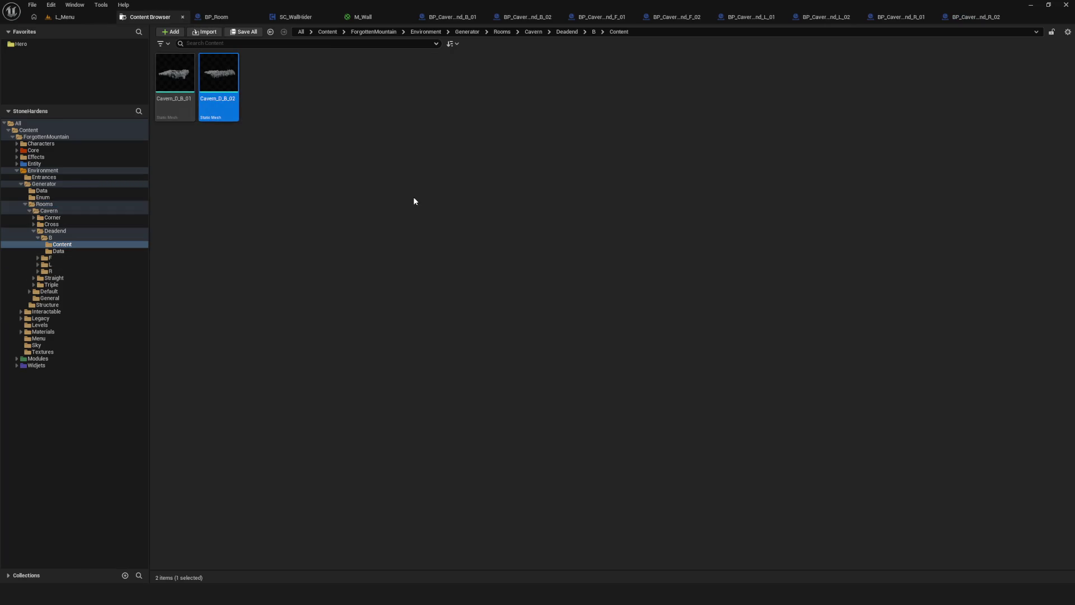
{"action": "key", "text": "Delete"}
{"action": "left_click", "coordinate": [484, 432]}
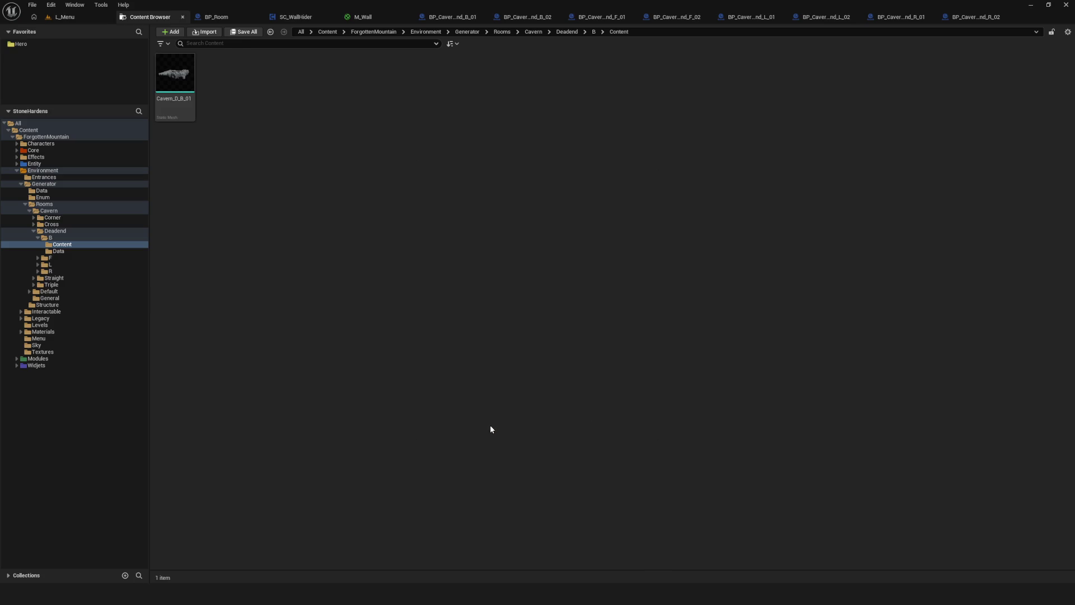
Switch to Blender and save Rooms.blend
{"action": "mouse_move", "coordinate": [695, 594]}
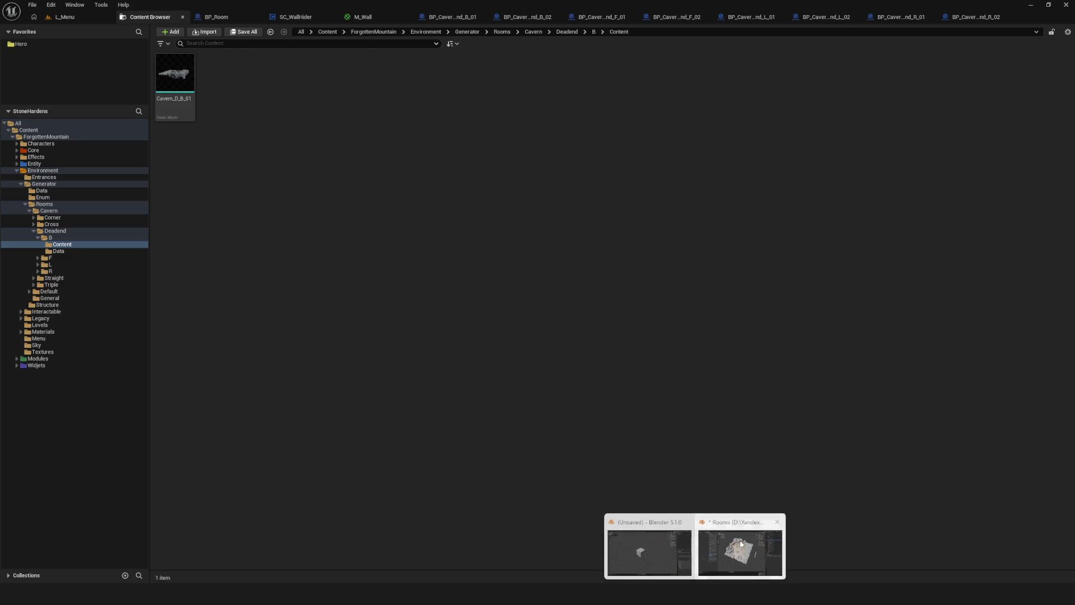
{"action": "left_click", "coordinate": [739, 549]}
{"action": "key", "text": "ctrl+s"}
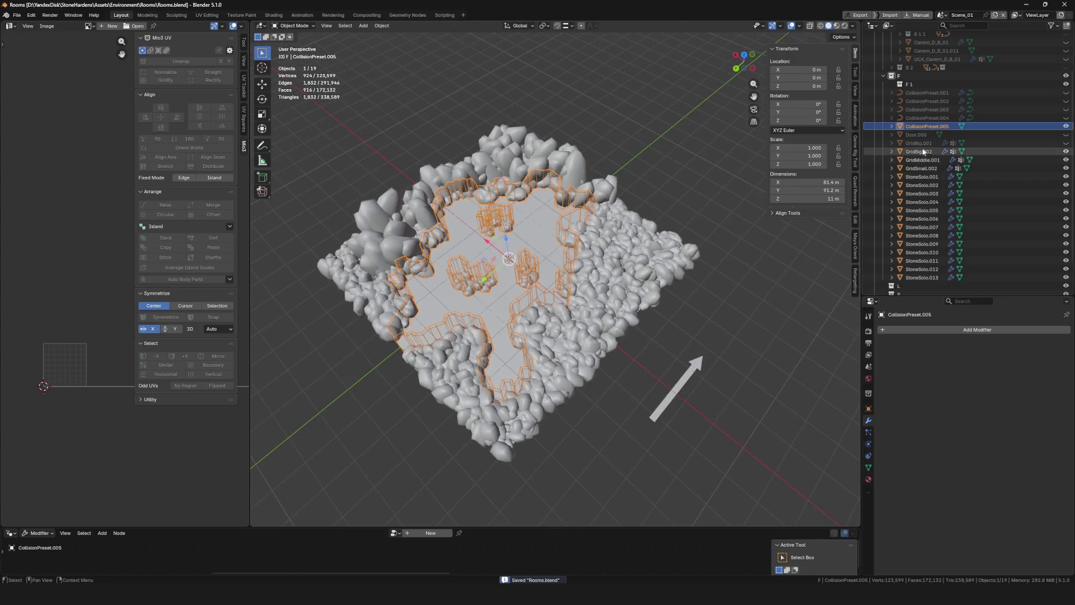
Save Rooms.blend and select GridBig.002 through StoneSolo.013 in the Outliner
{"action": "left_click", "coordinate": [920, 152]}
{"action": "scroll", "coordinate": [1002, 182], "scroll_direction": "down", "scroll_amount": 3}
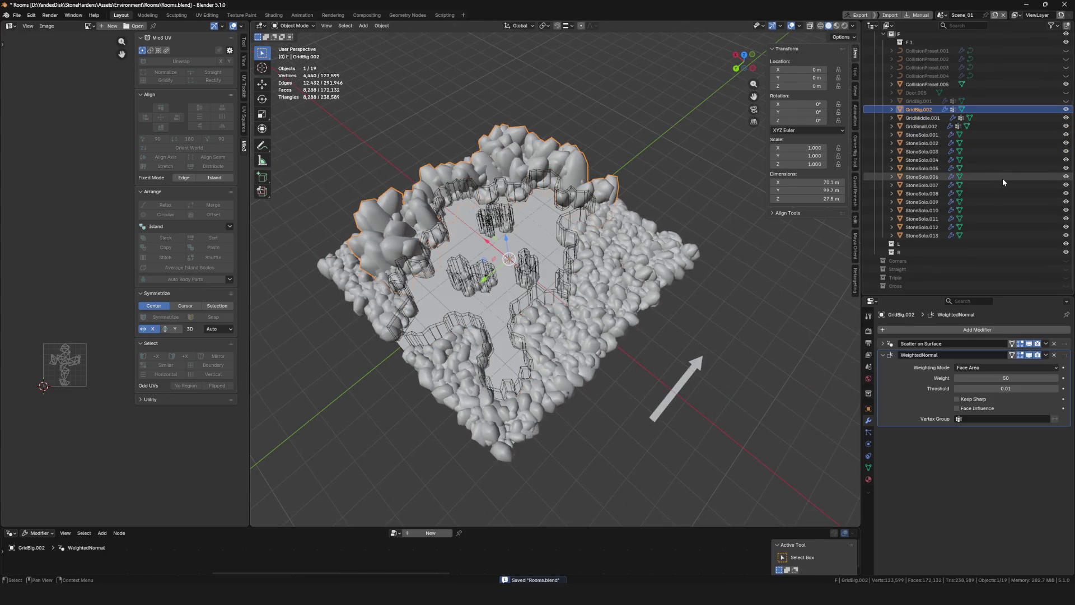
{"action": "key", "text": "ctrl+s"}
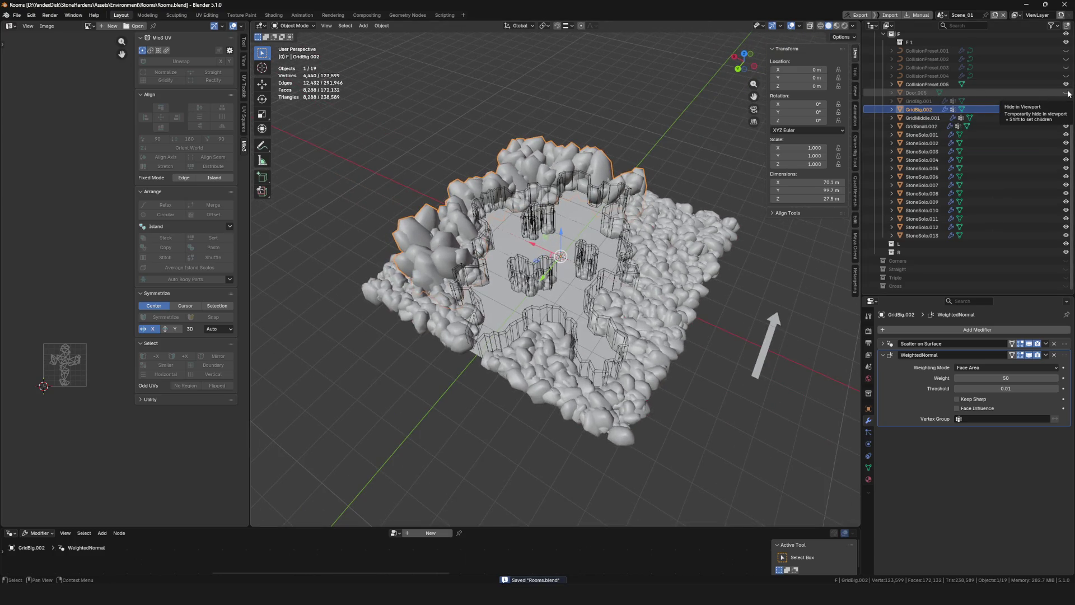
{"action": "left_click", "coordinate": [921, 117]}
{"action": "left_click", "coordinate": [922, 112]}
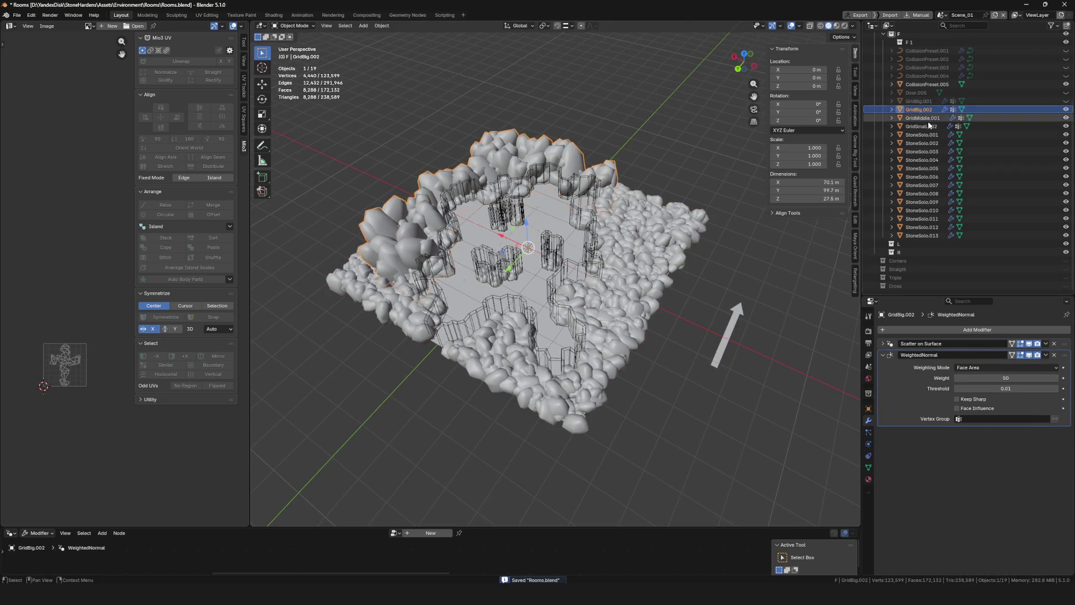
{"action": "left_click", "coordinate": [921, 235], "text": "shift"}
{"action": "scroll", "coordinate": [613, 338], "scroll_direction": "up", "scroll_amount": 3}
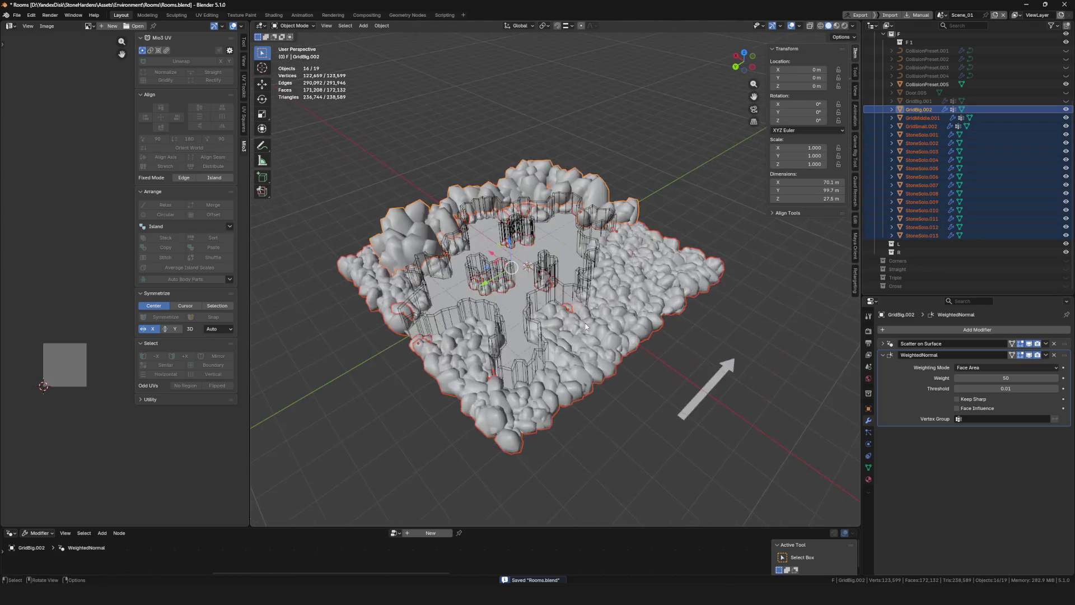
Check GridBig.002's Scatter on Surface settings, then reselect the full grid-and-stones range
{"action": "left_click", "coordinate": [917, 109]}
{"action": "left_click", "coordinate": [883, 343]}
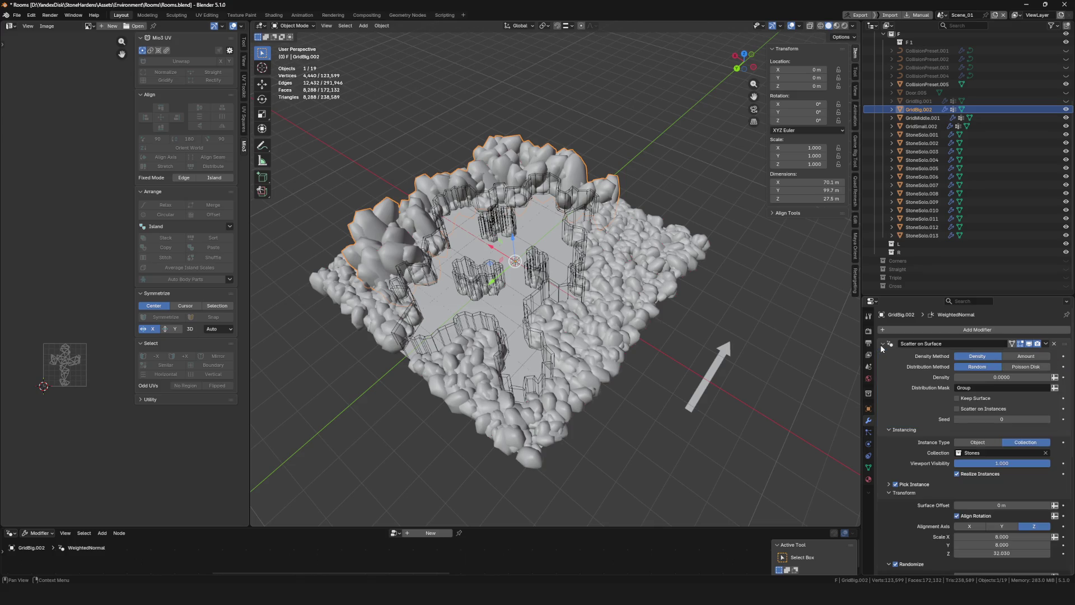
{"action": "left_click", "coordinate": [883, 344]}
{"action": "left_click", "coordinate": [921, 235], "text": "shift"}
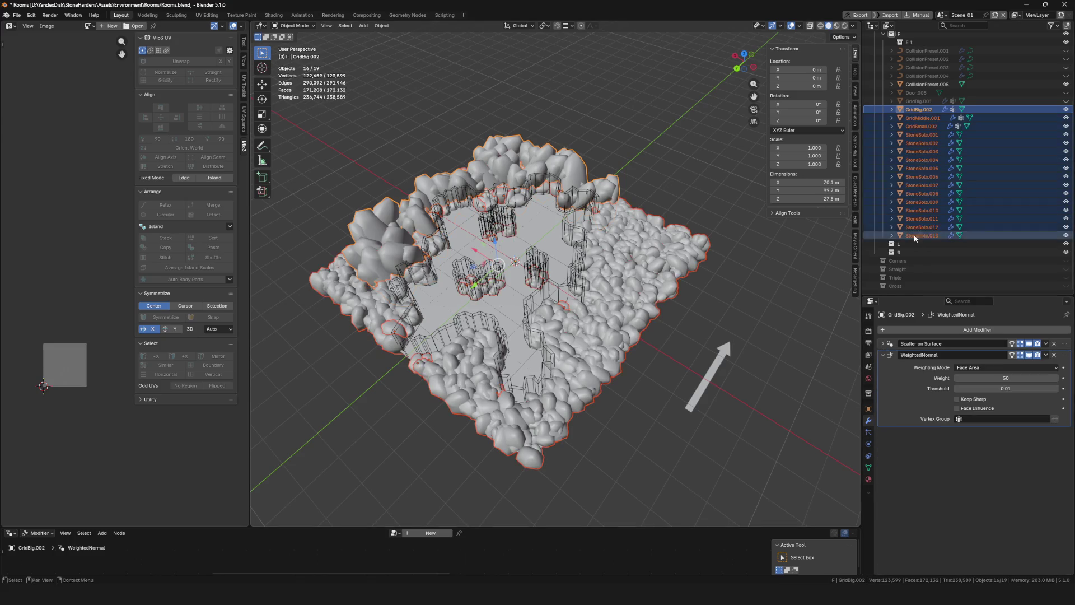
{"action": "key", "text": "F4"}
Overwrite Cavern_D_B_01.fbx with an FBX export of the selection, then save Rooms.blend
{"action": "mouse_move", "coordinate": [607, 266]}
{"action": "left_click", "coordinate": [646, 334]}
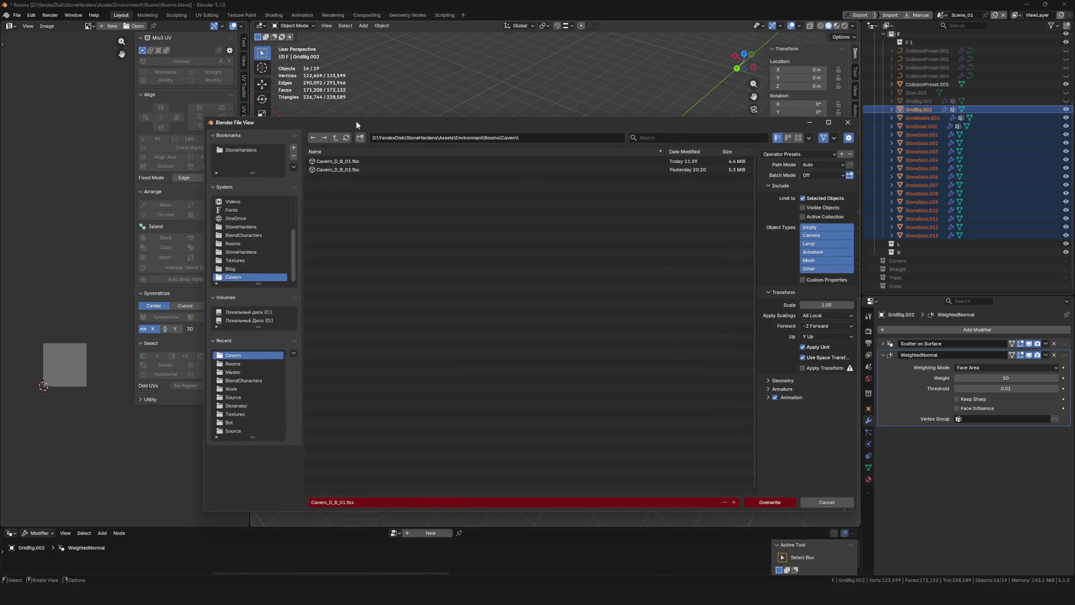
{"action": "left_click", "coordinate": [353, 162]}
{"action": "left_click", "coordinate": [783, 380]}
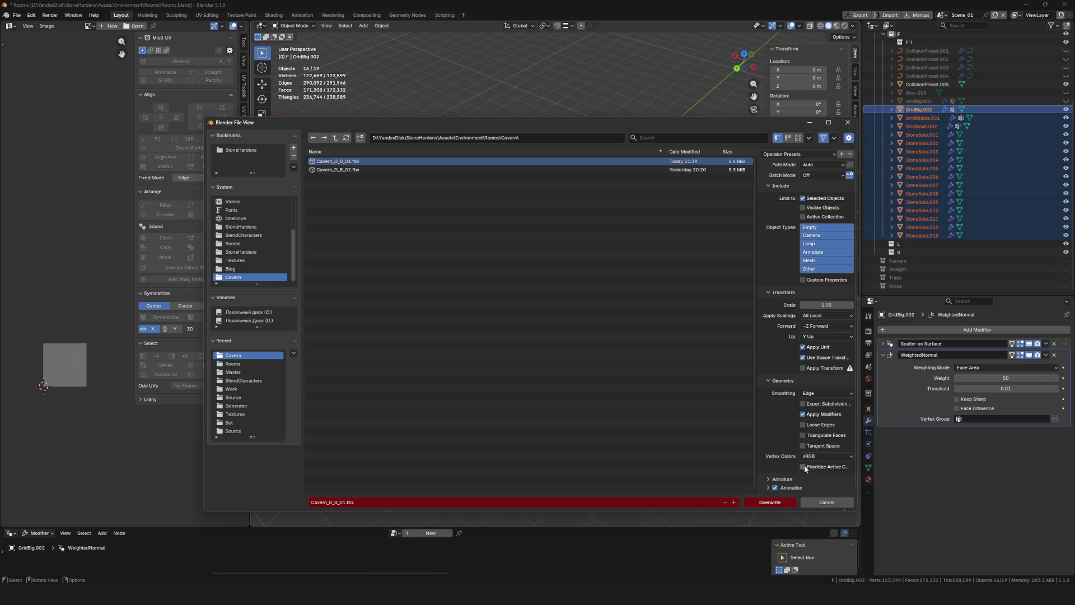
{"action": "left_click", "coordinate": [775, 503]}
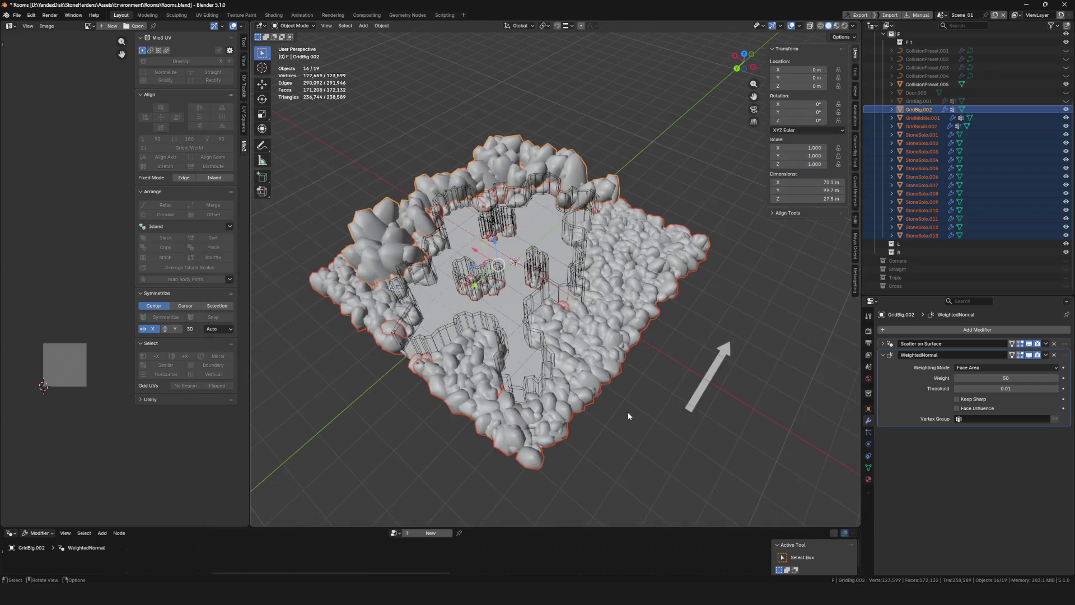
{"action": "key", "text": "ctrl+s"}
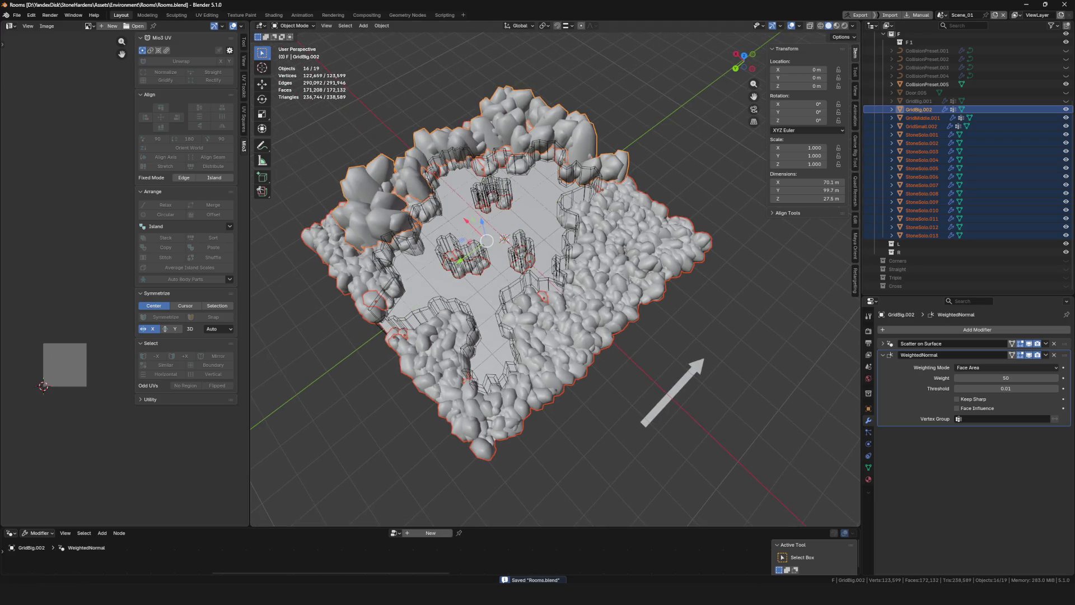
{"action": "left_click", "coordinate": [746, 583]}
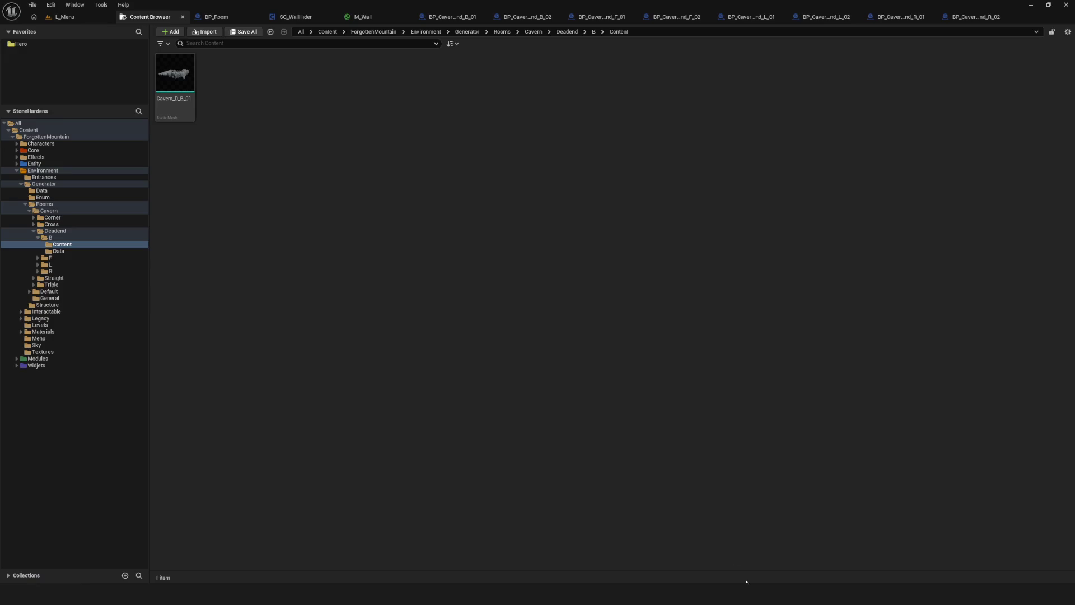
Reimport Cavern_D_B_01 from the updated FBX and open it from Deadend/B/Content in the mesh editor
{"action": "right_click", "coordinate": [178, 72]}
{"action": "left_click", "coordinate": [280, 155]}
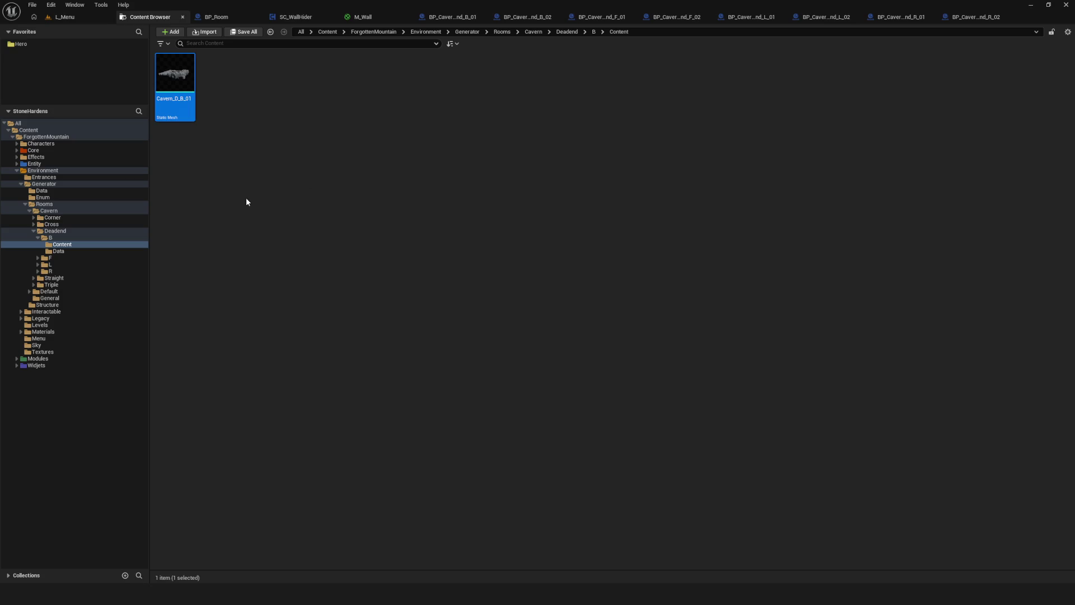
{"action": "left_click", "coordinate": [66, 237]}
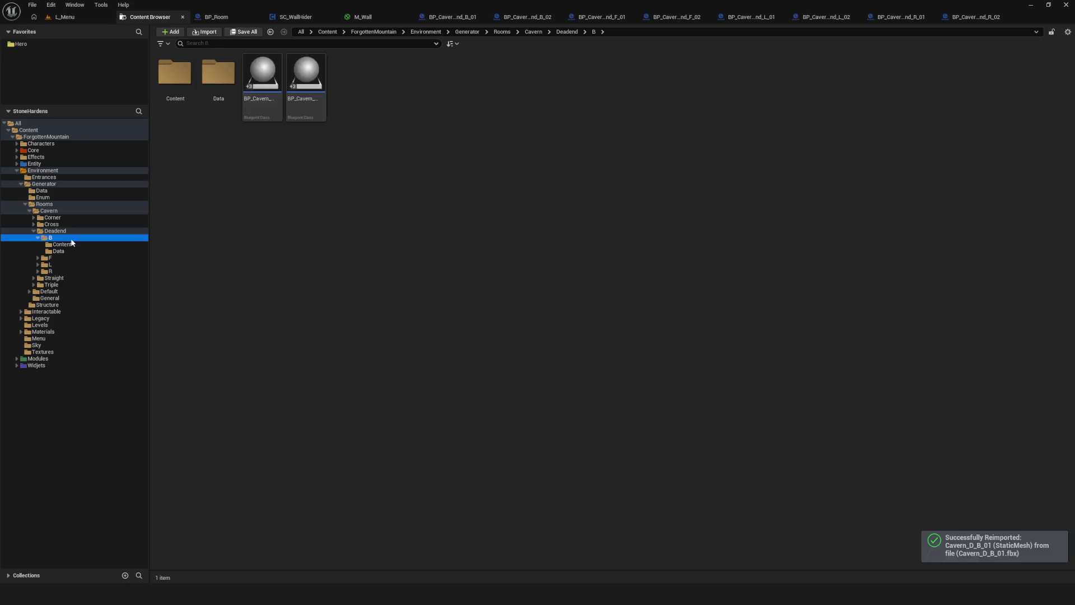
{"action": "left_click", "coordinate": [63, 245]}
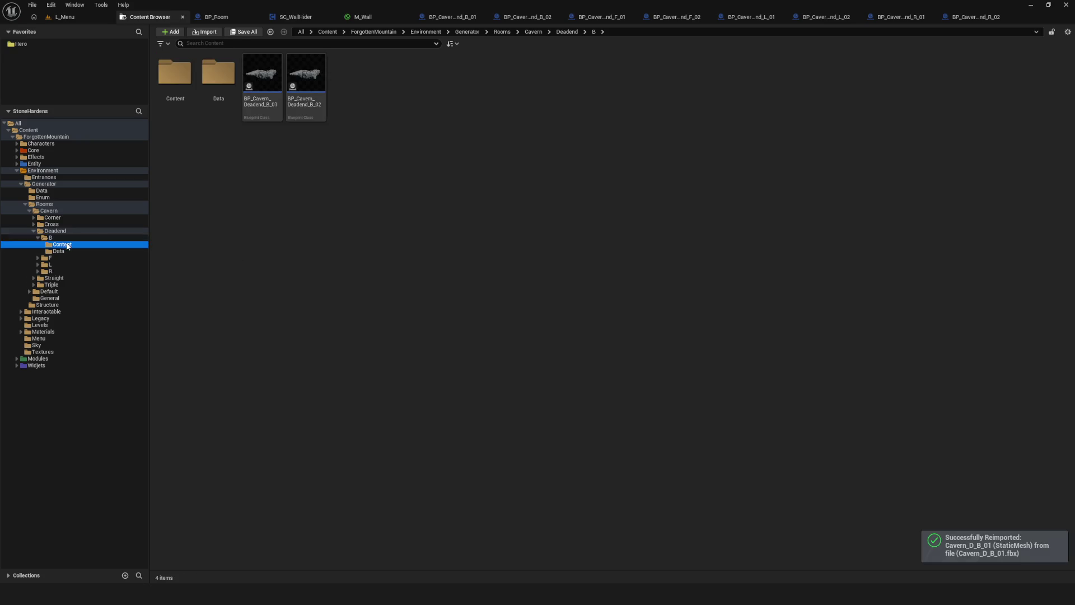
{"action": "left_click", "coordinate": [178, 91]}
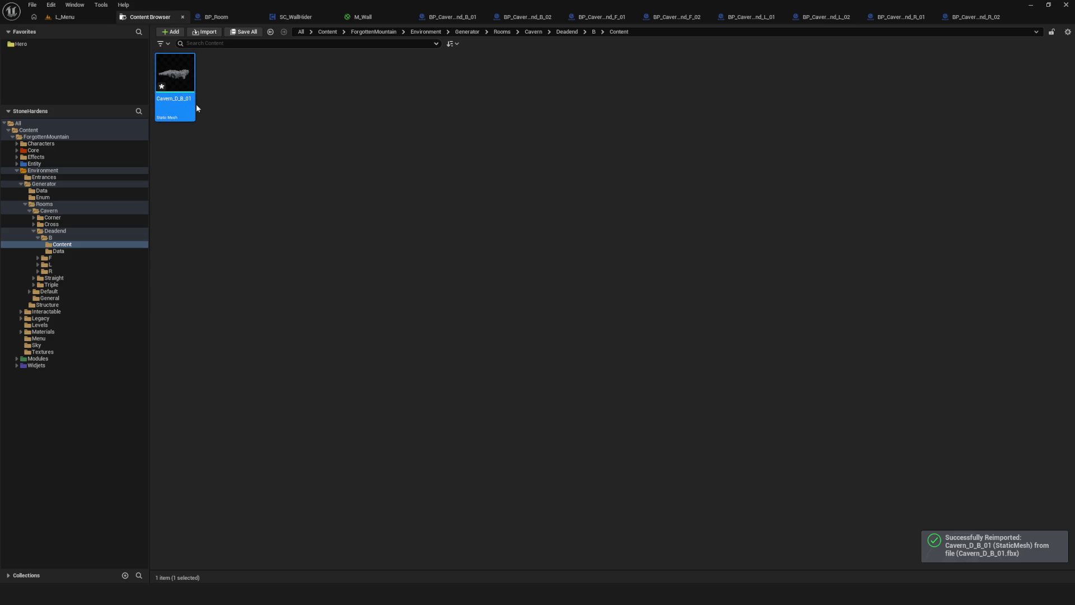
{"action": "double_click", "coordinate": [196, 102]}
{"action": "key", "text": "ctrl+s"}
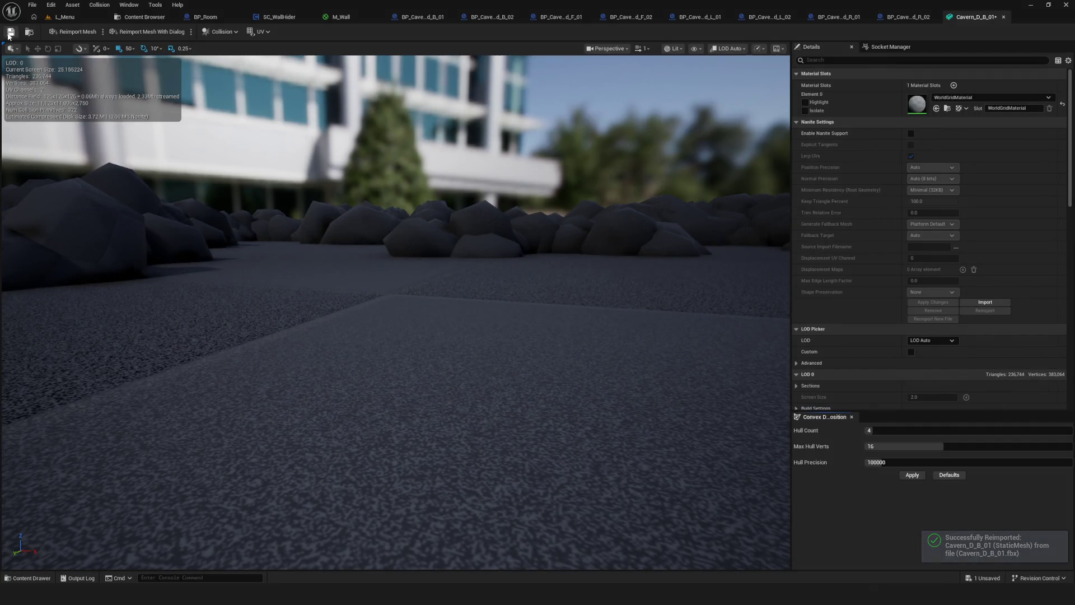
Remove all collision from Cavern_D_B_01, save the mesh, and go back to the Content Browser
{"action": "mouse_move", "coordinate": [469, 238]}
{"action": "left_mouse_down"}
{"action": "mouse_move", "coordinate": [471, 330]}
{"action": "mouse_move", "coordinate": [451, 212]}
{"action": "left_mouse_up"}
{"action": "left_click", "coordinate": [222, 32]}
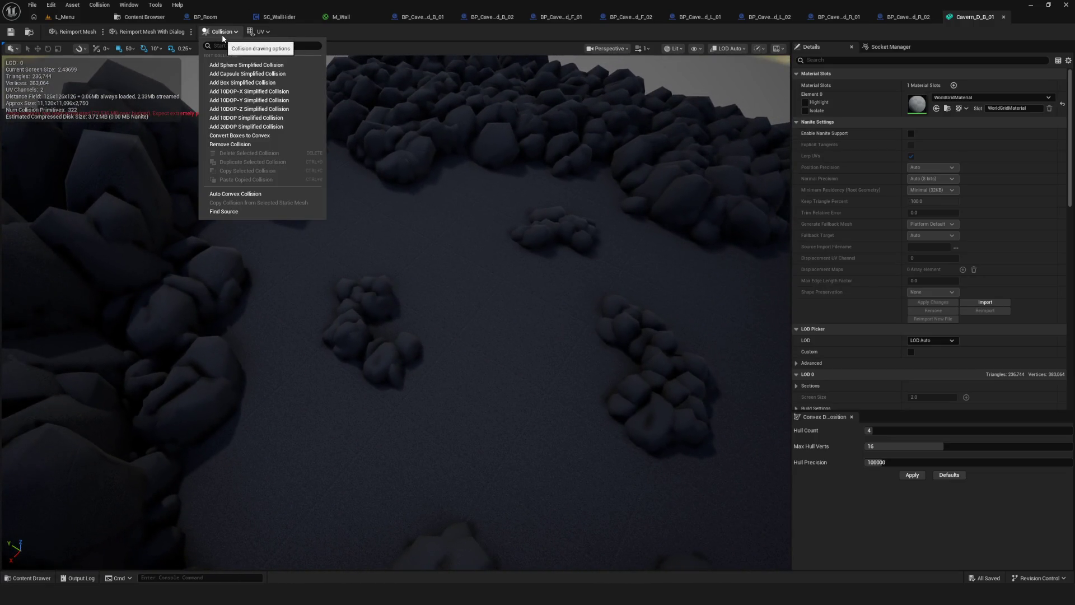
{"action": "left_click", "coordinate": [254, 144]}
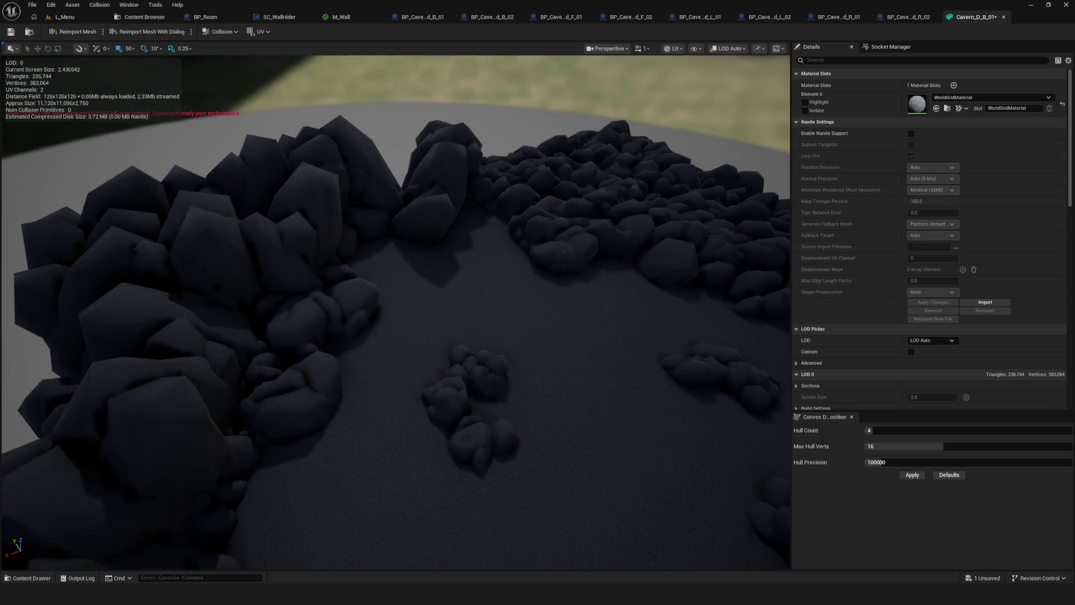
{"action": "left_click", "coordinate": [11, 31]}
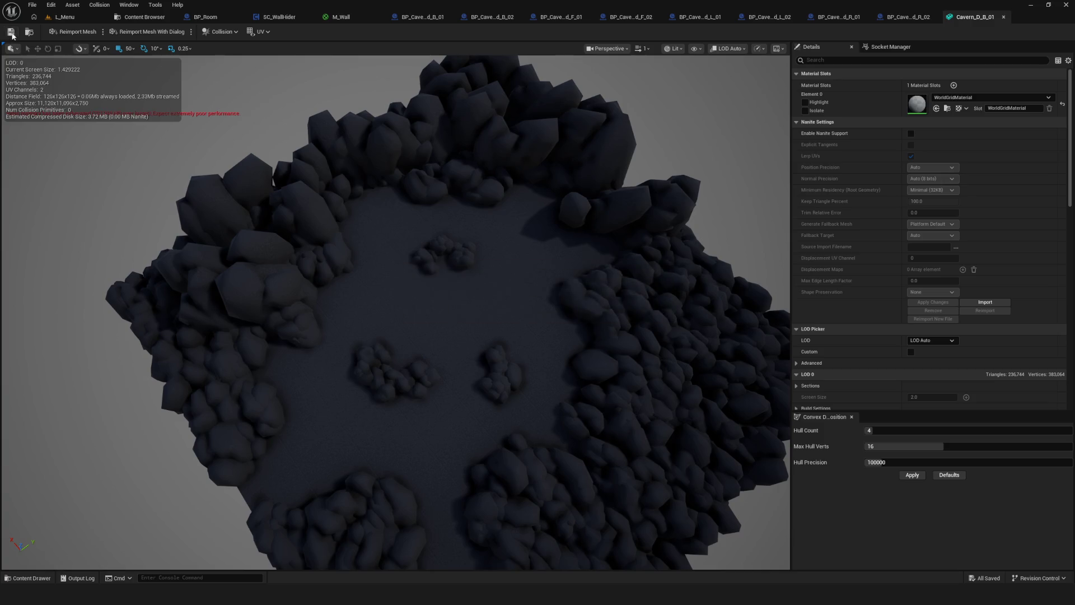
{"action": "left_click", "coordinate": [140, 17]}
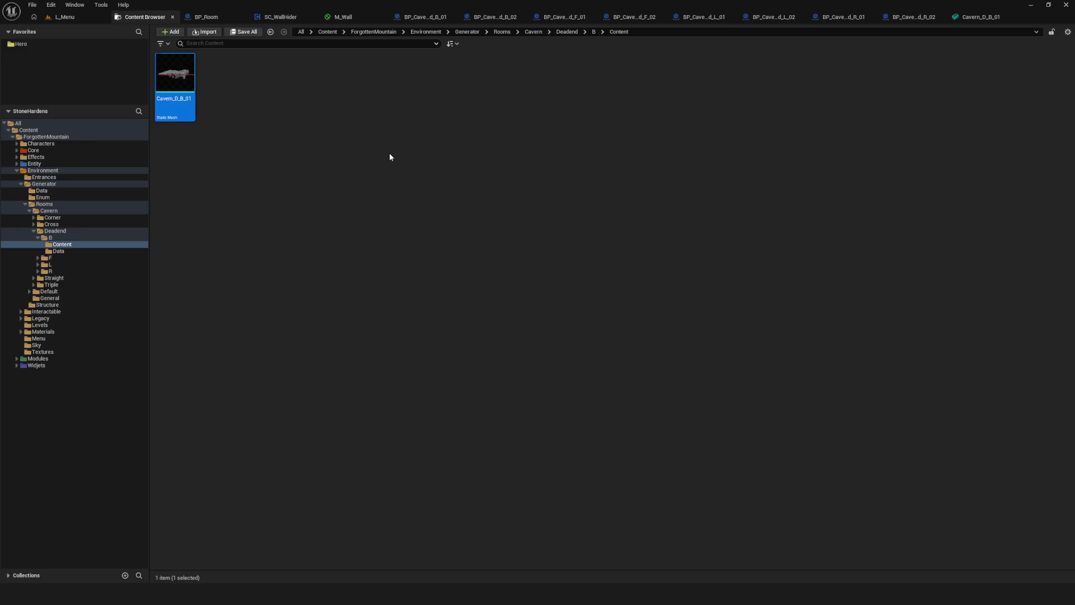
{"action": "double_click", "coordinate": [183, 82]}
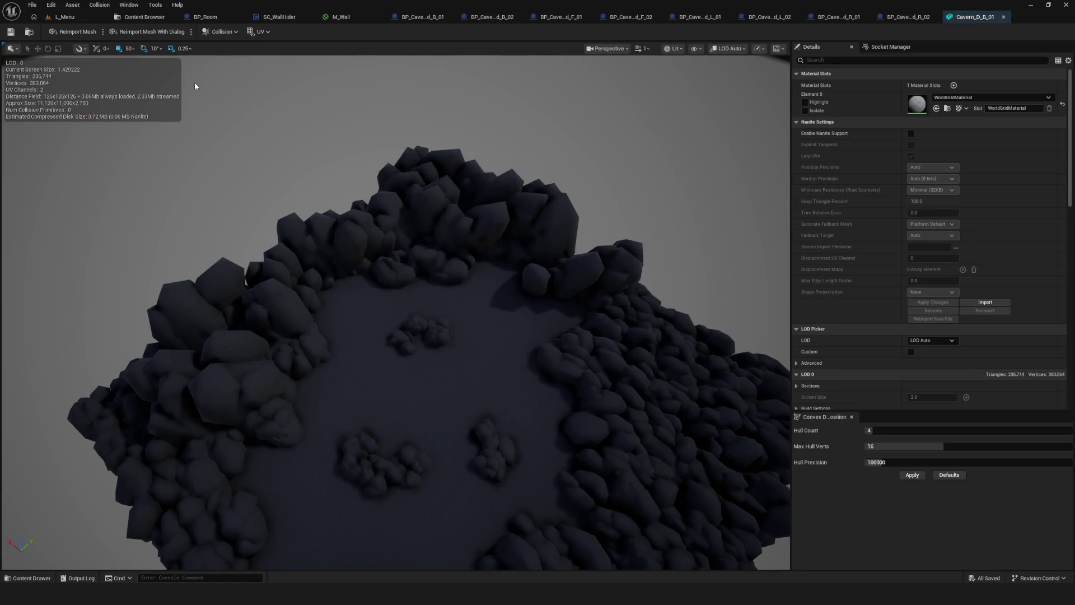
{"action": "left_click", "coordinate": [143, 17]}
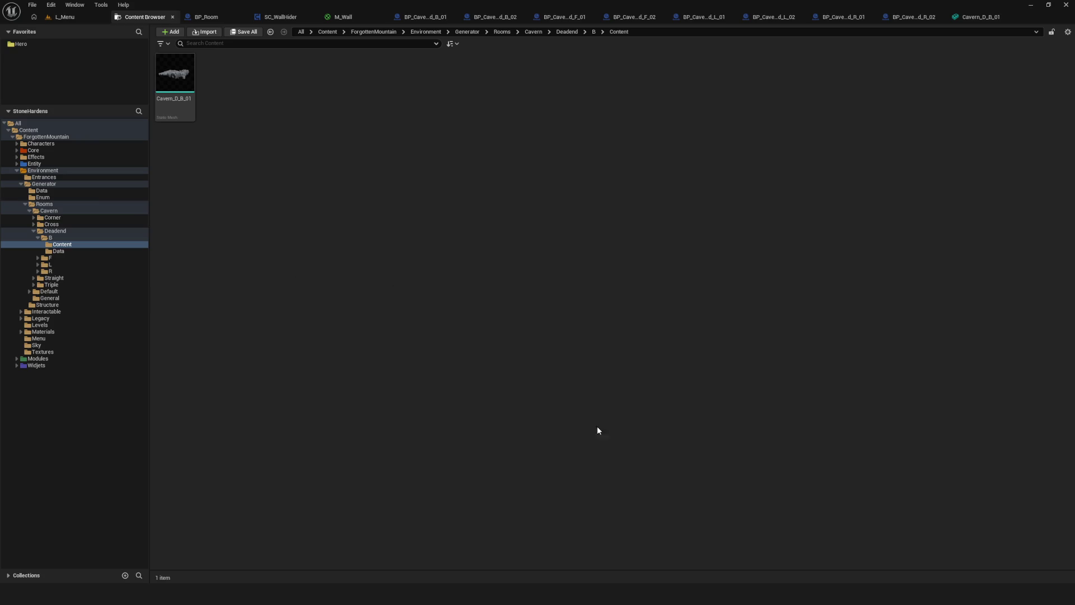
Back in Blender, save Rooms.blend and select the CollisionPreset.005 collision mesh
{"action": "left_click", "coordinate": [731, 544]}
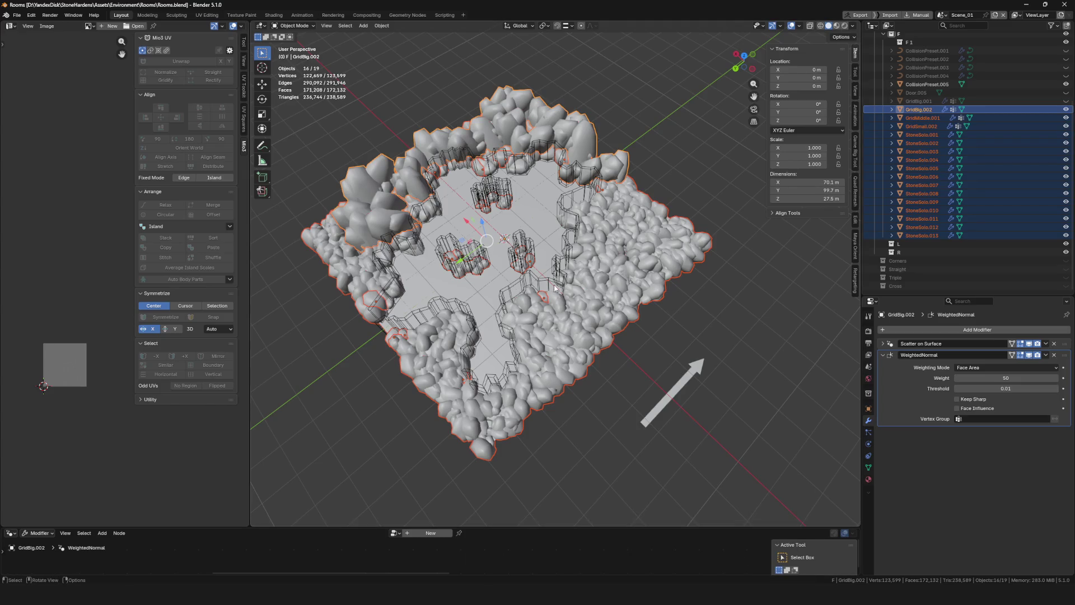
{"action": "key", "text": "ctrl+s"}
{"action": "left_click", "coordinate": [521, 255]}
{"action": "scroll", "coordinate": [518, 267], "scroll_direction": "up", "scroll_amount": 4}
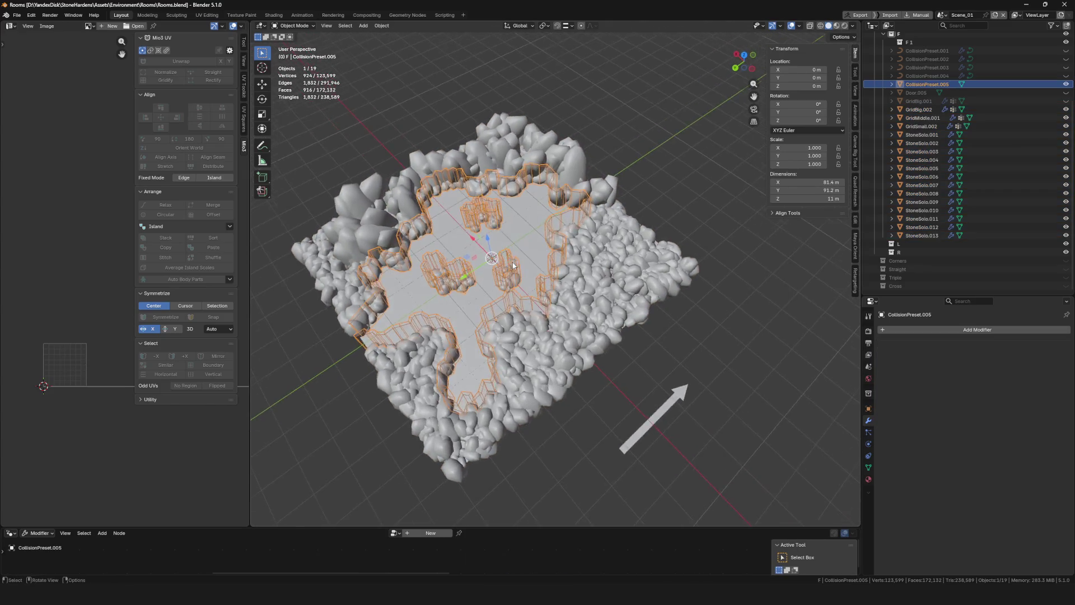
{"action": "left_click_drag", "start_coordinate": [519, 268], "coordinate": [550, 266]}
{"action": "key", "text": "F2"}
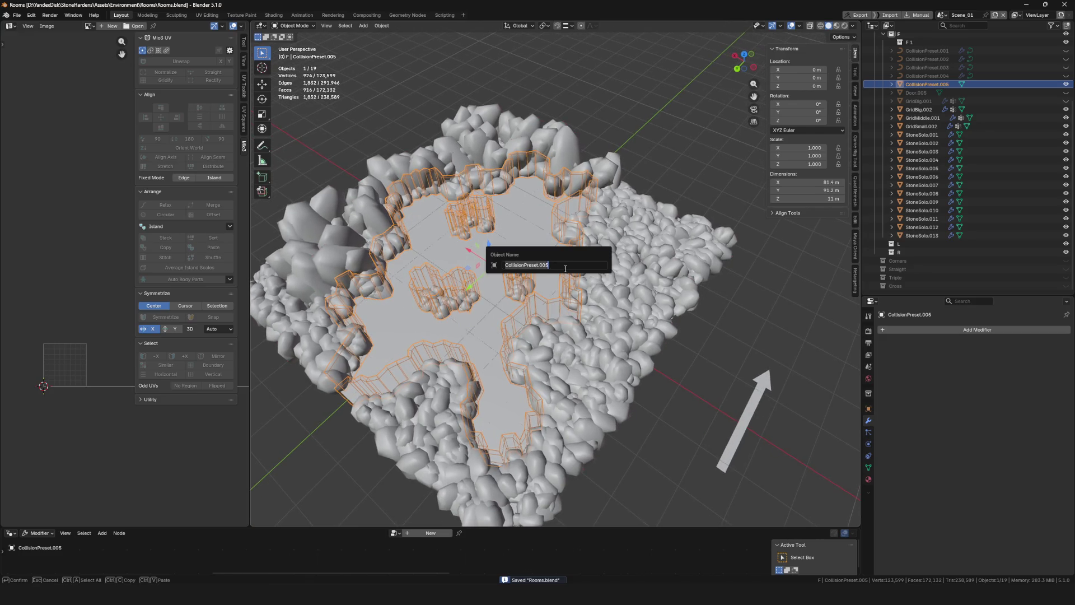
{"action": "key", "text": "Return"}
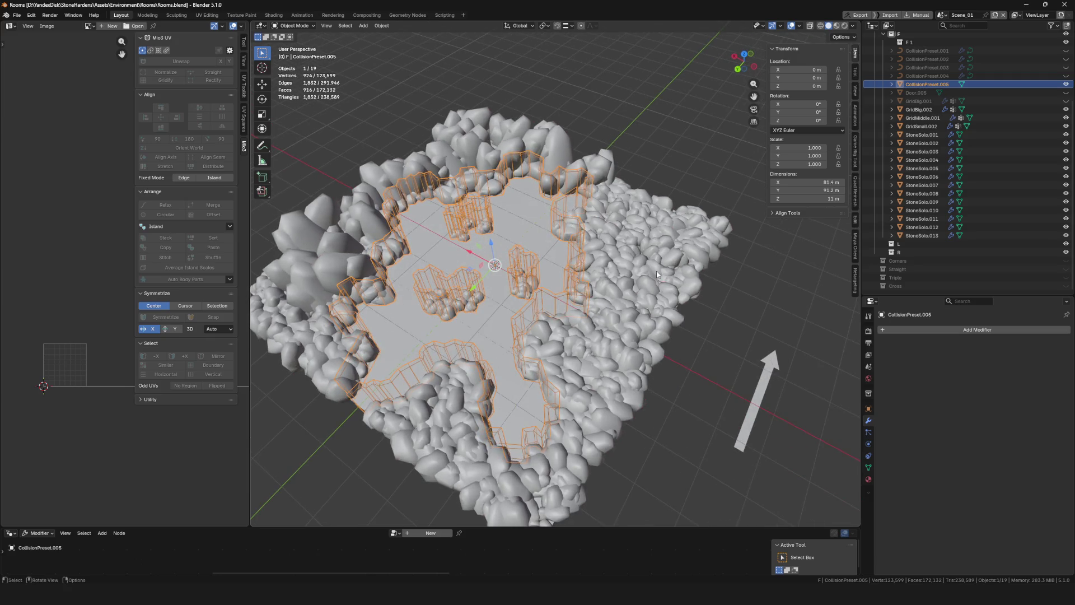
Rename the mesh Collision_Cavern_D_B_01 and duplicate it
{"action": "key", "text": "F2"}
{"action": "type", "text": "Cavern_D_B_01"}
{"action": "left_click", "coordinate": [606, 274]}
{"action": "key", "text": "Left"}
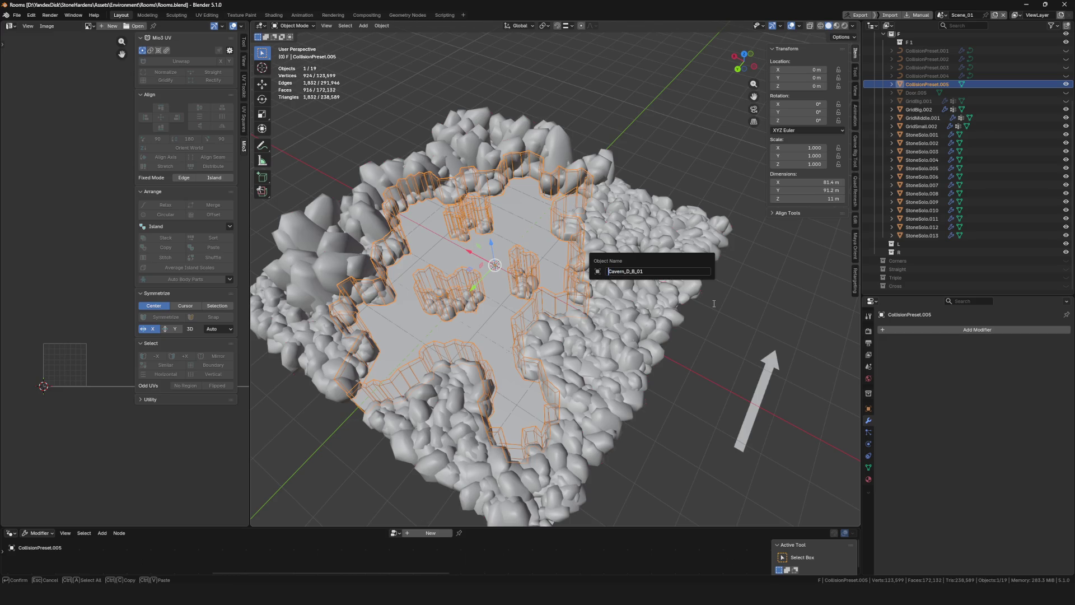
{"action": "type", "text": "Collision"}
{"action": "type", "text": "_"}
{"action": "key", "text": "Return"}
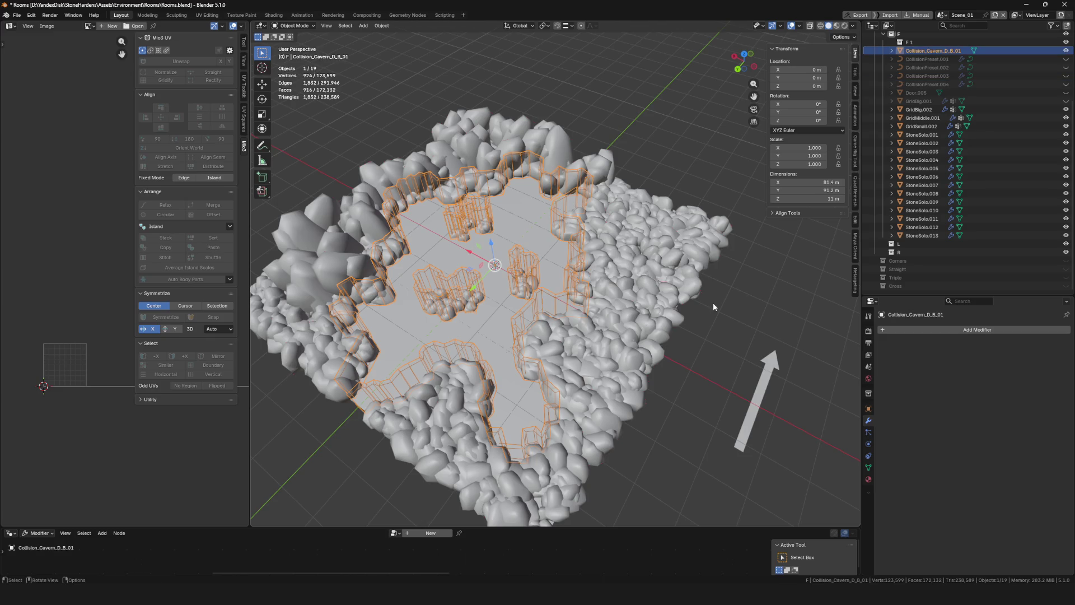
{"action": "scroll", "coordinate": [500, 204], "scroll_direction": "down", "scroll_amount": 5}
{"action": "scroll", "coordinate": [536, 215], "scroll_direction": "up", "scroll_amount": 6}
{"action": "key", "text": "shift+d"}
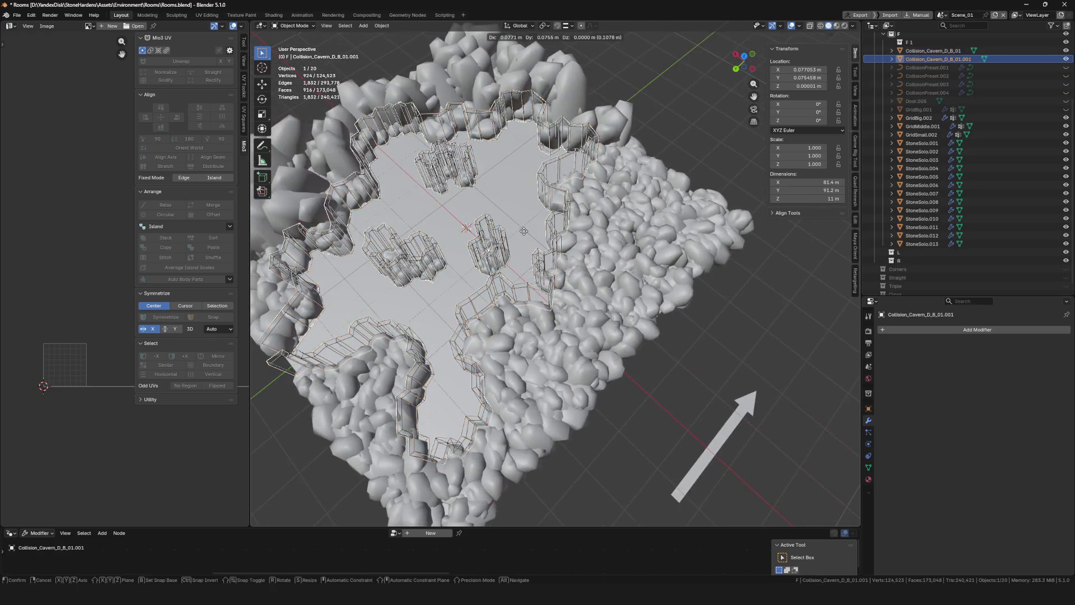
Keep the duplicate in place and rename it UCX_Collision_Cavern_D_B_01.001
{"action": "right_click", "coordinate": [523, 231]}
{"action": "scroll", "coordinate": [523, 231], "scroll_direction": "down", "scroll_amount": 5}
{"action": "scroll", "coordinate": [560, 247], "scroll_direction": "up", "scroll_amount": 6}
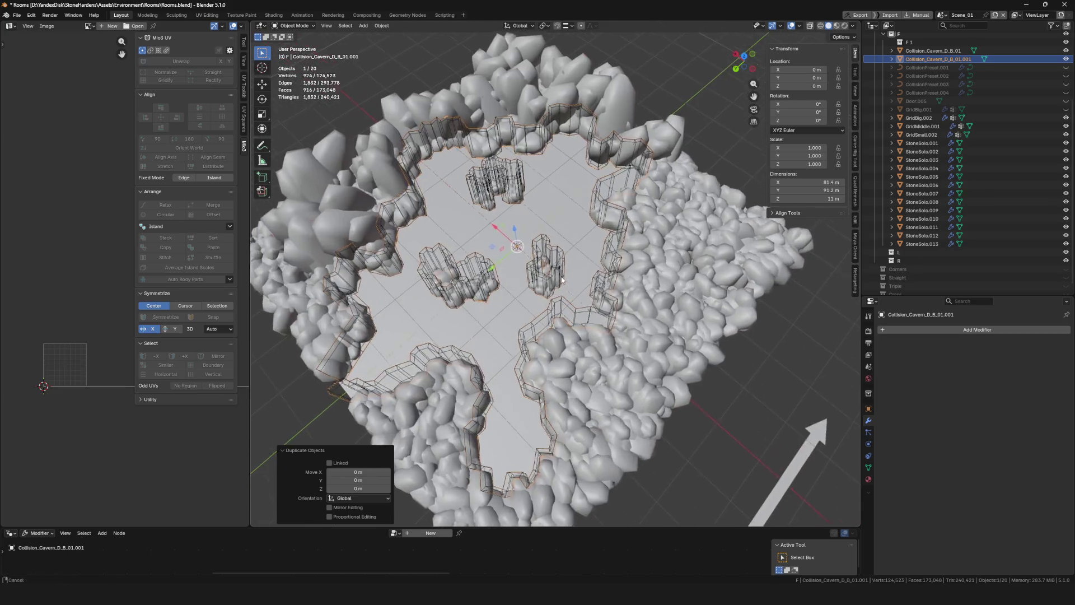
{"action": "key", "text": "KP_Divide"}
{"action": "key", "text": "KP_Divide"}
{"action": "key", "text": "F2"}
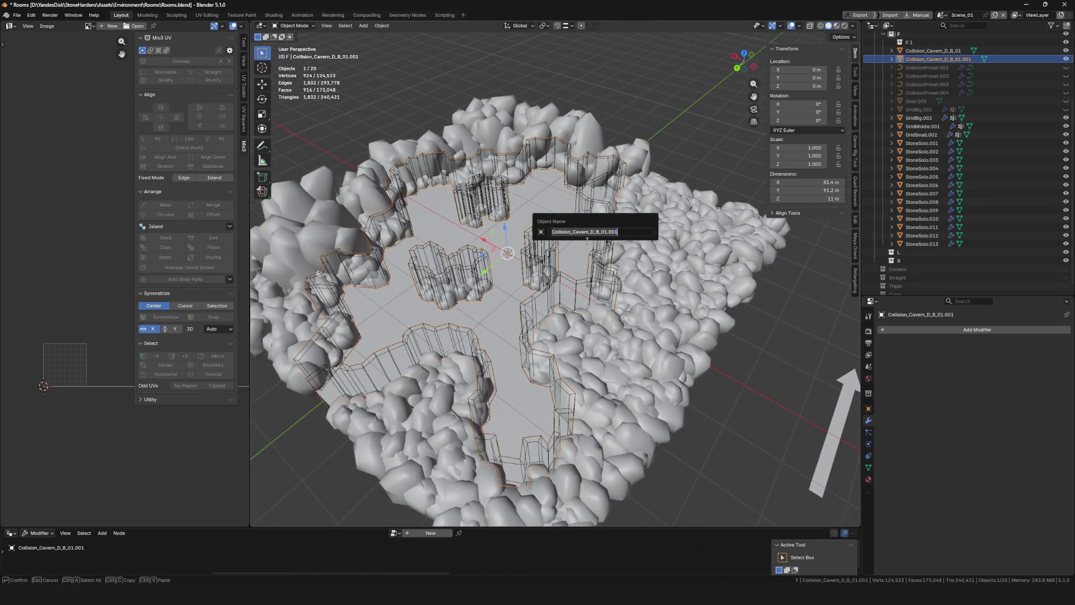
{"action": "key", "text": "Home"}
{"action": "type", "text": "UCX_"}
{"action": "key", "text": "Return"}
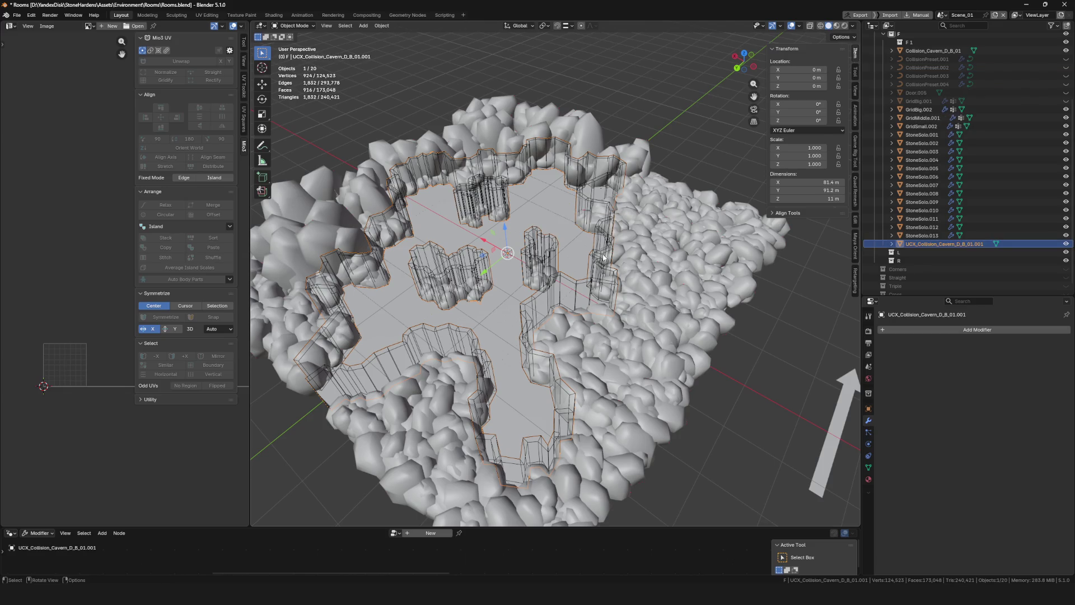
{"action": "scroll", "coordinate": [603, 257], "scroll_direction": "down", "scroll_amount": 6}
{"action": "scroll", "coordinate": [603, 258], "scroll_direction": "up", "scroll_amount": 5}
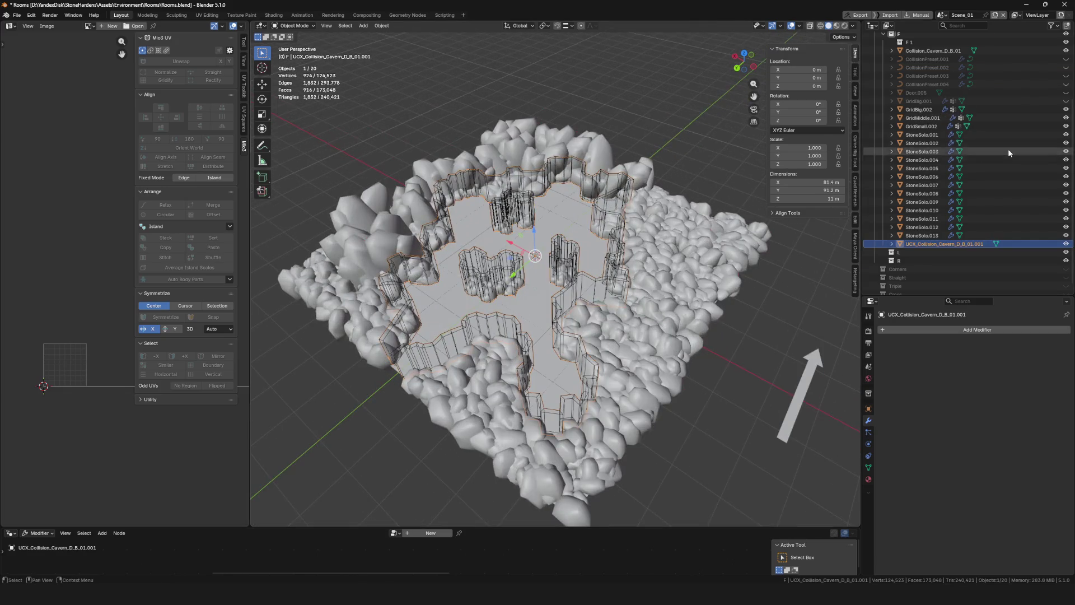
Create a new collection under F named F 2 Collision
{"action": "left_click", "coordinate": [902, 34]}
{"action": "scroll", "coordinate": [947, 182], "scroll_direction": "up", "scroll_amount": 1}
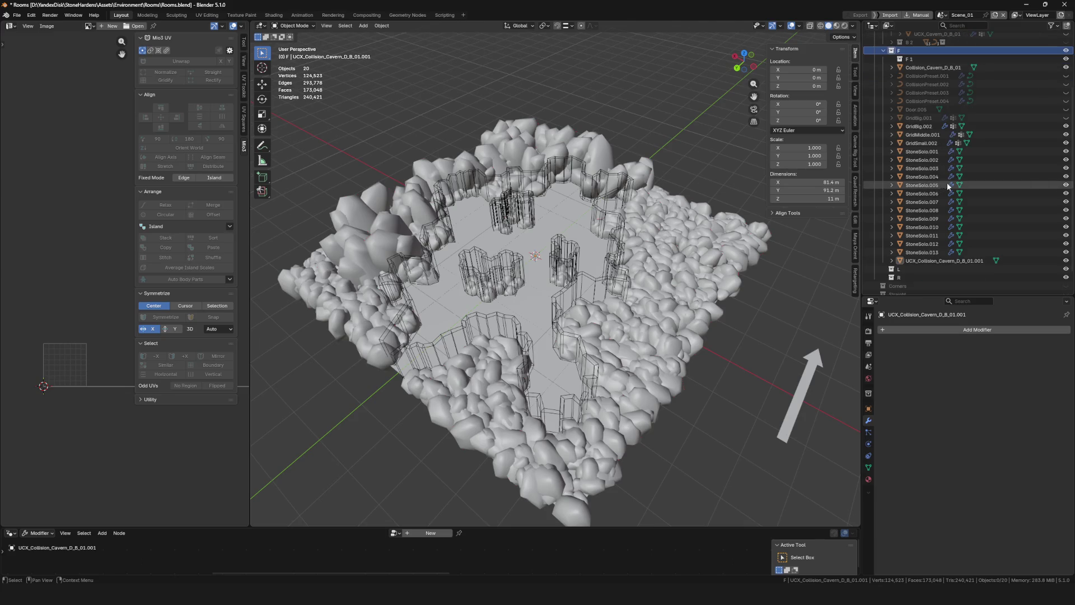
{"action": "key", "text": "c"}
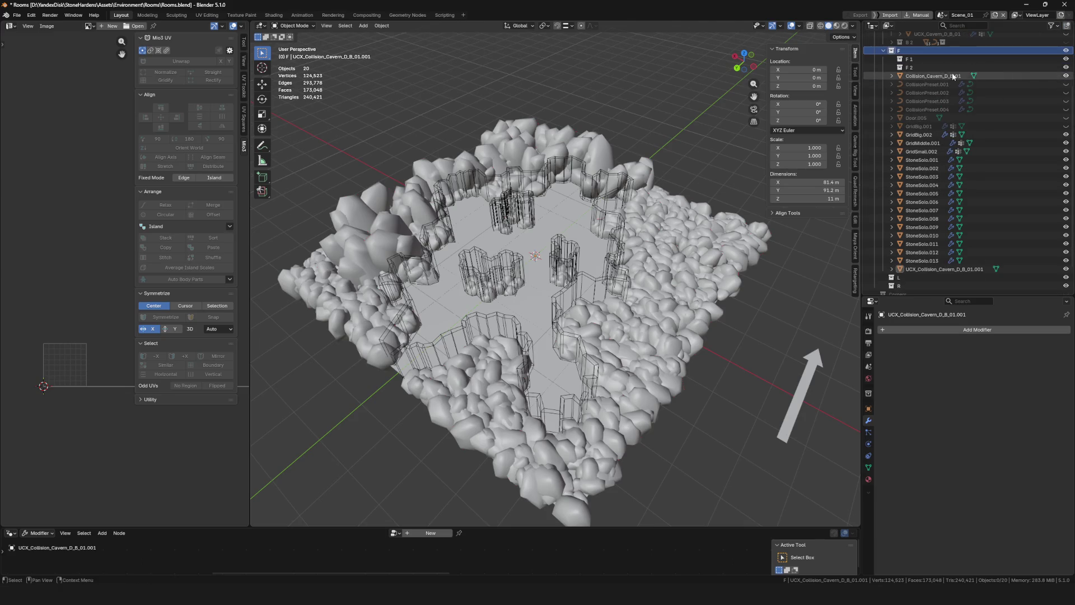
{"action": "left_click", "coordinate": [924, 66]}
{"action": "double_click", "coordinate": [924, 66]}
{"action": "left_click", "coordinate": [933, 68]}
{"action": "type", "text": "Collision"}
{"action": "key", "text": "Return"}
Move both collision meshes and CollisionPreset.001–.004 into F 2 Collision, then save
{"action": "left_click", "coordinate": [934, 76]}
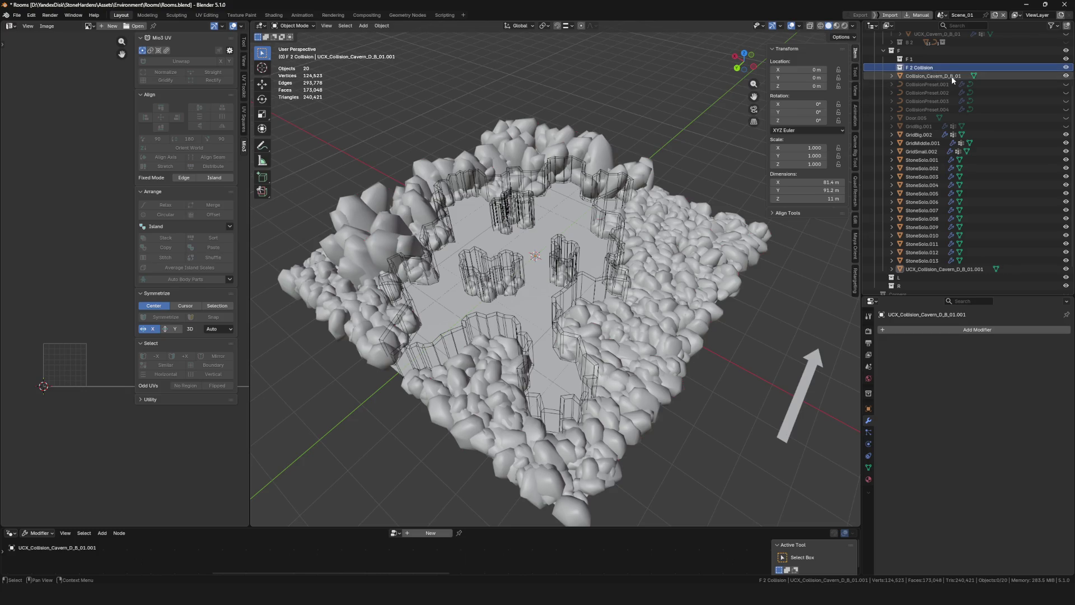
{"action": "left_click", "coordinate": [934, 269], "text": "ctrl"}
{"action": "left_click_drag", "start_coordinate": [929, 77], "coordinate": [960, 66]}
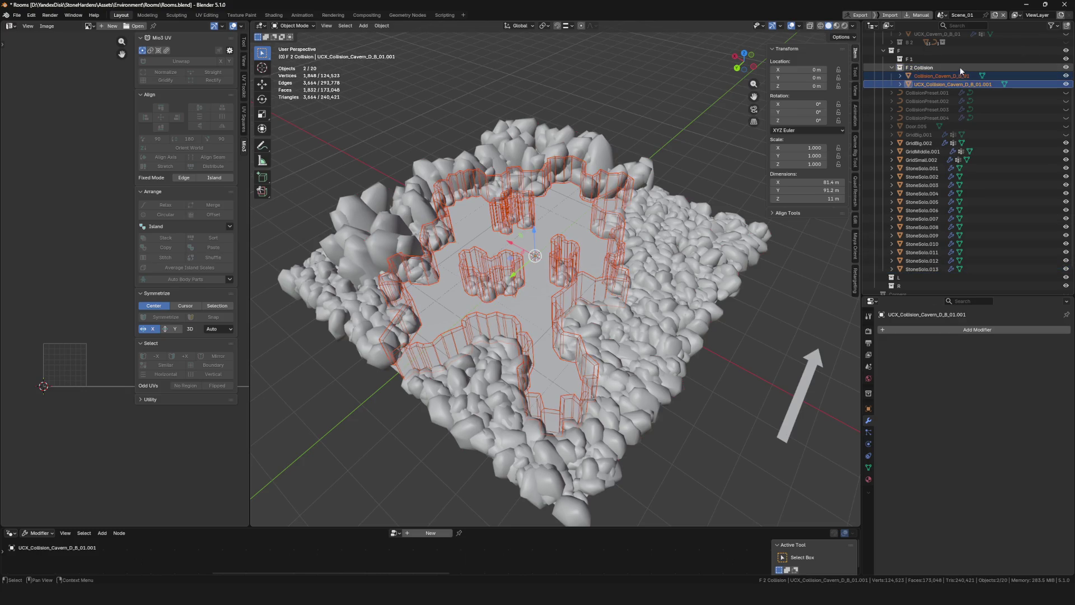
{"action": "left_click", "coordinate": [932, 93]}
{"action": "left_click", "coordinate": [927, 118], "text": "shift"}
{"action": "left_click_drag", "start_coordinate": [927, 118], "coordinate": [923, 68]}
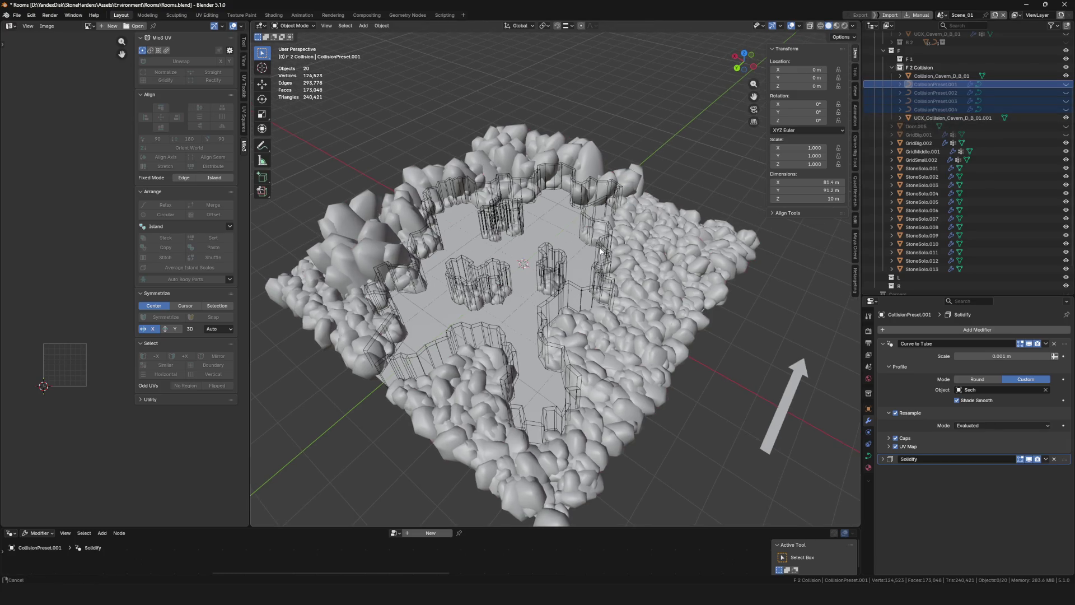
{"action": "key", "text": "ctrl+s"}
{"action": "scroll", "coordinate": [704, 174], "scroll_direction": "down", "scroll_amount": 5}
{"action": "scroll", "coordinate": [704, 173], "scroll_direction": "up", "scroll_amount": 5}
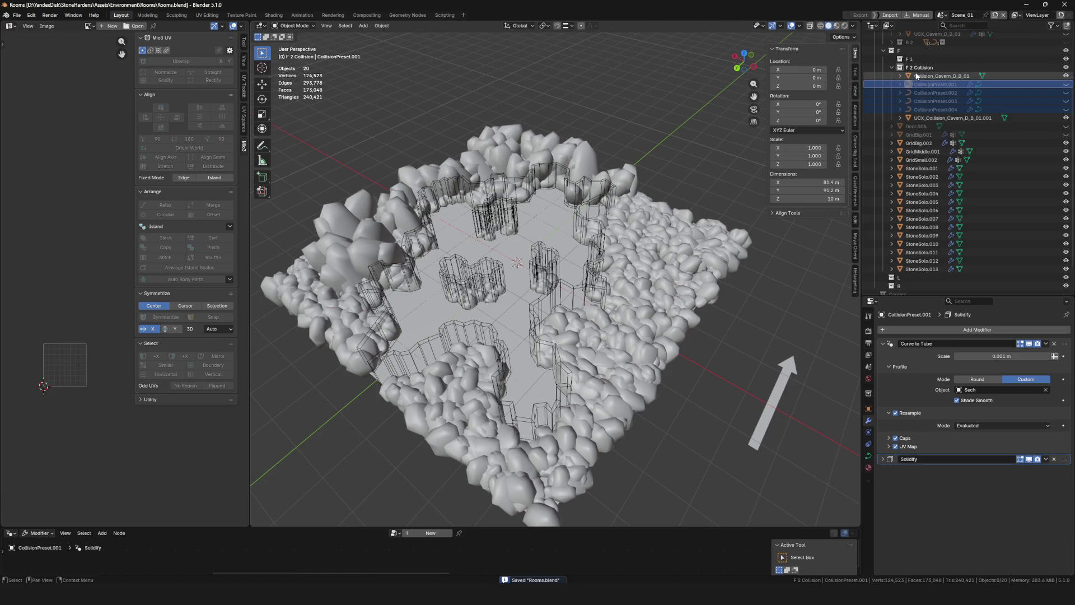
Select Collision_Cavern_D_B_01 and its UCX duplicate and view them in isolation
{"action": "left_click", "coordinate": [941, 76]}
{"action": "left_click", "coordinate": [952, 117], "text": "ctrl"}
{"action": "key", "text": "KP_Divide"}
{"action": "key", "text": "KP_Divide"}
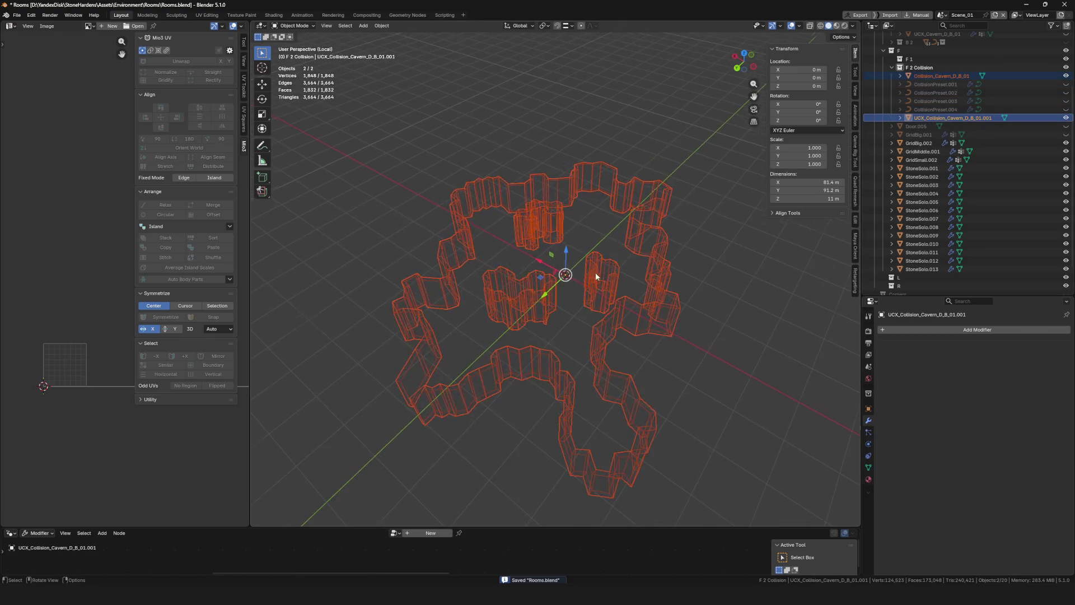
{"action": "key", "text": "F4"}
{"action": "mouse_move", "coordinate": [574, 282]}
{"action": "left_click", "coordinate": [619, 349]}
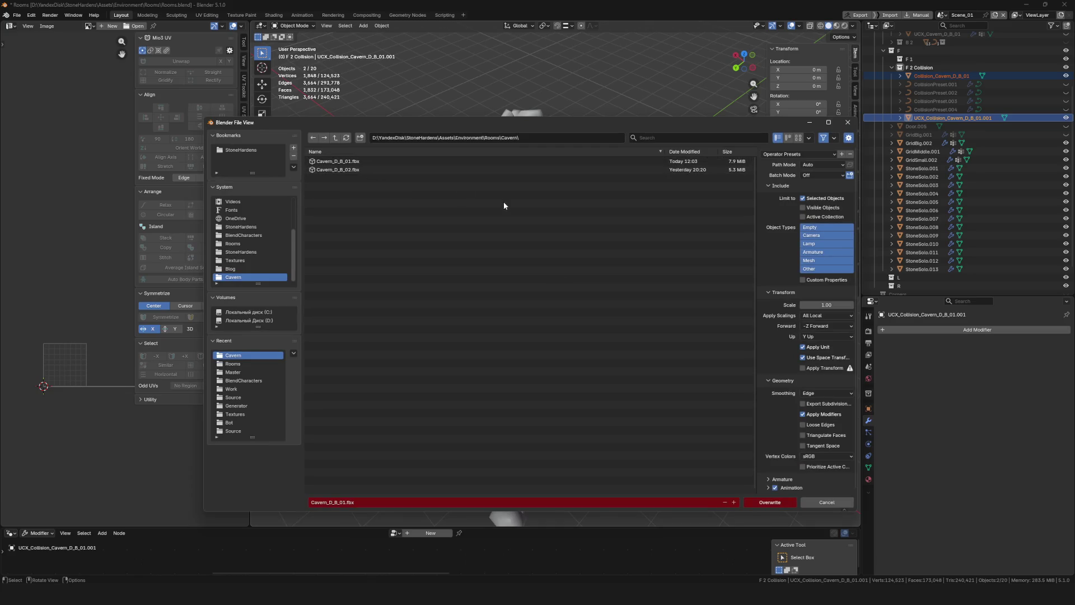
Export the collision meshes as Collision_Cavern_D_B_01.fbx and save Rooms.blend
{"action": "left_click", "coordinate": [337, 162]}
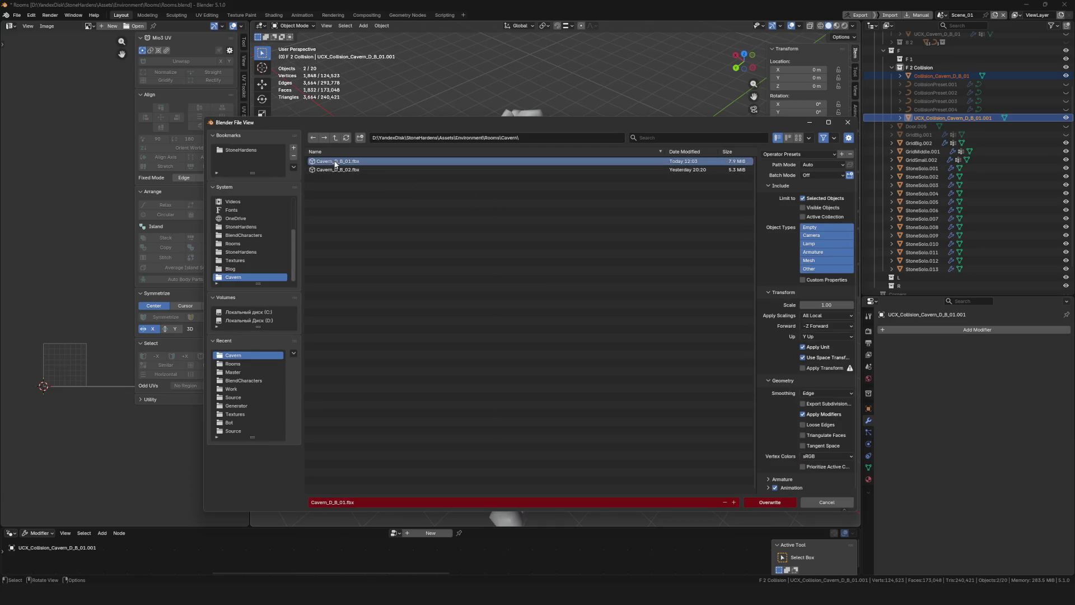
{"action": "left_click", "coordinate": [312, 502]}
{"action": "key", "text": "Home"}
{"action": "type", "text": "Col"}
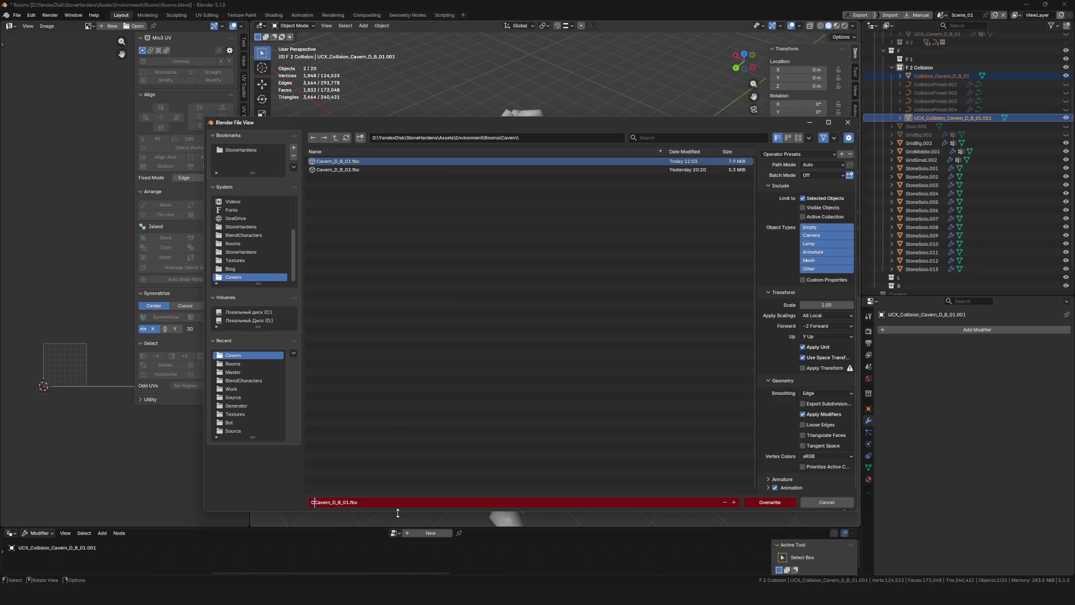
{"action": "type", "text": "lision_"}
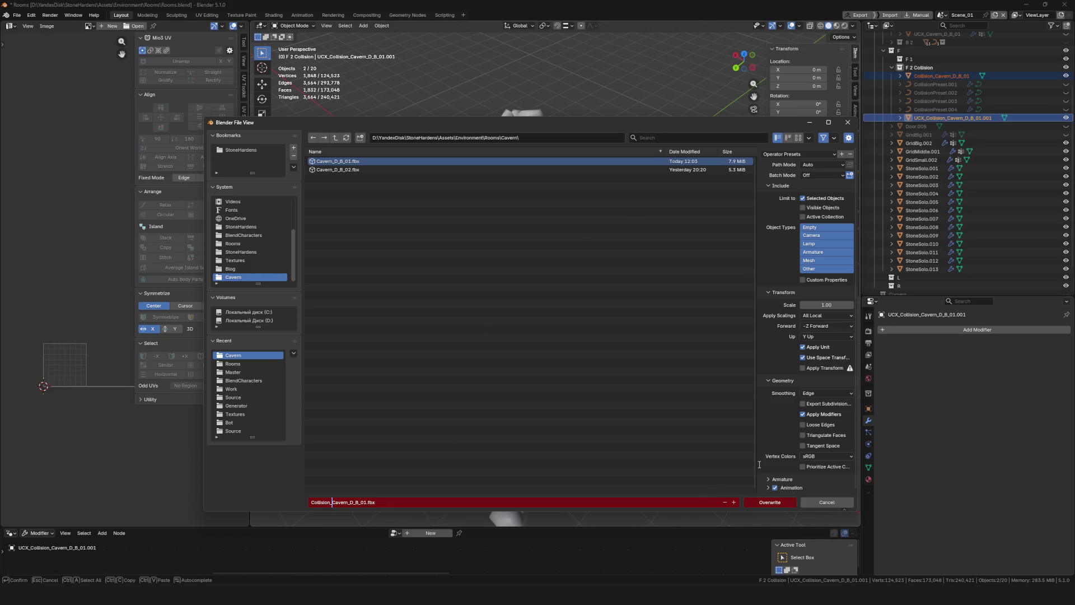
{"action": "left_click", "coordinate": [777, 501]}
{"action": "key", "text": "ctrl+s"}
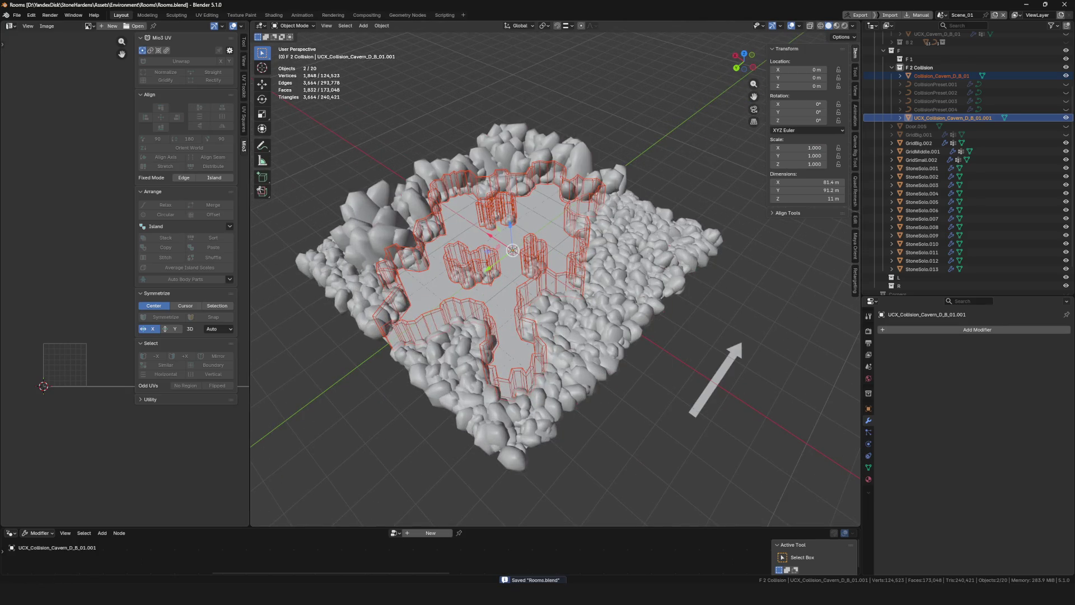
{"action": "scroll", "coordinate": [606, 287], "scroll_direction": "up", "scroll_amount": 2}
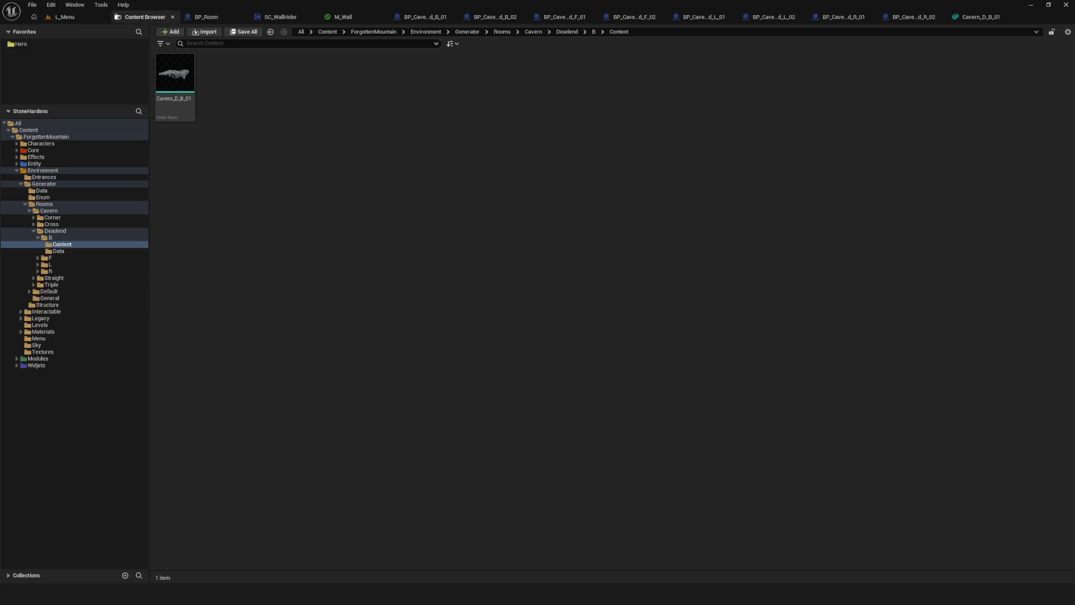
Import the Collision_Cavern_D_B_01 FBX with Generate Missing Collision and One Convex Hull Per UCX turned off
{"action": "right_click", "coordinate": [335, 110]}
{"action": "left_click", "coordinate": [375, 145]}
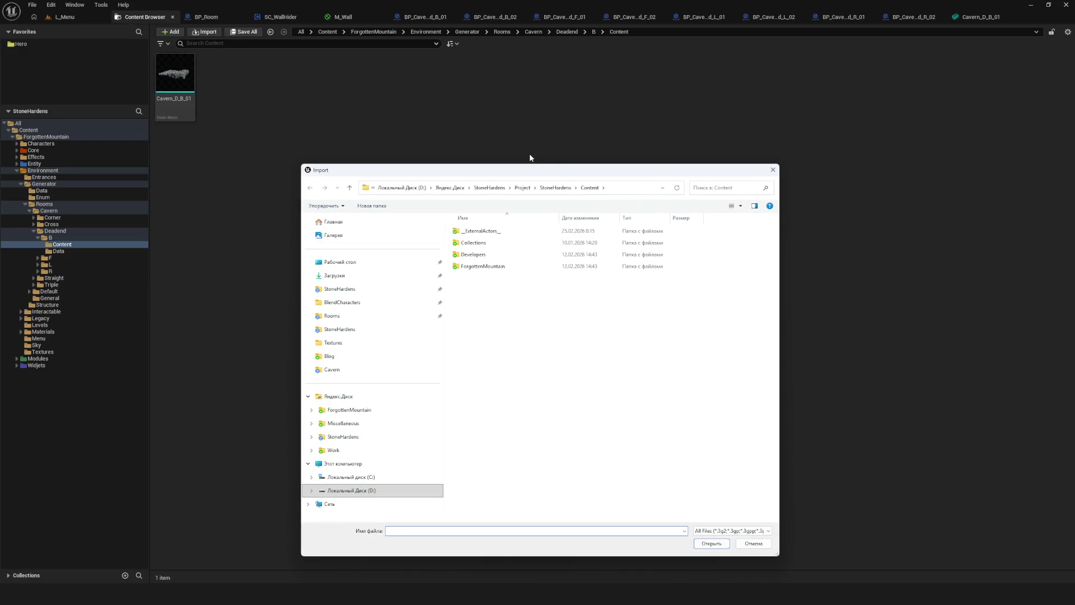
{"action": "left_click_drag", "start_coordinate": [529, 170], "coordinate": [0, 170]}
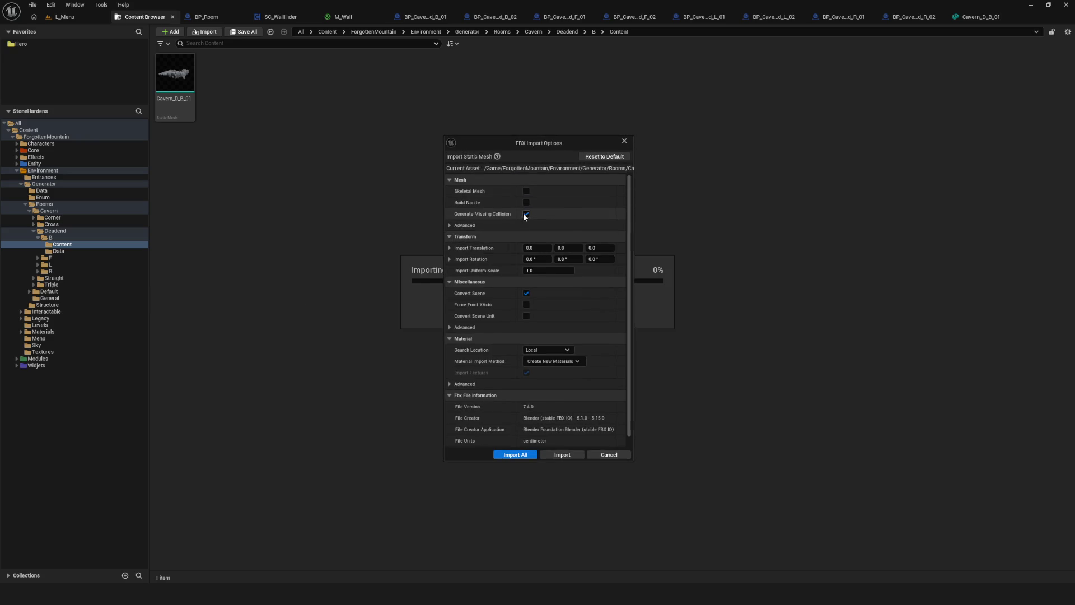
{"action": "left_click", "coordinate": [527, 214]}
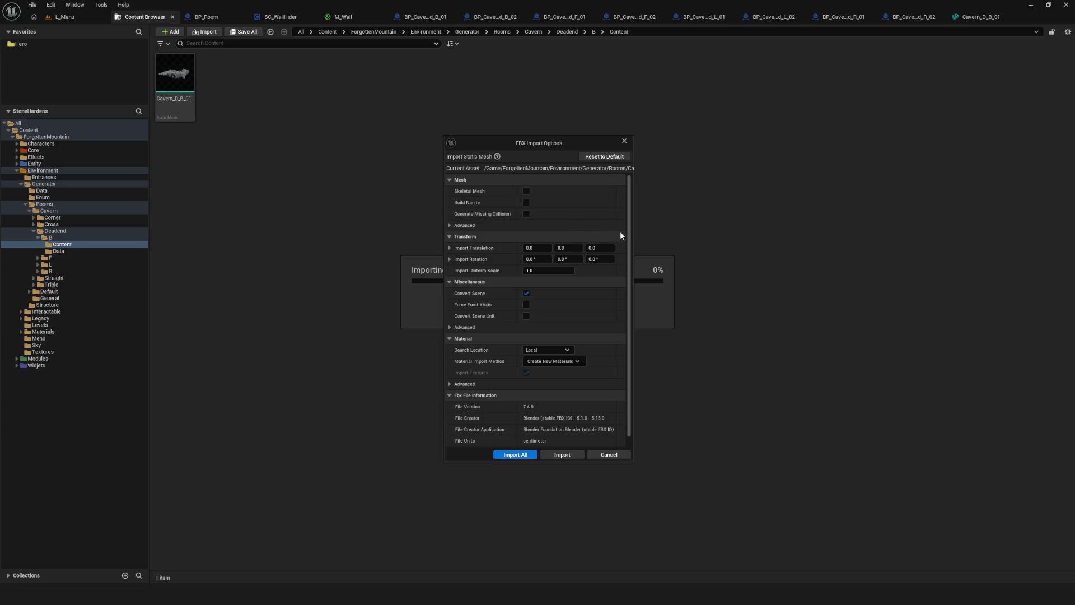
{"action": "left_click", "coordinate": [450, 225]}
{"action": "left_click_drag", "start_coordinate": [517, 142], "coordinate": [549, 125]}
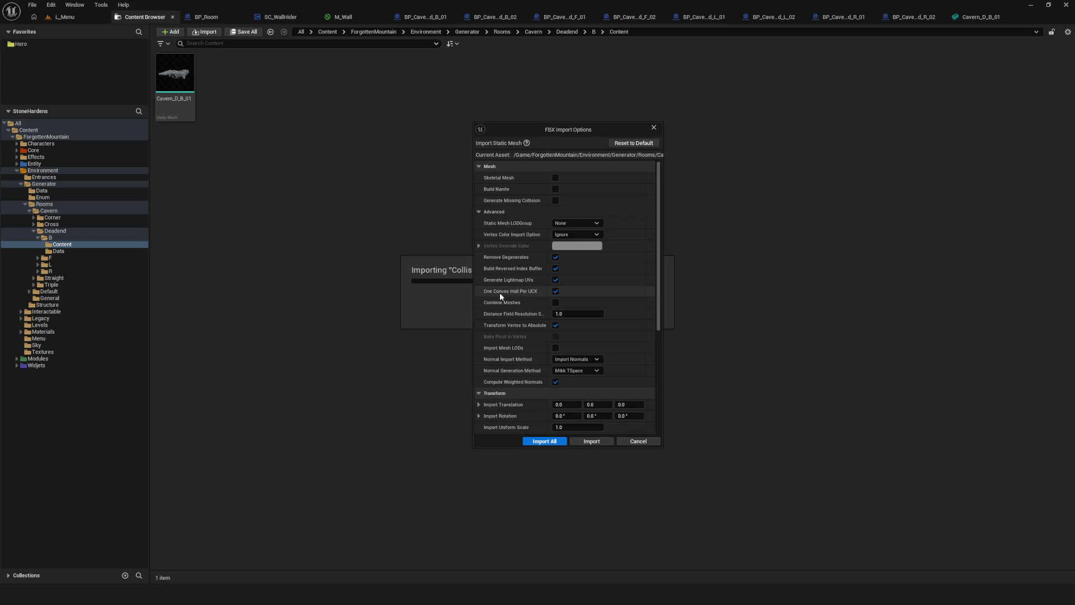
{"action": "left_click", "coordinate": [555, 292]}
{"action": "left_click", "coordinate": [543, 442]}
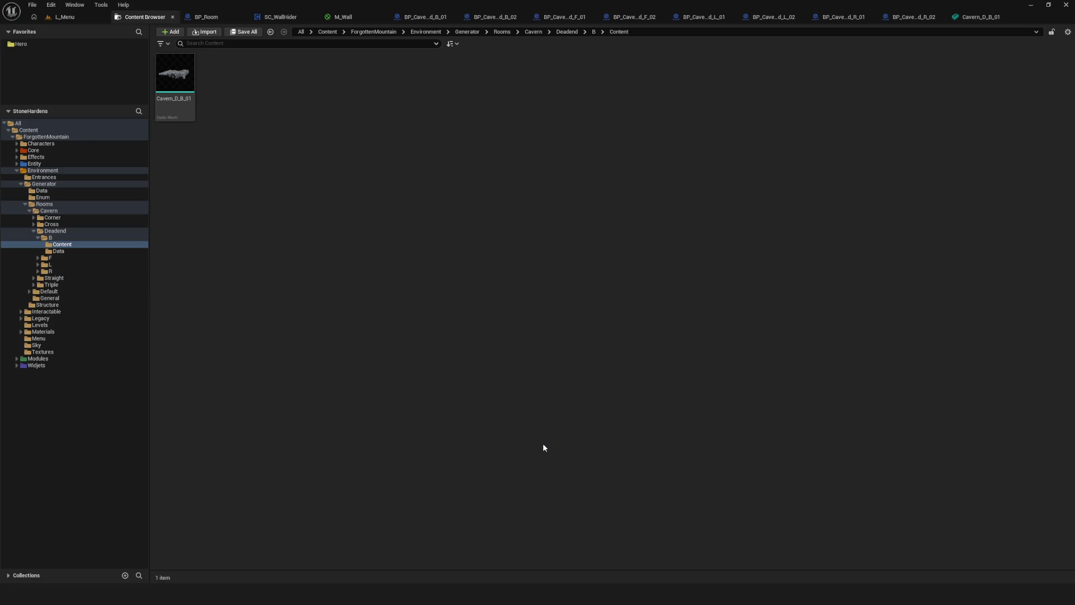
{"action": "left_click", "coordinate": [231, 82]}
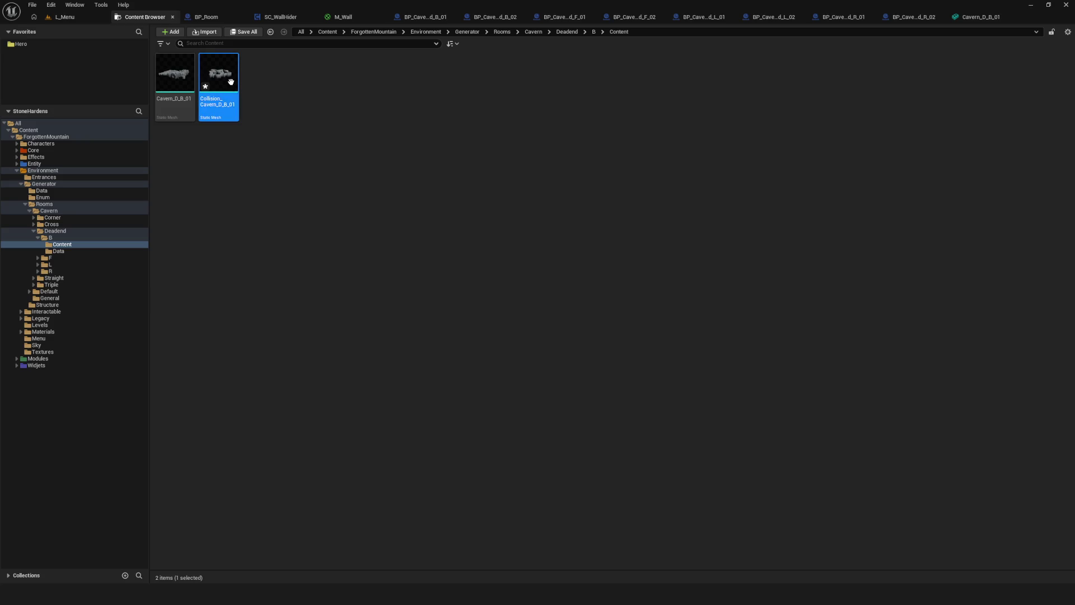
Open Collision_Cavern_D_B_01 in the Static Mesh Editor and show its simple collision
{"action": "double_click", "coordinate": [231, 83]}
{"action": "mouse_move", "coordinate": [502, 271]}
{"action": "left_mouse_down"}
{"action": "mouse_move", "coordinate": [502, 347]}
{"action": "mouse_move", "coordinate": [495, 204]}
{"action": "left_mouse_up"}
{"action": "left_click", "coordinate": [697, 49]}
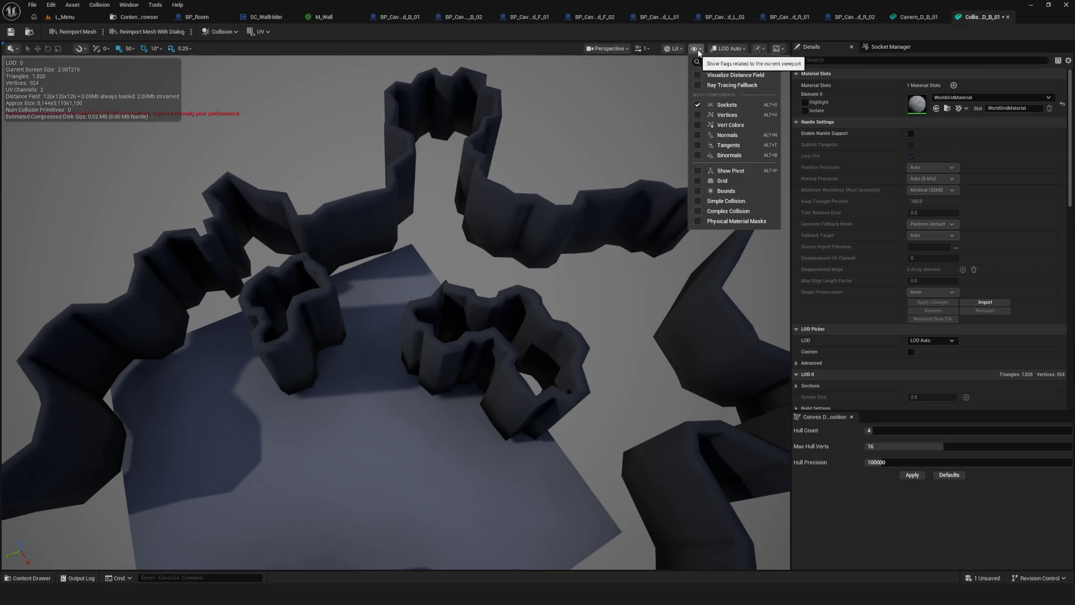
{"action": "left_click", "coordinate": [719, 202]}
Orbit and zoom around the cavern walls to inspect the simple collision
{"action": "left_click_drag", "start_coordinate": [484, 220], "coordinate": [140, 148]}
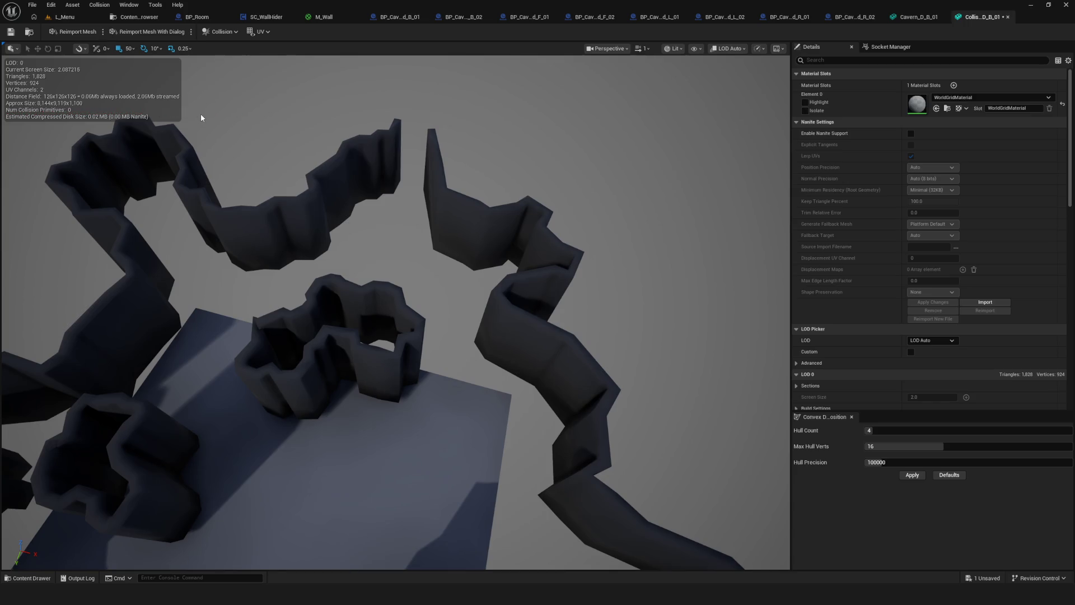
{"action": "left_click_drag", "start_coordinate": [398, 228], "coordinate": [694, 66]}
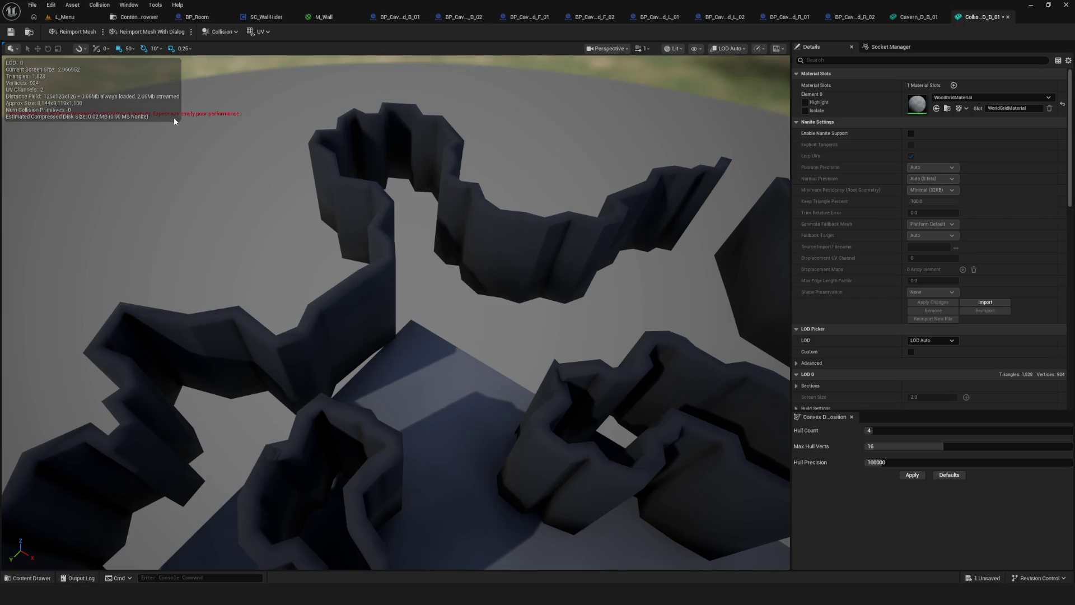
{"action": "scroll", "coordinate": [188, 118], "scroll_direction": "up", "scroll_amount": 2}
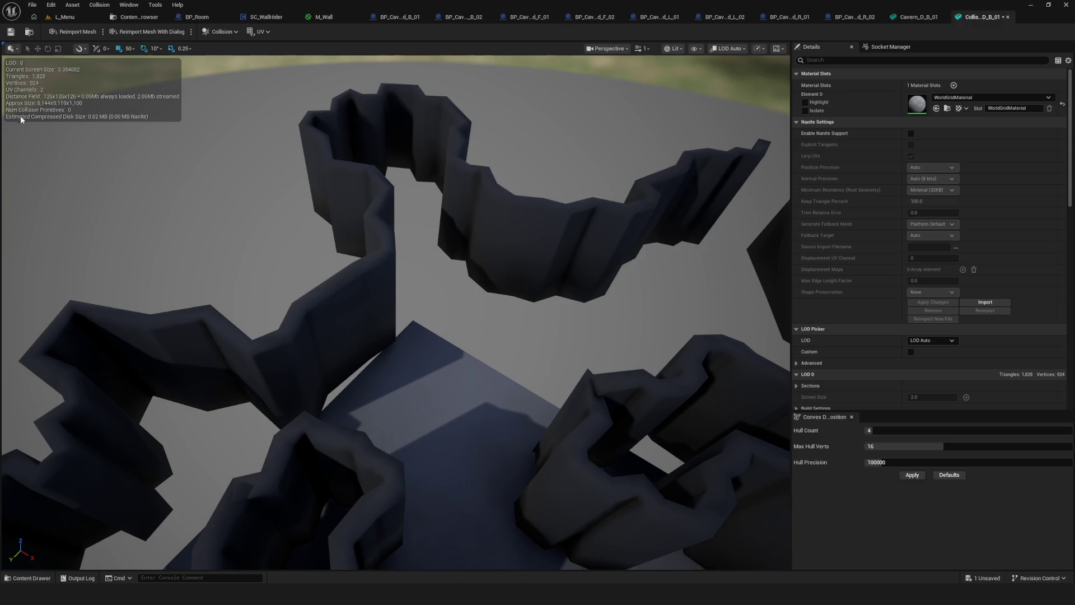
{"action": "scroll", "coordinate": [510, 283], "scroll_direction": "down", "scroll_amount": 3}
{"action": "mouse_move", "coordinate": [513, 281]}
{"action": "left_mouse_down"}
{"action": "mouse_move", "coordinate": [513, 347]}
{"action": "mouse_move", "coordinate": [512, 263]}
{"action": "left_mouse_up"}
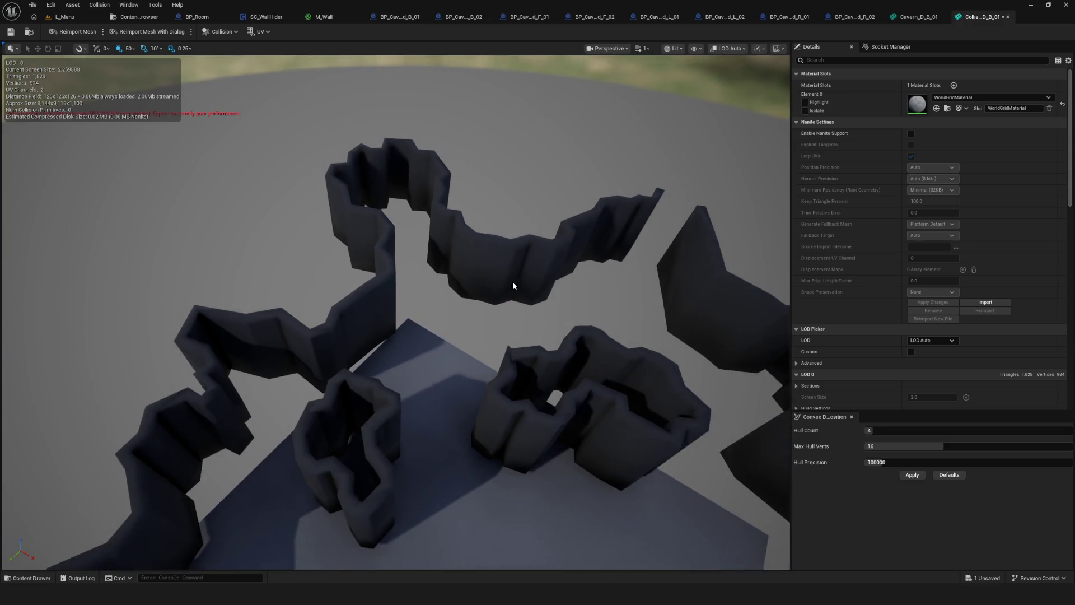
{"action": "left_click", "coordinate": [695, 50]}
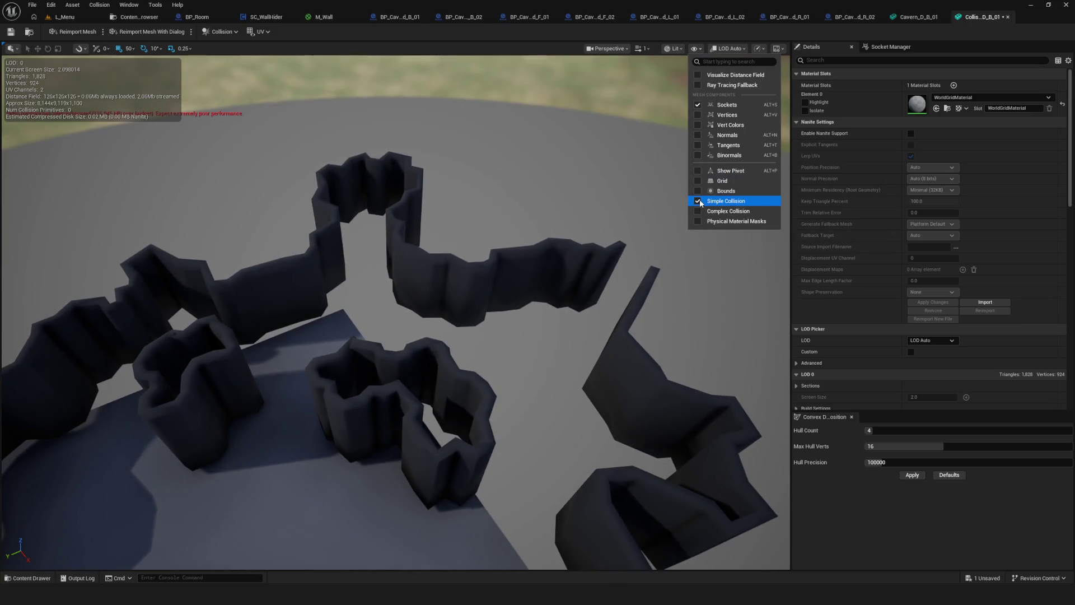
{"action": "left_click_drag", "start_coordinate": [479, 360], "coordinate": [479, 336]}
{"action": "mouse_move", "coordinate": [442, 257]}
{"action": "left_mouse_down"}
{"action": "mouse_move", "coordinate": [442, 202]}
{"action": "mouse_move", "coordinate": [476, 244]}
{"action": "mouse_move", "coordinate": [456, 245]}
{"action": "mouse_move", "coordinate": [527, 246]}
{"action": "mouse_move", "coordinate": [560, 288]}
{"action": "mouse_move", "coordinate": [333, 231]}
{"action": "left_mouse_up"}
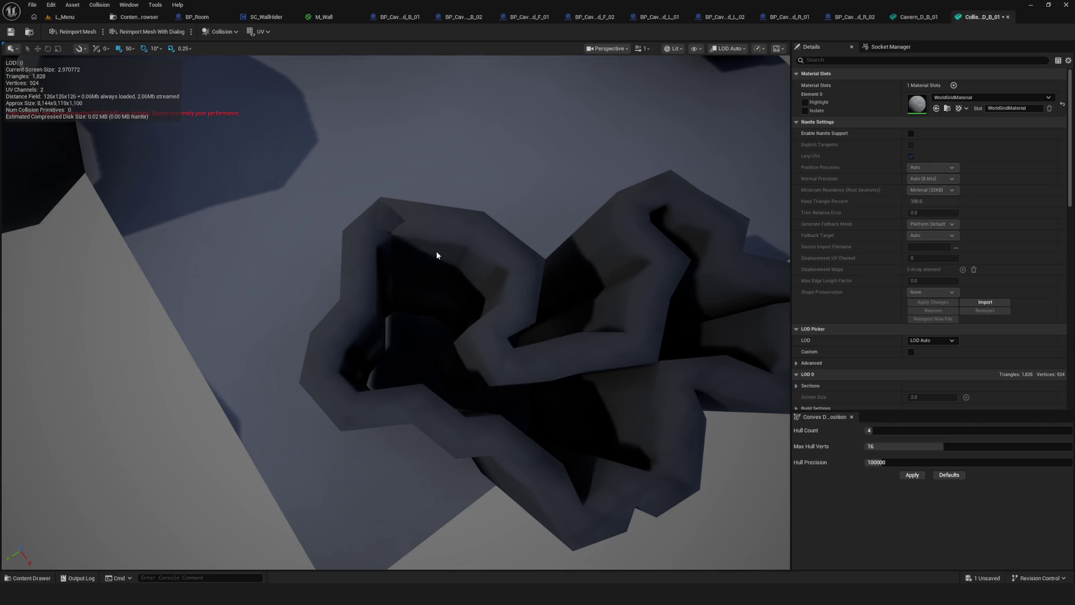
{"action": "scroll", "coordinate": [437, 252], "scroll_direction": "down", "scroll_amount": 5}
Toggle the collision wireframe display and return to the Deadend B Content folder
{"action": "left_click", "coordinate": [703, 52]}
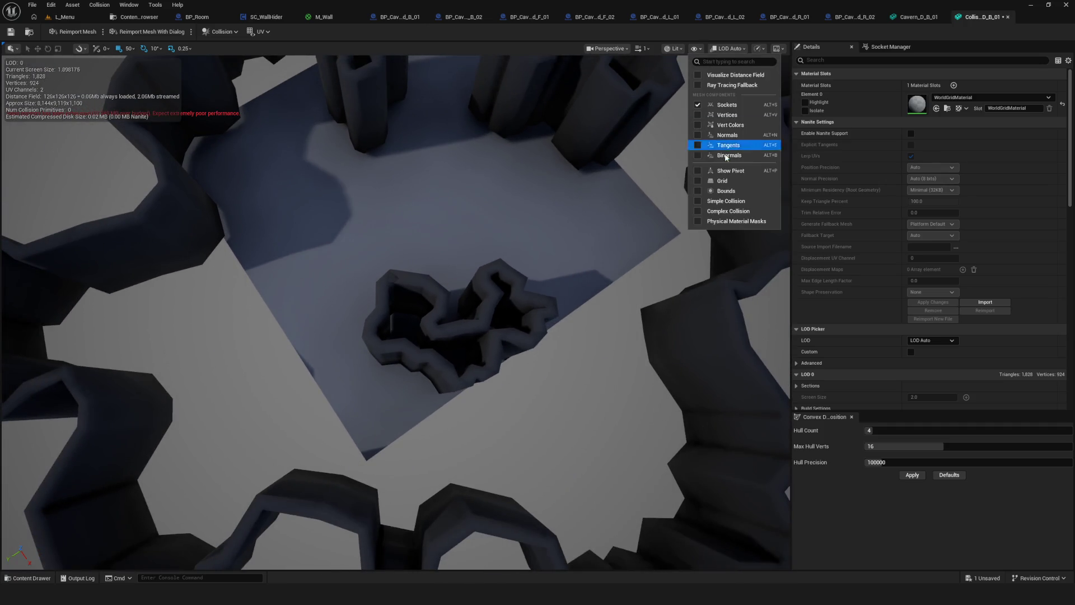
{"action": "left_click", "coordinate": [727, 211]}
{"action": "mouse_move", "coordinate": [670, 66]}
{"action": "left_mouse_down"}
{"action": "mouse_move", "coordinate": [588, 69]}
{"action": "mouse_move", "coordinate": [670, 66]}
{"action": "left_mouse_up"}
{"action": "key", "text": "ctrl+b"}
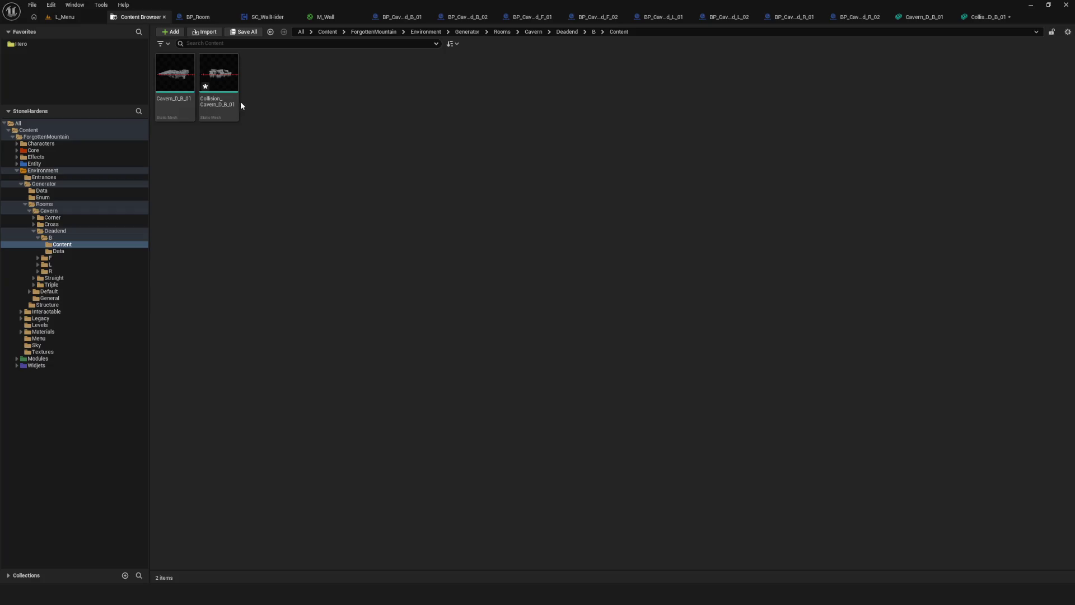
Force delete the Collision_Cavern_D_B_01 asset
{"action": "left_click", "coordinate": [227, 84]}
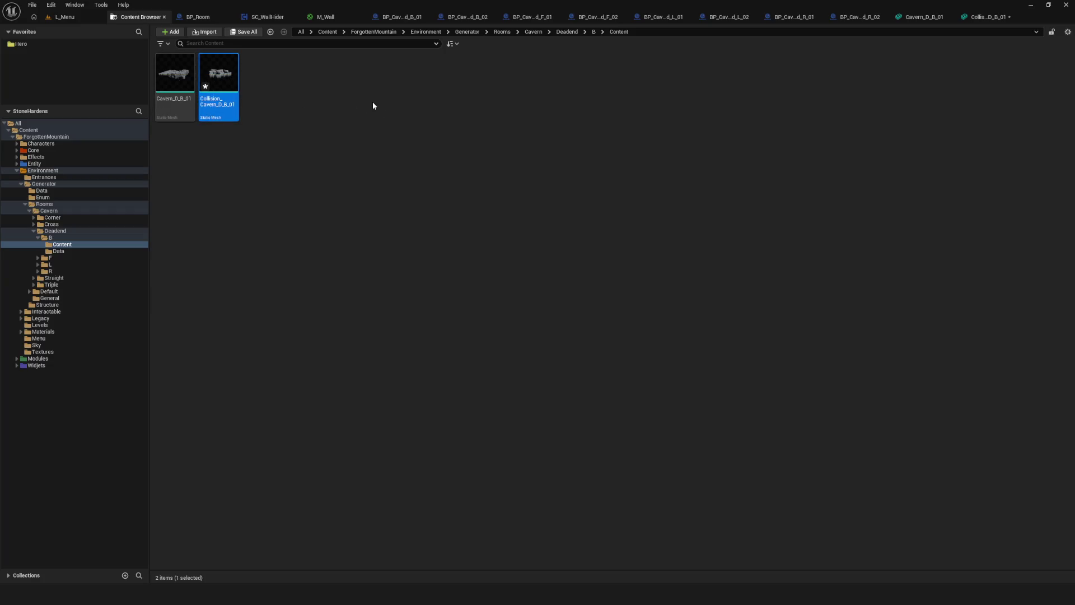
{"action": "key", "text": "Delete"}
{"action": "left_click", "coordinate": [480, 437]}
Re-import the collision FBX with One Convex Hull Per UCX enabled and open it in the mesh editor
{"action": "right_click", "coordinate": [331, 155]}
{"action": "left_click", "coordinate": [356, 180]}
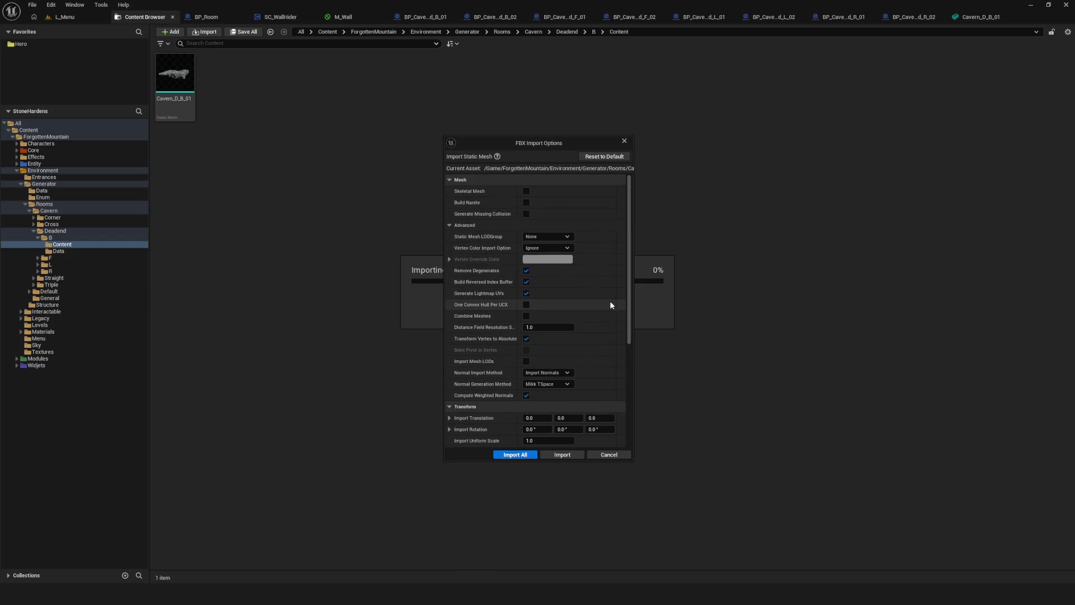
{"action": "left_click", "coordinate": [526, 304]}
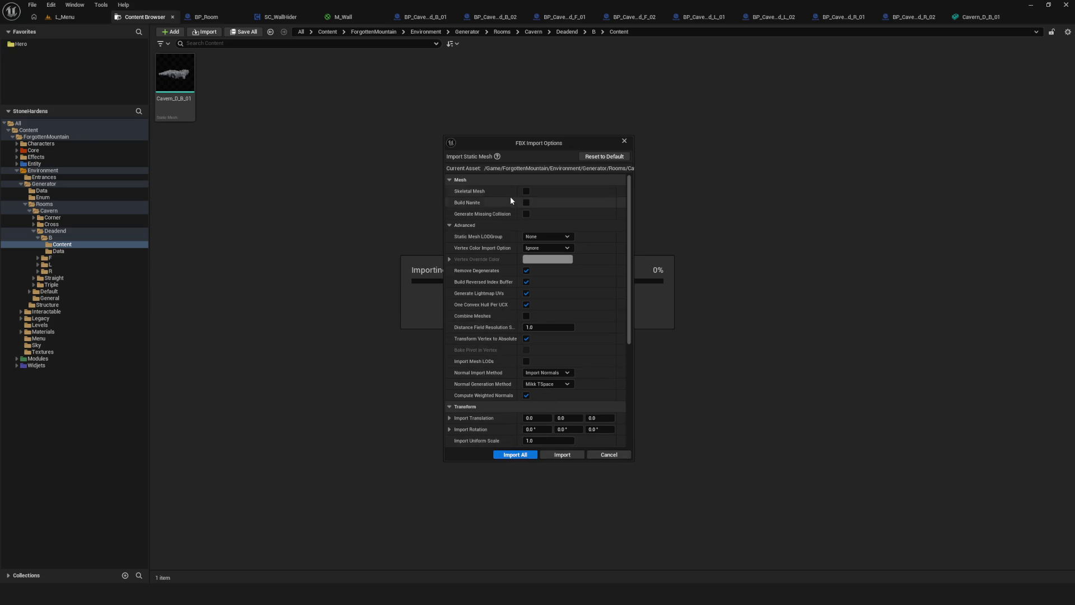
{"action": "left_click", "coordinate": [513, 456]}
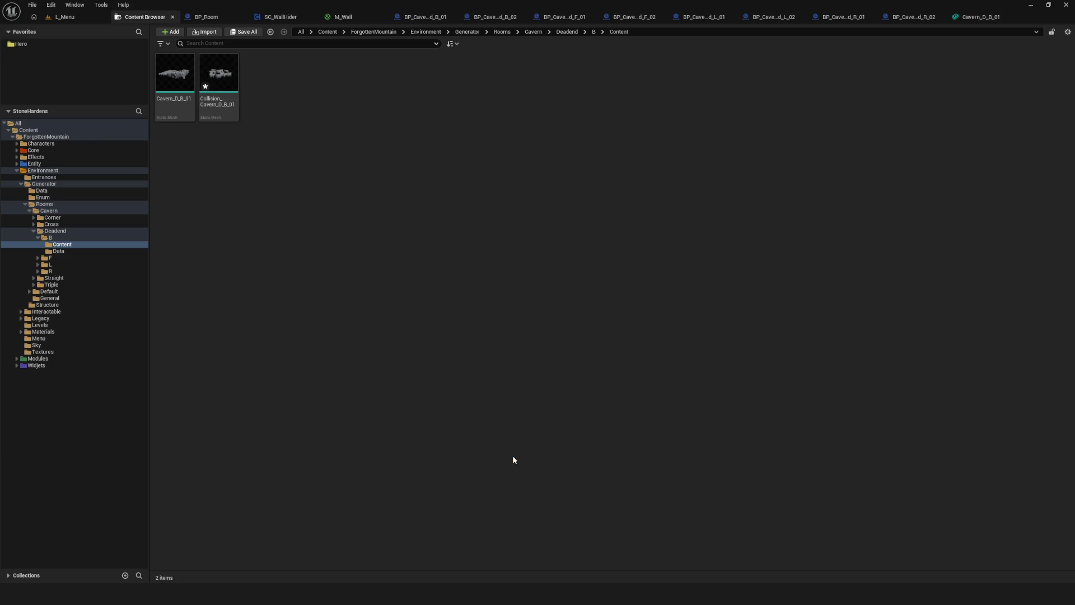
{"action": "double_click", "coordinate": [230, 102]}
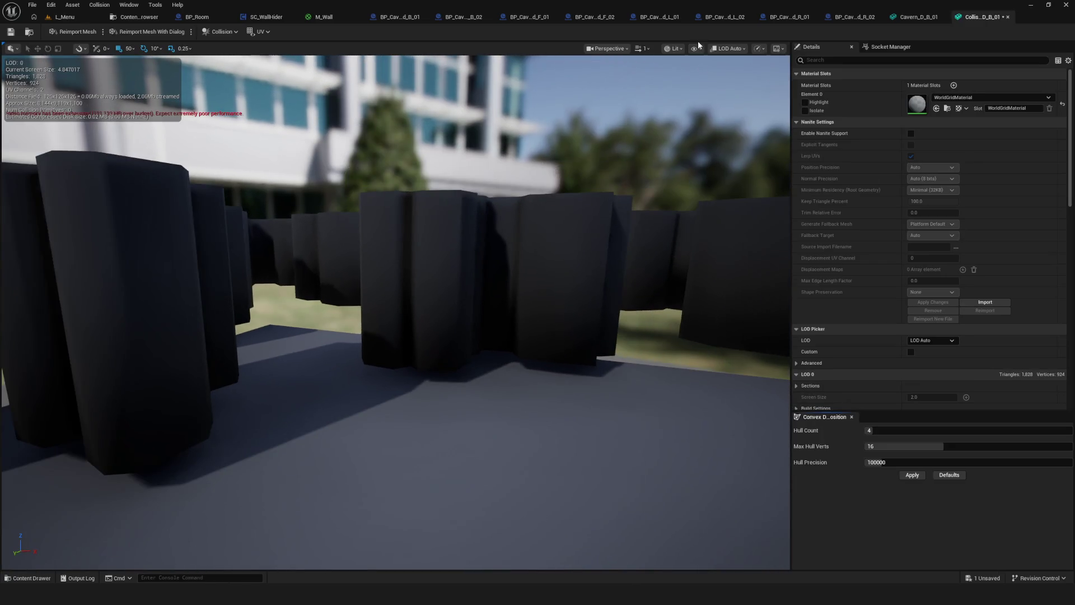
Show simple collision on the room mesh and orbit around to inspect the collision walls
{"action": "left_click", "coordinate": [696, 48]}
{"action": "left_click", "coordinate": [726, 201]}
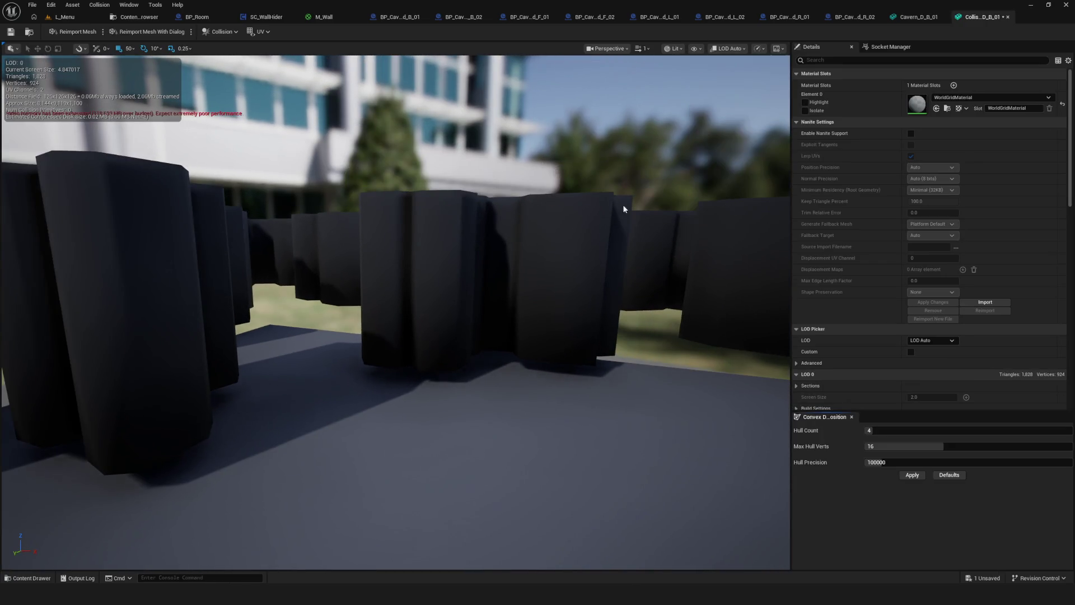
{"action": "left_click_drag", "start_coordinate": [623, 204], "coordinate": [623, 168]}
{"action": "left_click_drag", "start_coordinate": [478, 228], "coordinate": [478, 280]}
{"action": "mouse_move", "coordinate": [372, 204]}
{"action": "left_mouse_down"}
{"action": "mouse_move", "coordinate": [373, 168]}
{"action": "mouse_move", "coordinate": [373, 203]}
{"action": "left_mouse_up"}
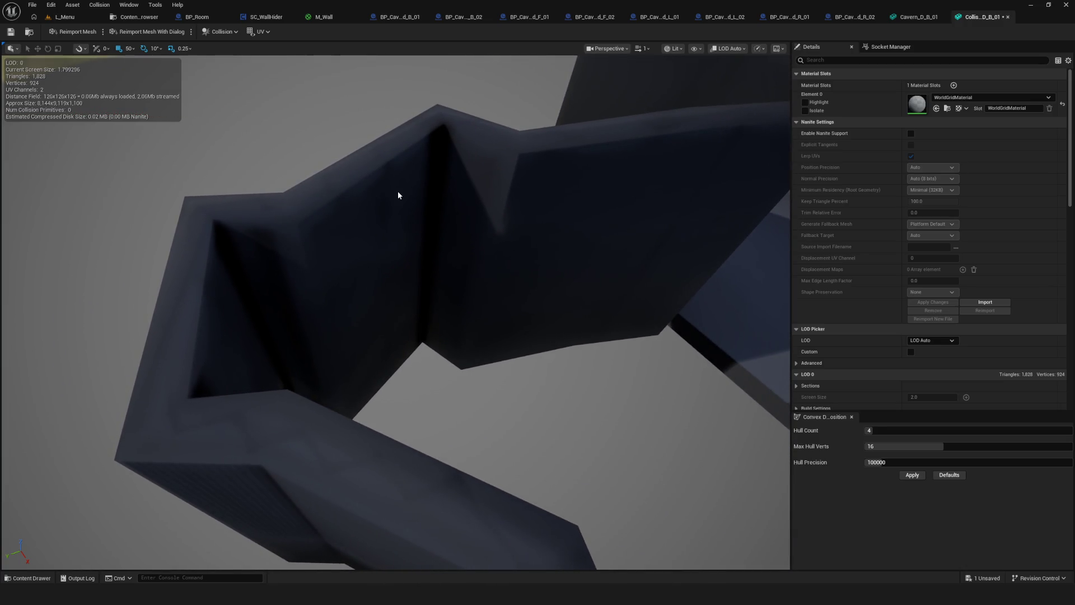
{"action": "scroll", "coordinate": [397, 190], "scroll_direction": "down", "scroll_amount": 10}
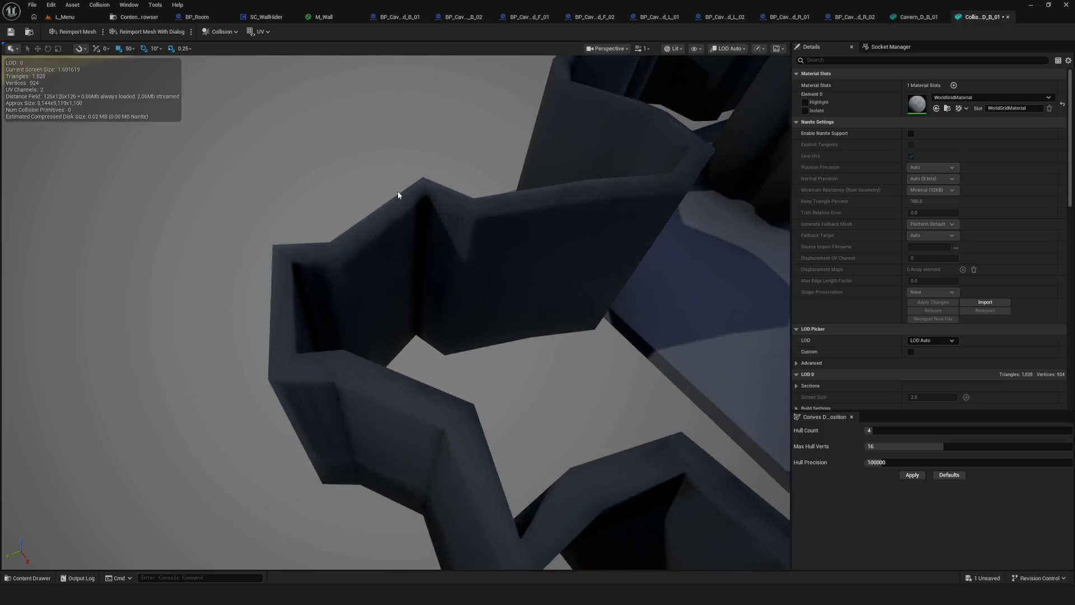
{"action": "scroll", "coordinate": [412, 191], "scroll_direction": "down", "scroll_amount": 1}
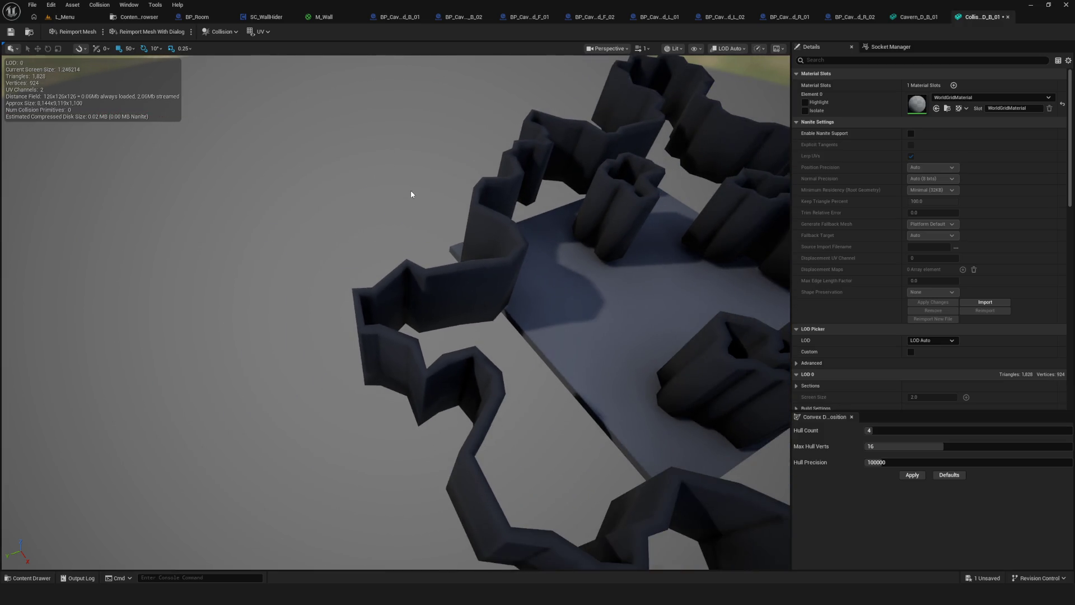
{"action": "scroll", "coordinate": [411, 193], "scroll_direction": "down", "scroll_amount": 1}
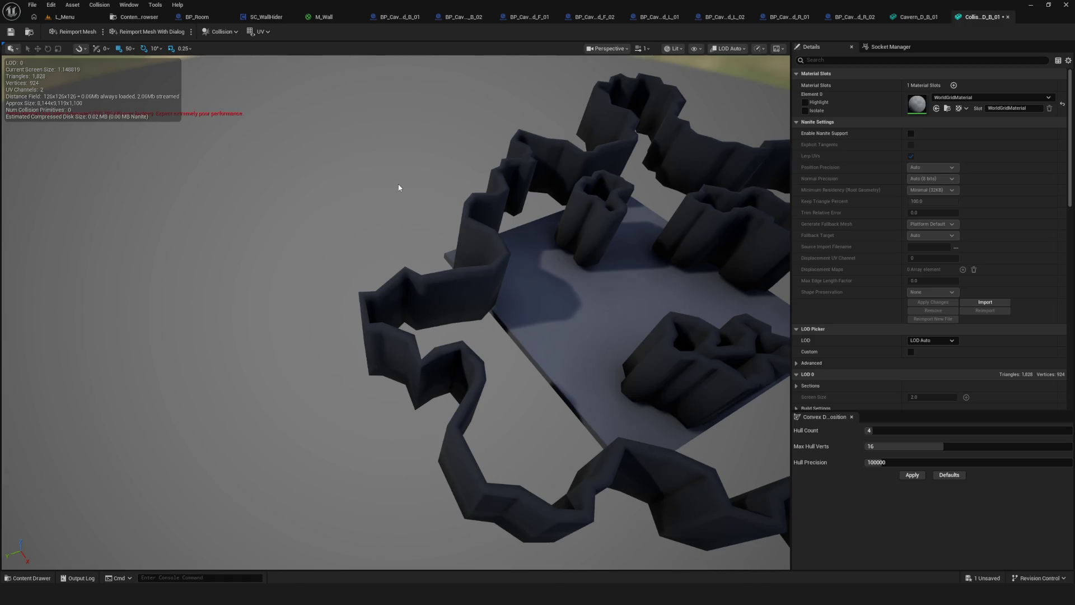
{"action": "mouse_move", "coordinate": [402, 177]}
{"action": "left_mouse_down"}
{"action": "mouse_move", "coordinate": [481, 210]}
{"action": "mouse_move", "coordinate": [572, 297]}
{"action": "left_mouse_up"}
{"action": "left_click_drag", "start_coordinate": [529, 253], "coordinate": [687, 216]}
{"action": "scroll", "coordinate": [538, 258], "scroll_direction": "up", "scroll_amount": 1}
{"action": "scroll", "coordinate": [547, 263], "scroll_direction": "down", "scroll_amount": 1}
Save all, close the Collision and Cavern mesh editors, and minimize Unreal to reach Blender
{"action": "left_click", "coordinate": [10, 32]}
{"action": "mouse_move", "coordinate": [392, 224]}
{"action": "left_mouse_down"}
{"action": "mouse_move", "coordinate": [392, 263]}
{"action": "mouse_move", "coordinate": [437, 280]}
{"action": "left_mouse_up"}
{"action": "left_click", "coordinate": [1008, 17]}
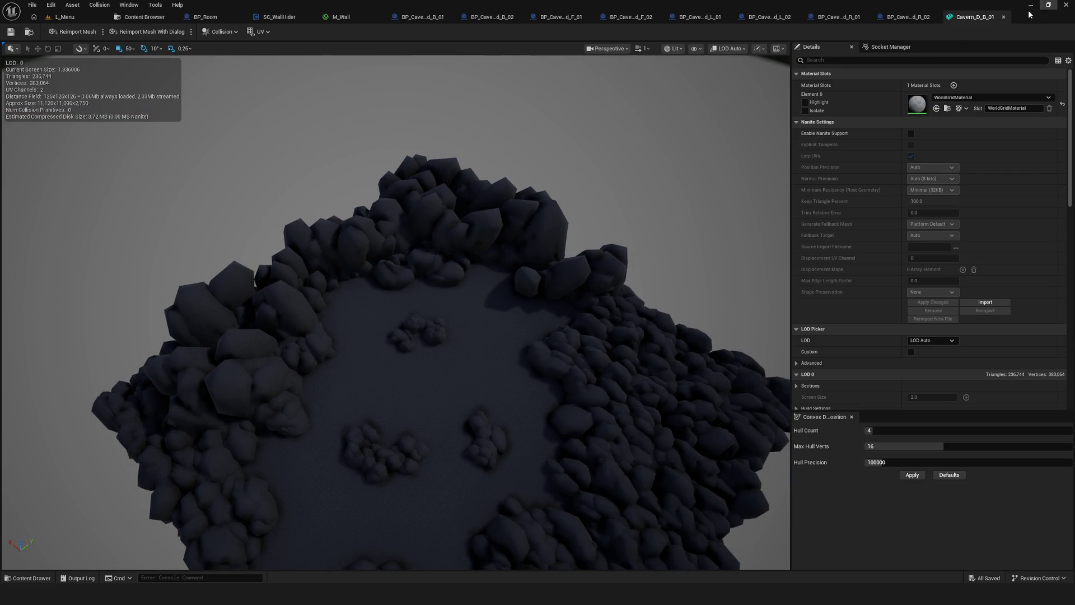
{"action": "left_click", "coordinate": [1004, 17]}
{"action": "scroll", "coordinate": [556, 237], "scroll_direction": "down", "scroll_amount": 3}
{"action": "scroll", "coordinate": [556, 236], "scroll_direction": "up", "scroll_amount": 2}
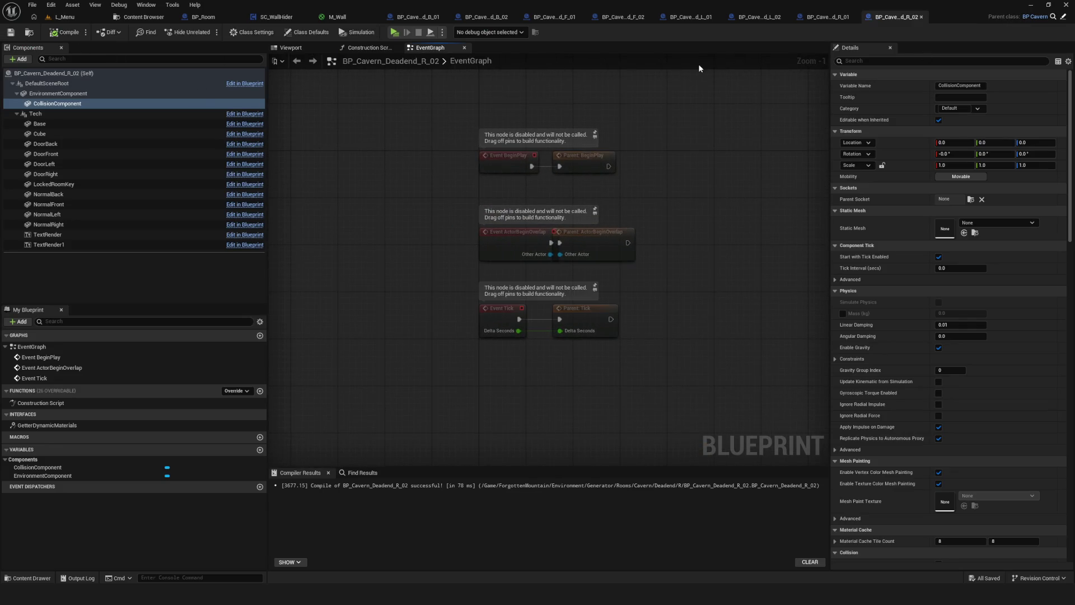
{"action": "left_click", "coordinate": [1032, 5]}
{"action": "scroll", "coordinate": [536, 308], "scroll_direction": "down", "scroll_amount": 5}
{"action": "scroll", "coordinate": [536, 308], "scroll_direction": "up", "scroll_amount": 5}
Save Rooms.blend and frame the Collision_Cavern_D_B_01 object in the viewport
{"action": "left_click_drag", "start_coordinate": [536, 308], "coordinate": [751, 303]}
{"action": "key", "text": "ctrl+s"}
{"action": "left_click", "coordinate": [751, 303]}
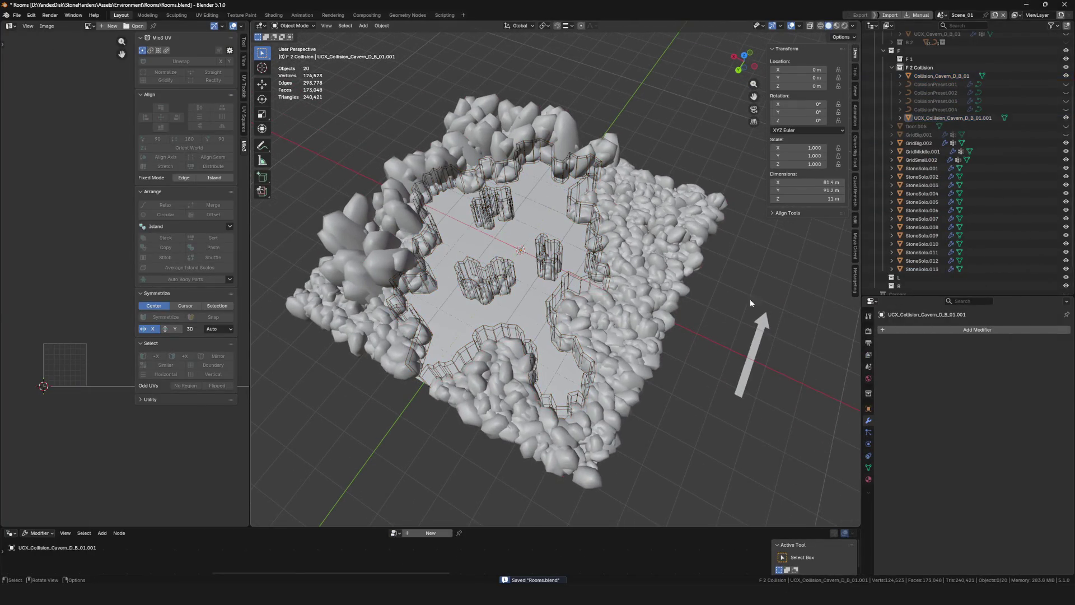
{"action": "left_click", "coordinate": [938, 75]}
{"action": "key", "text": "KP_Decimal"}
{"action": "scroll", "coordinate": [538, 242], "scroll_direction": "down", "scroll_amount": 4}
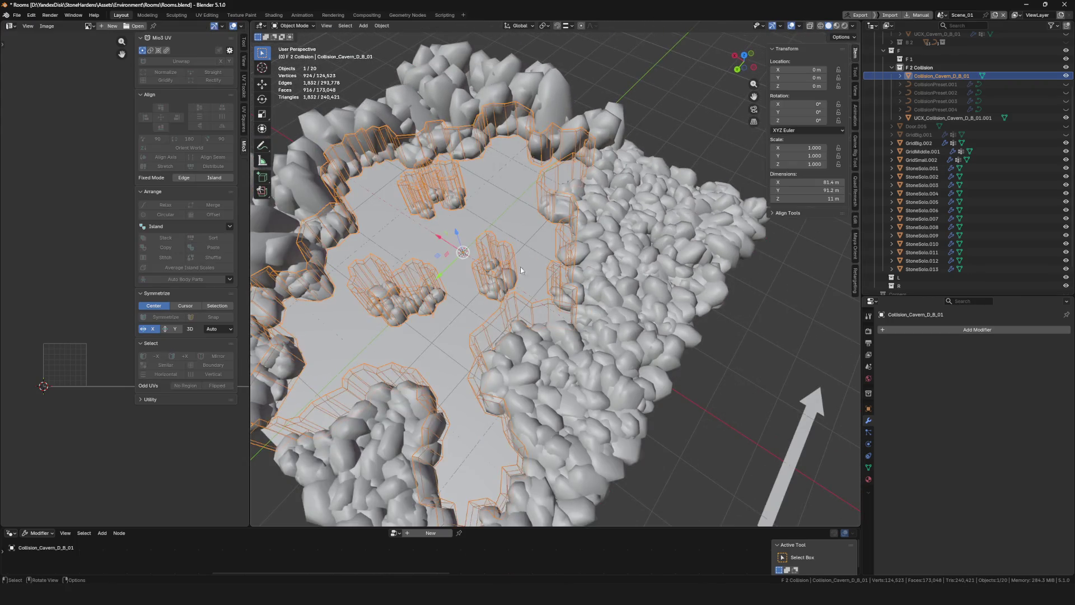
{"action": "scroll", "coordinate": [521, 270], "scroll_direction": "down", "scroll_amount": 5}
{"action": "scroll", "coordinate": [549, 273], "scroll_direction": "up", "scroll_amount": 4}
{"action": "key", "text": "ctrl+s"}
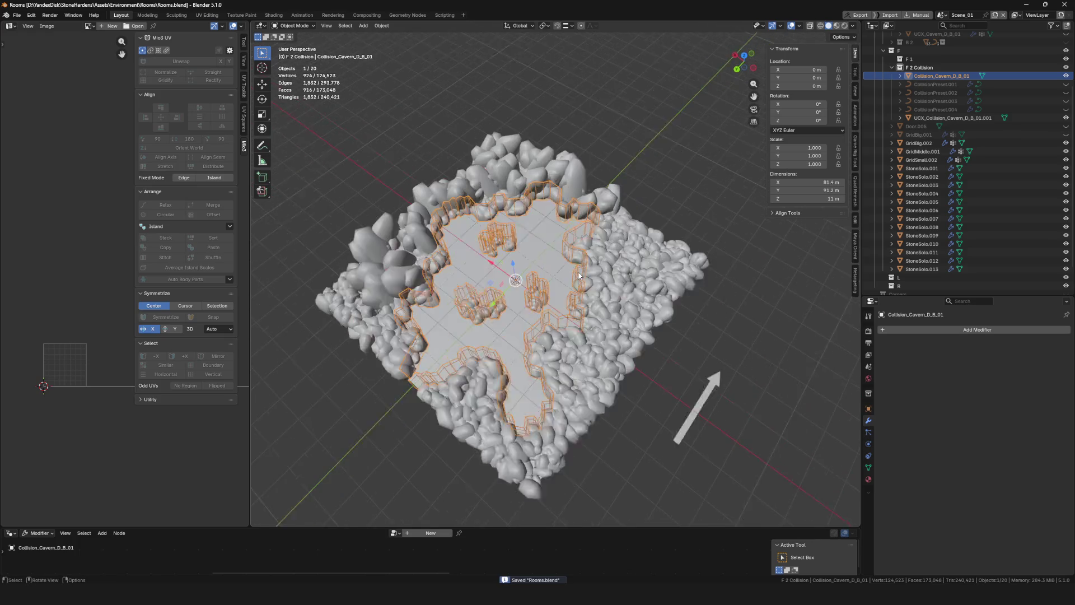
Select UCX_Collision_Cavern_D_B_01.001 in the outliner
{"action": "scroll", "coordinate": [579, 276], "scroll_direction": "up", "scroll_amount": 1}
{"action": "scroll", "coordinate": [584, 270], "scroll_direction": "up", "scroll_amount": 3}
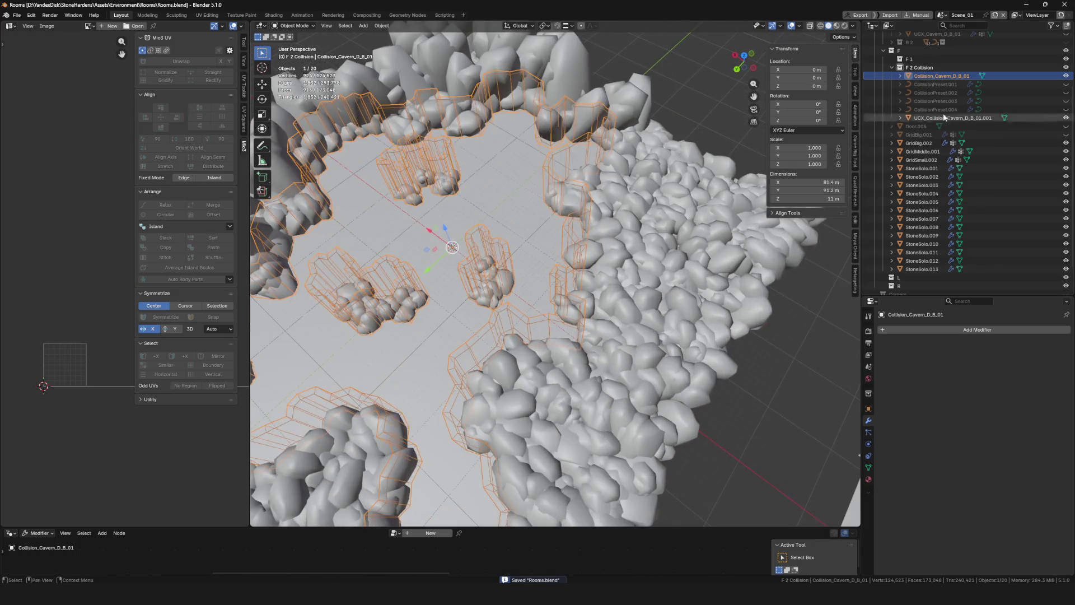
{"action": "left_click", "coordinate": [947, 118]}
{"action": "scroll", "coordinate": [646, 259], "scroll_direction": "down", "scroll_amount": 4}
{"action": "scroll", "coordinate": [627, 246], "scroll_direction": "up", "scroll_amount": 1}
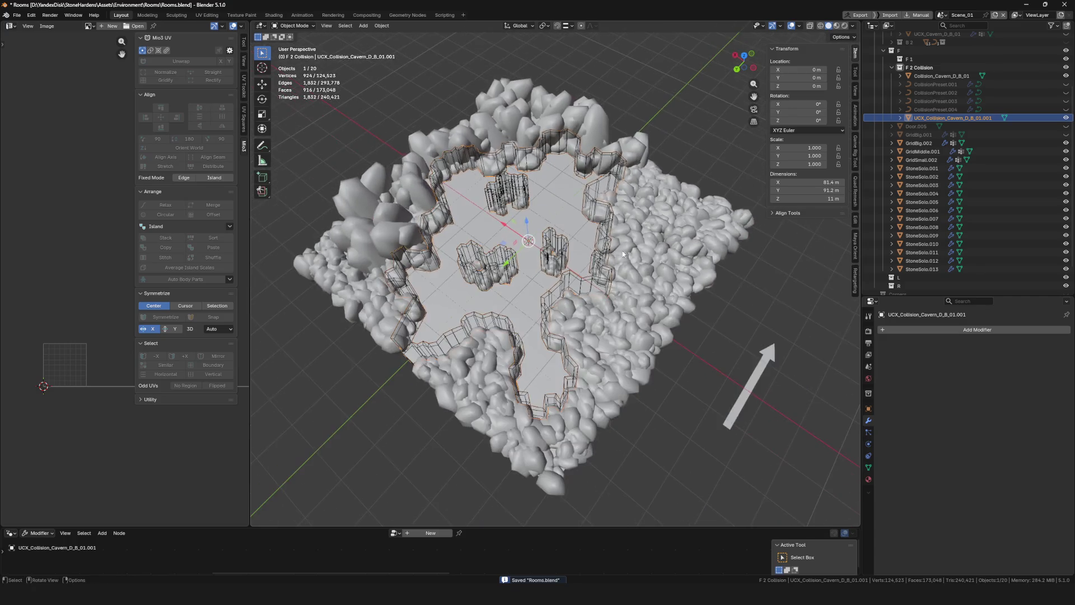
Add a cube at the origin plus an in-place duplicate renamed UCX_Cube
{"action": "key", "text": "alt+a"}
{"action": "key", "text": "shift+a"}
{"action": "mouse_move", "coordinate": [590, 246]}
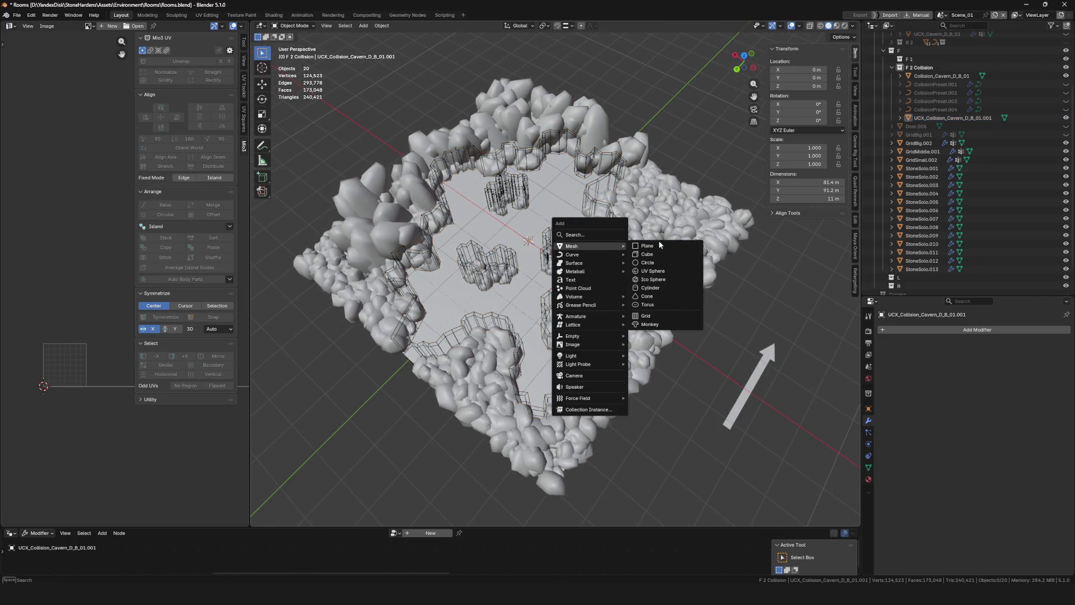
{"action": "left_click", "coordinate": [649, 255]}
{"action": "key", "text": "KP_Divide"}
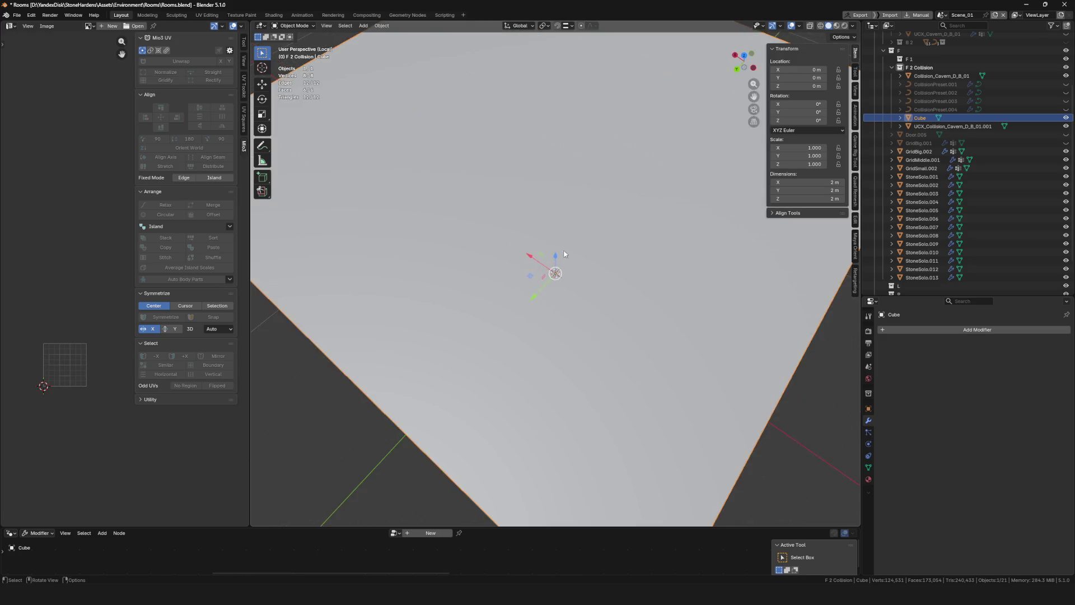
{"action": "key", "text": "shift+d"}
{"action": "right_click", "coordinate": [644, 289]}
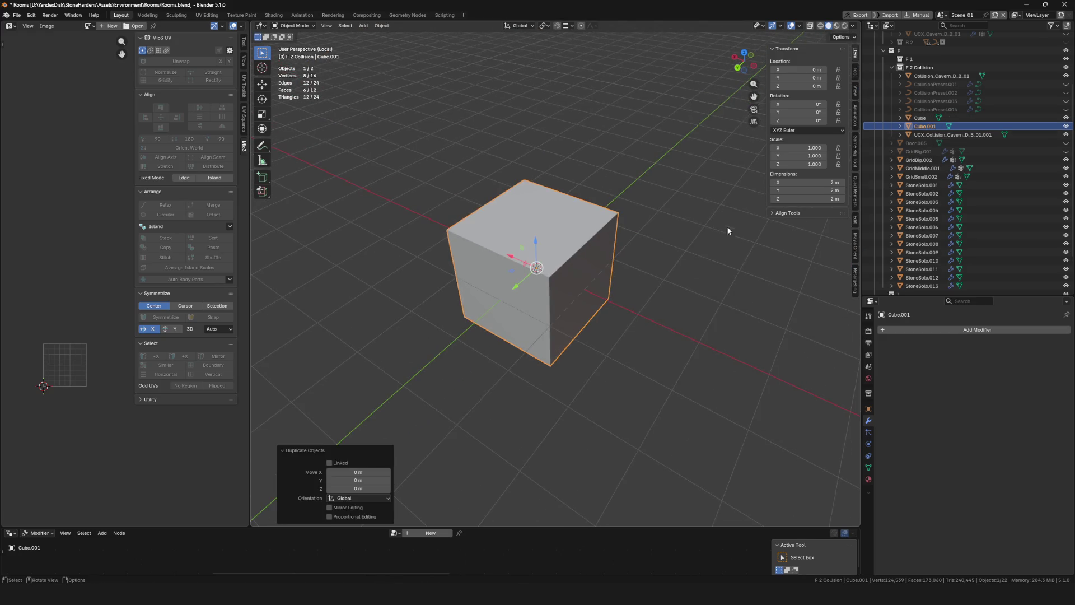
{"action": "key", "text": "F2"}
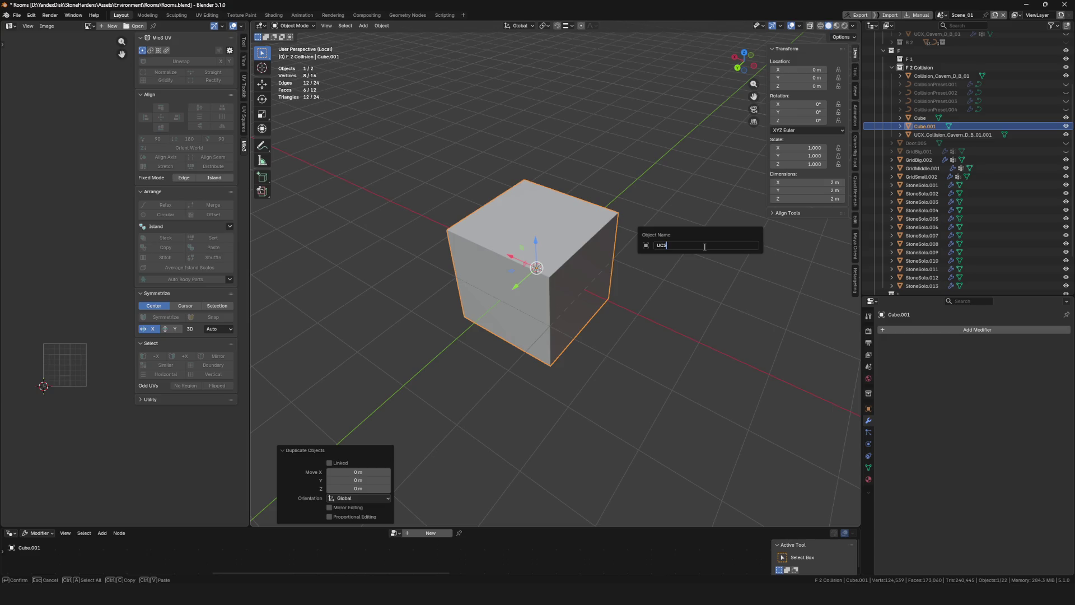
{"action": "type", "text": "UCX_Cube"}
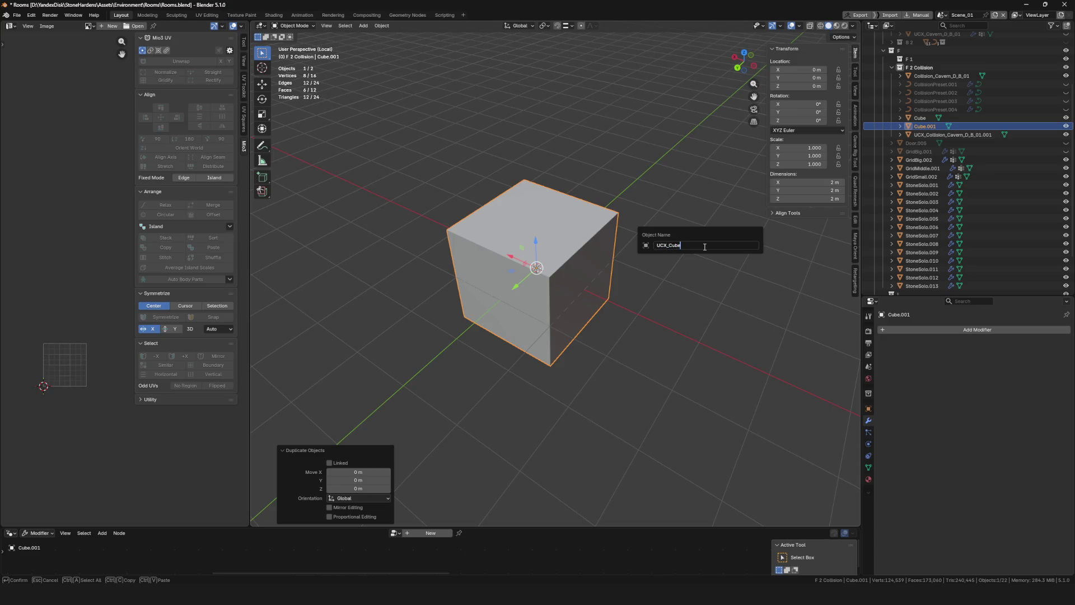
{"action": "key", "text": "Return"}
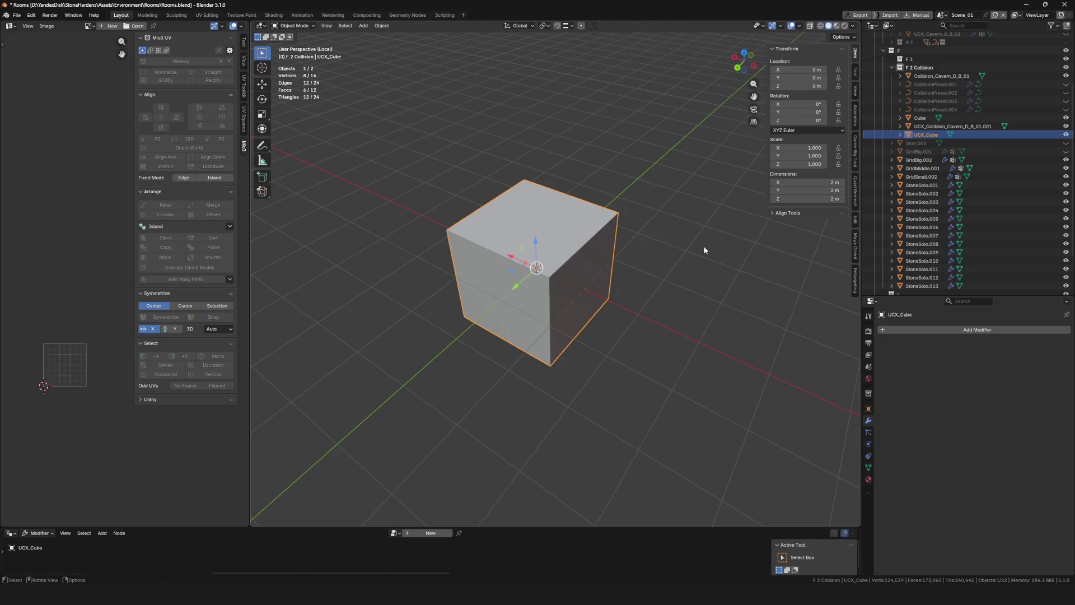
Select both Cube and UCX_Cube and frame them in the full scene view
{"action": "left_click", "coordinate": [918, 119], "text": "ctrl"}
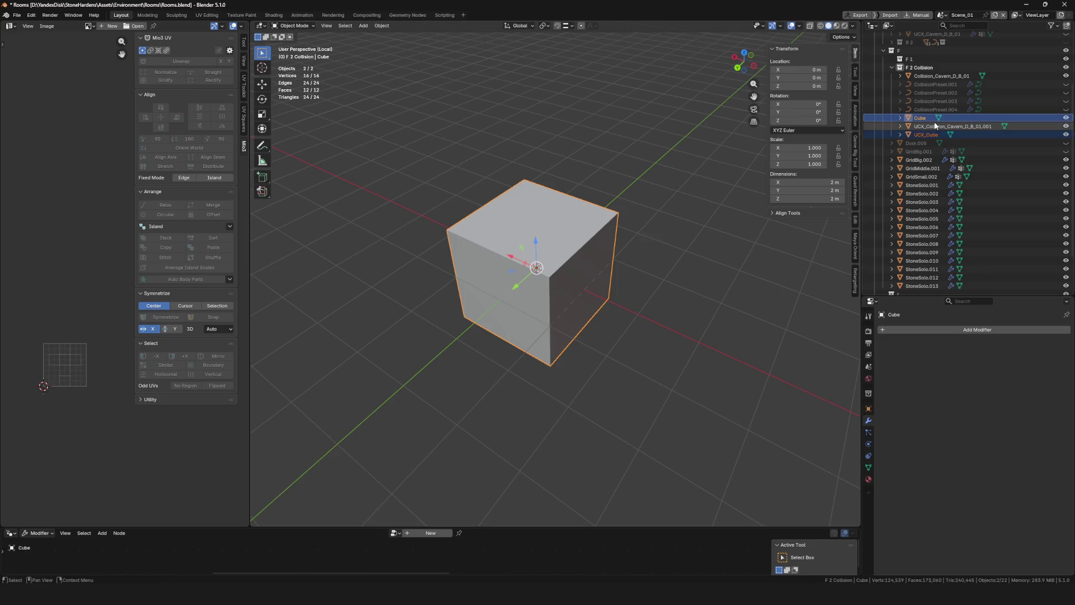
{"action": "left_click", "coordinate": [933, 135], "text": "ctrl"}
{"action": "left_click", "coordinate": [932, 135], "text": "ctrl"}
{"action": "left_click", "coordinate": [933, 135], "text": "ctrl"}
{"action": "key", "text": "KP_Divide"}
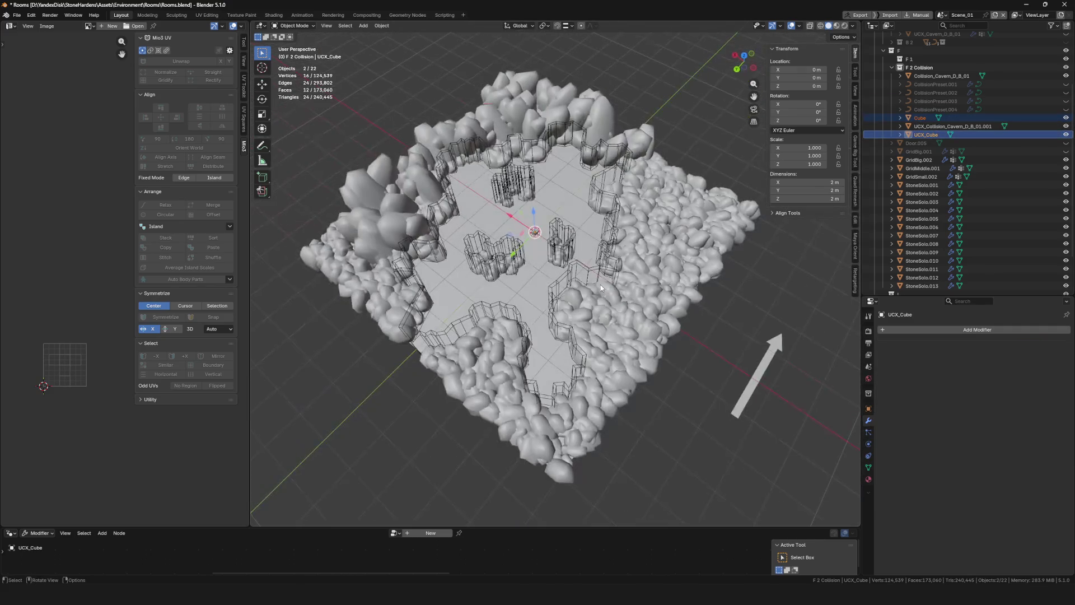
{"action": "key", "text": "KP_Decimal"}
{"action": "scroll", "coordinate": [544, 234], "scroll_direction": "down", "scroll_amount": 8}
{"action": "scroll", "coordinate": [510, 238], "scroll_direction": "up", "scroll_amount": 8}
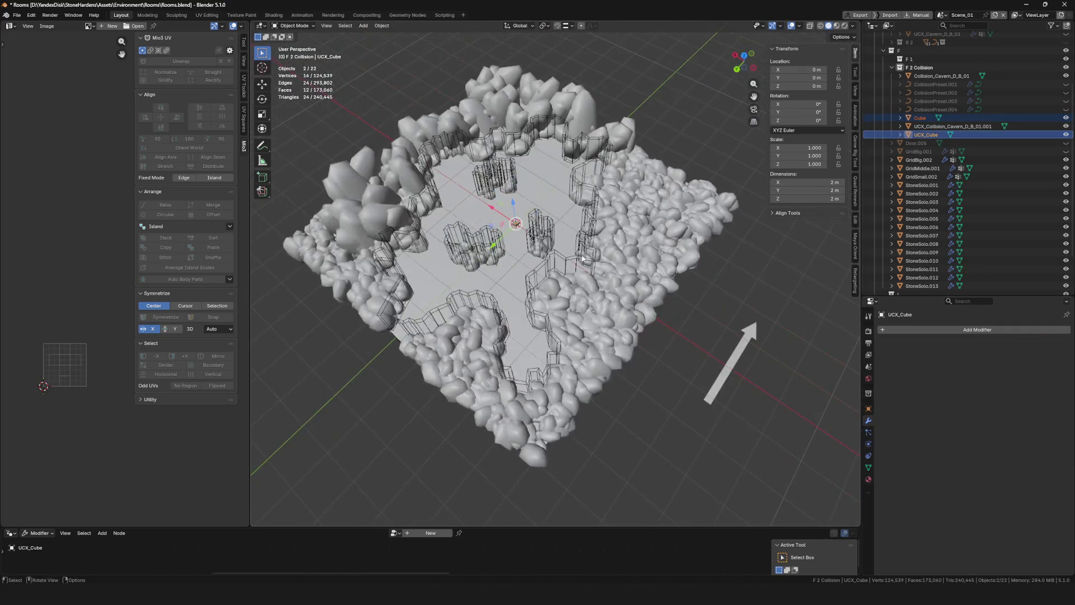
{"action": "scroll", "coordinate": [512, 237], "scroll_direction": "up", "scroll_amount": 3}
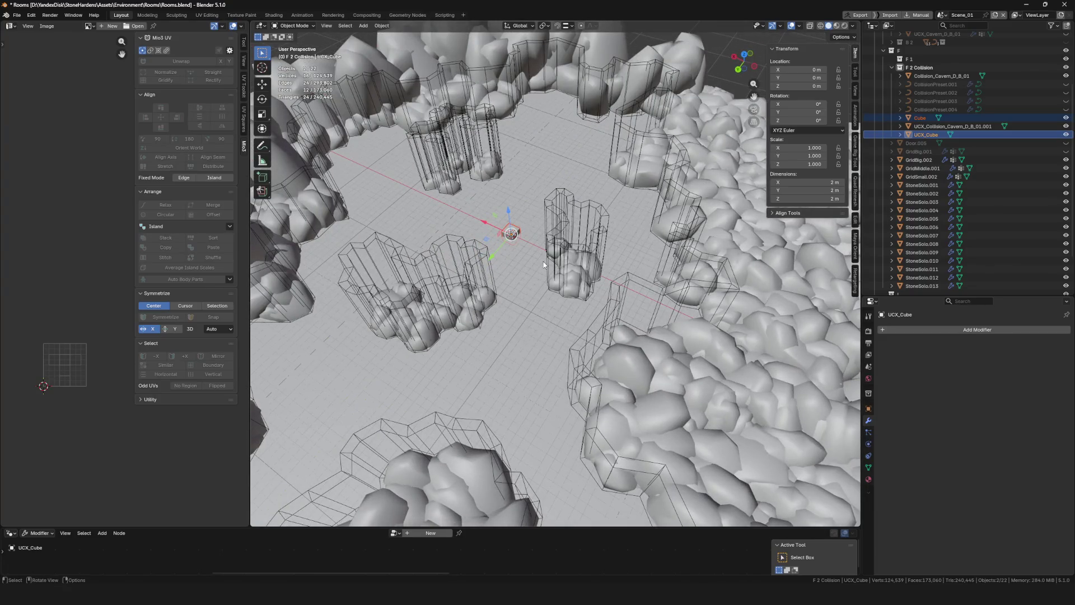
Export the selected cubes to FBX as CubeA.fbx
{"action": "key", "text": "q"}
{"action": "mouse_move", "coordinate": [516, 250]}
{"action": "left_click", "coordinate": [598, 321]}
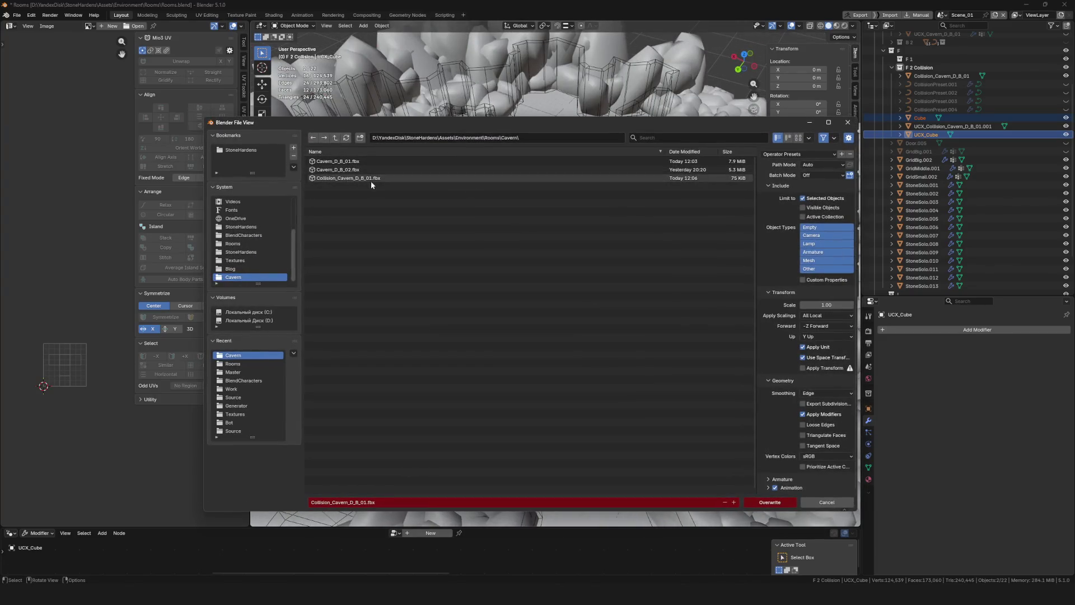
{"action": "left_click", "coordinate": [398, 501]}
{"action": "type", "text": "c"}
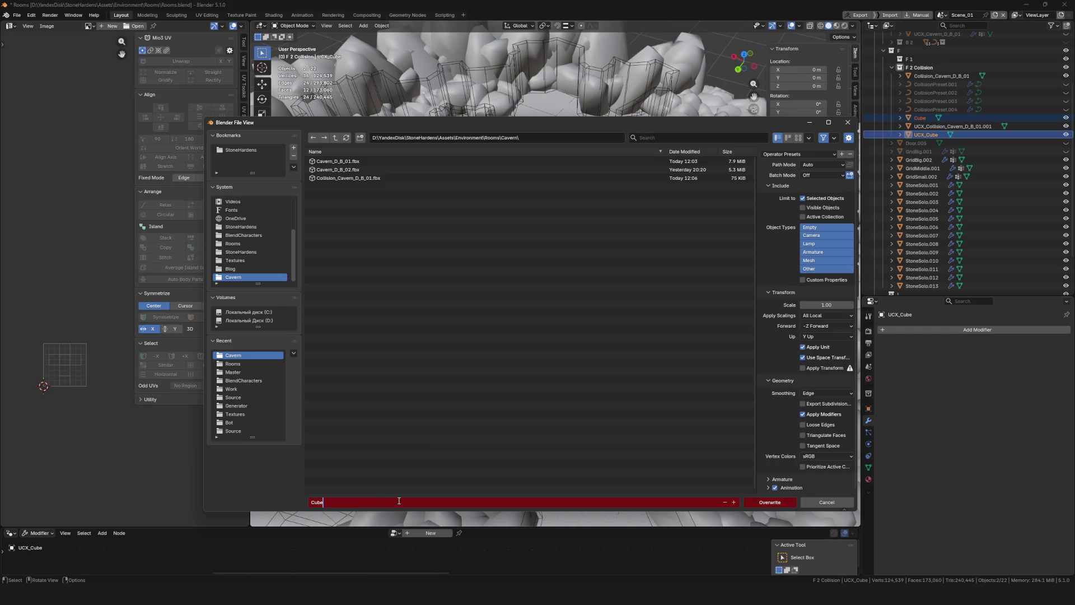
{"action": "type", "text": "A"}
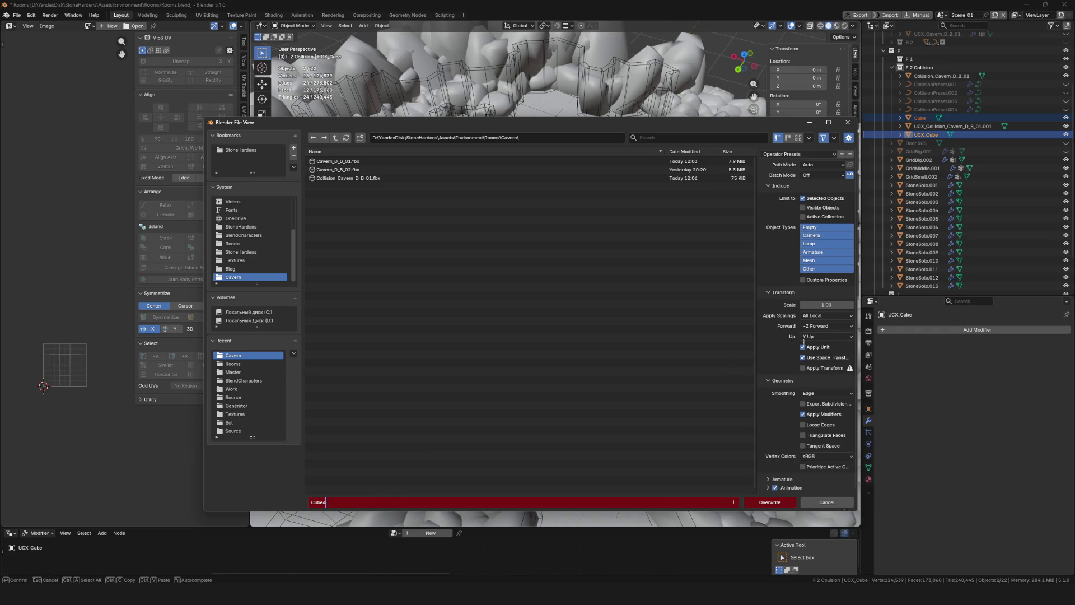
{"action": "left_click", "coordinate": [775, 502]}
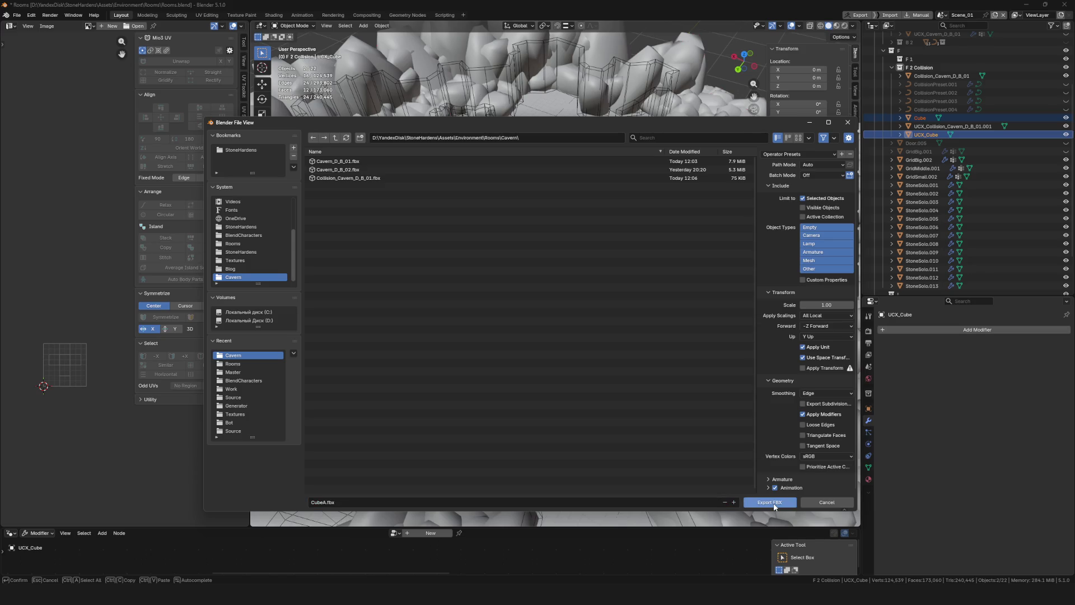
Back in Unreal, start an import into the Deadend B Content folder
{"action": "key", "text": "alt+Tab"}
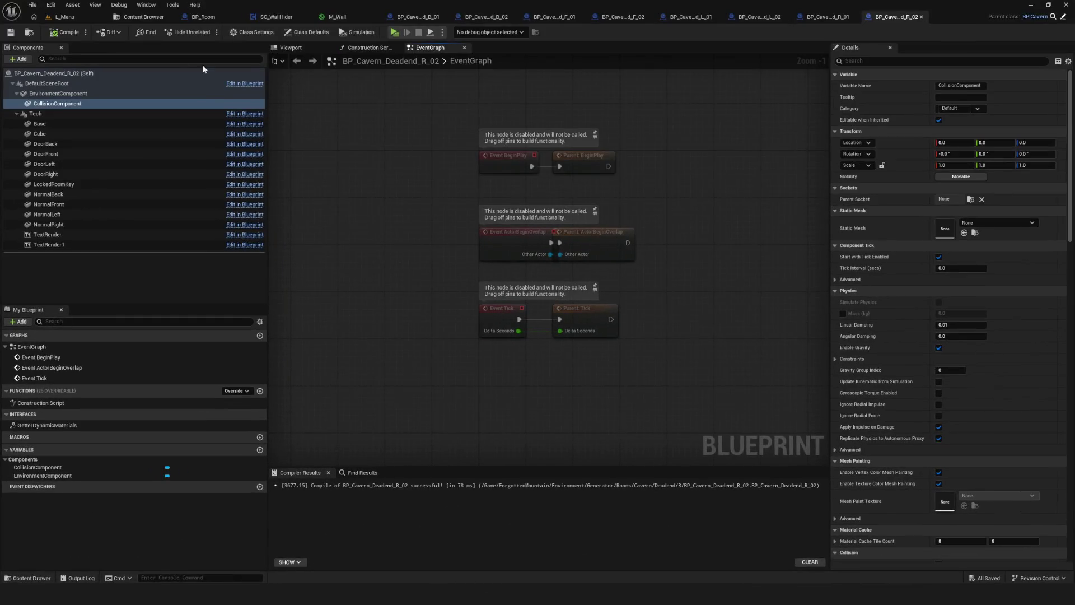
{"action": "left_click", "coordinate": [129, 15]}
{"action": "right_click", "coordinate": [345, 136]}
{"action": "left_click", "coordinate": [385, 165]}
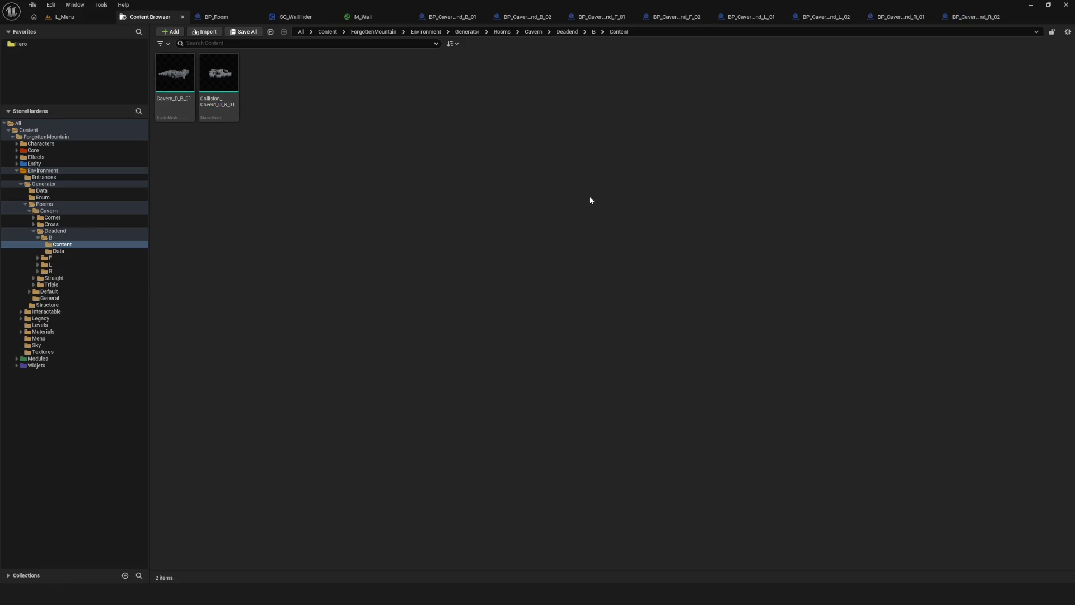
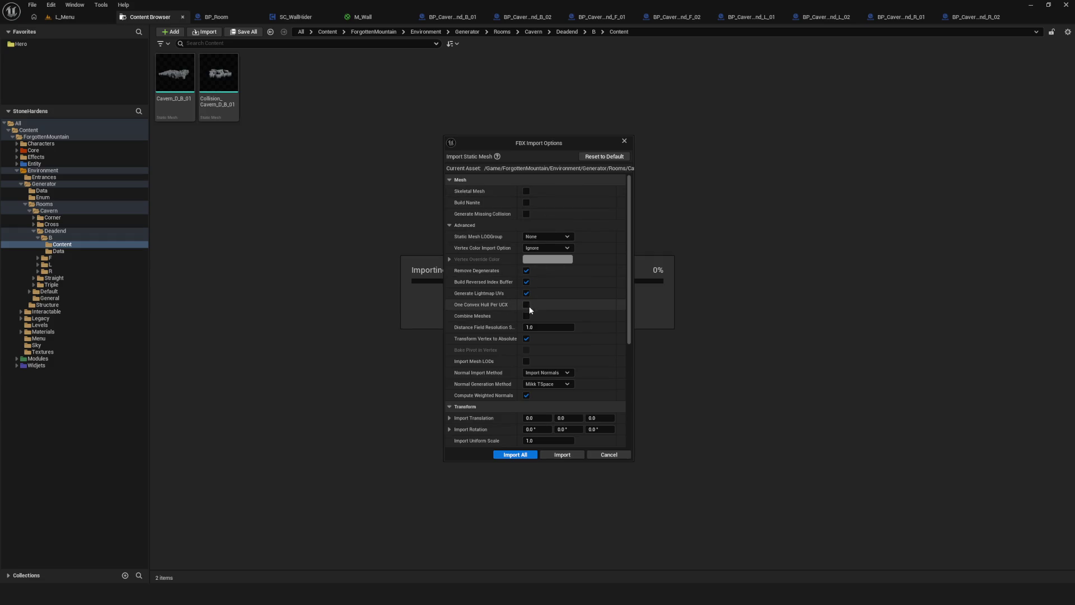
Import the test cube and inspect CubeA's simple collision shape in its mesh editor
{"action": "left_click", "coordinate": [514, 454]}
{"action": "left_click", "coordinate": [262, 78]}
{"action": "key", "text": "Return"}
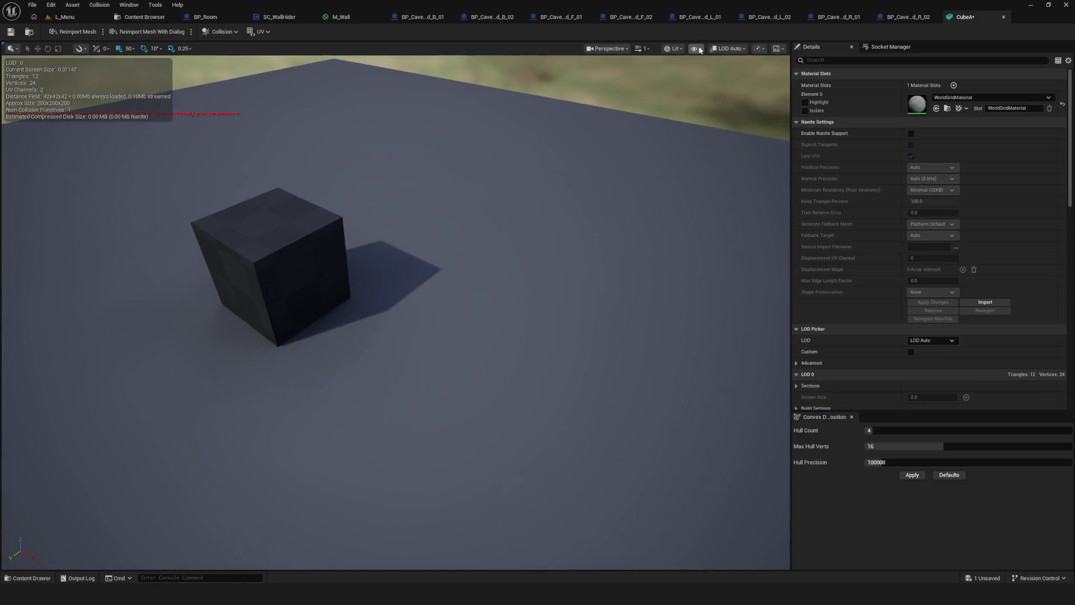
{"action": "left_click", "coordinate": [700, 50]}
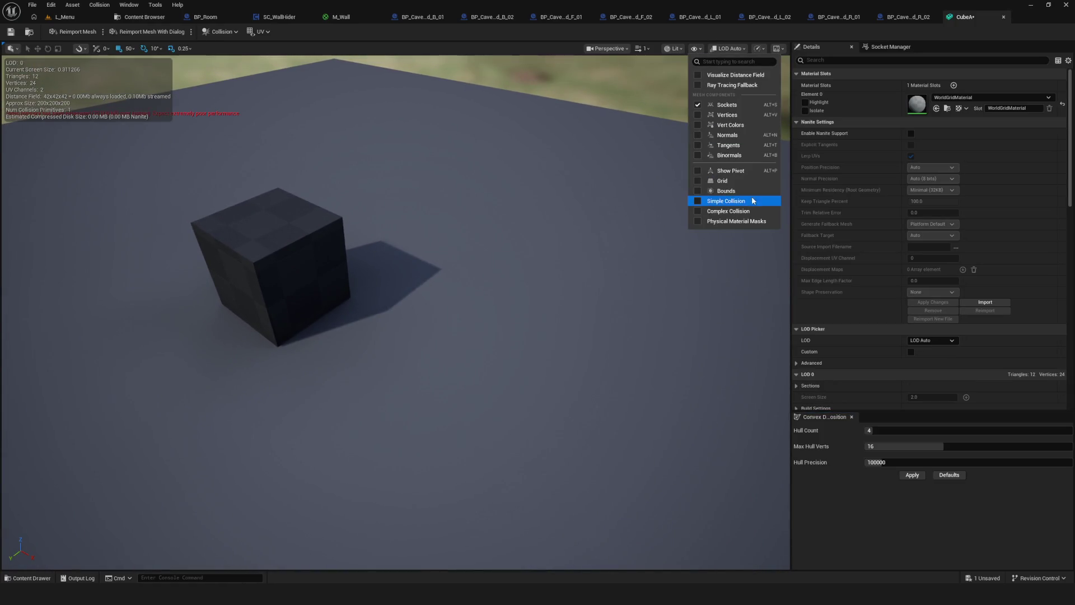
{"action": "left_click", "coordinate": [728, 208]}
{"action": "mouse_move", "coordinate": [528, 199]}
{"action": "left_mouse_down"}
{"action": "mouse_move", "coordinate": [616, 202]}
{"action": "mouse_move", "coordinate": [560, 247]}
{"action": "left_mouse_up"}
{"action": "mouse_move", "coordinate": [395, 311]}
{"action": "left_mouse_down"}
{"action": "mouse_move", "coordinate": [392, 370]}
{"action": "mouse_move", "coordinate": [392, 314]}
{"action": "mouse_move", "coordinate": [403, 336]}
{"action": "mouse_move", "coordinate": [426, 336]}
{"action": "mouse_move", "coordinate": [355, 219]}
{"action": "left_mouse_up"}
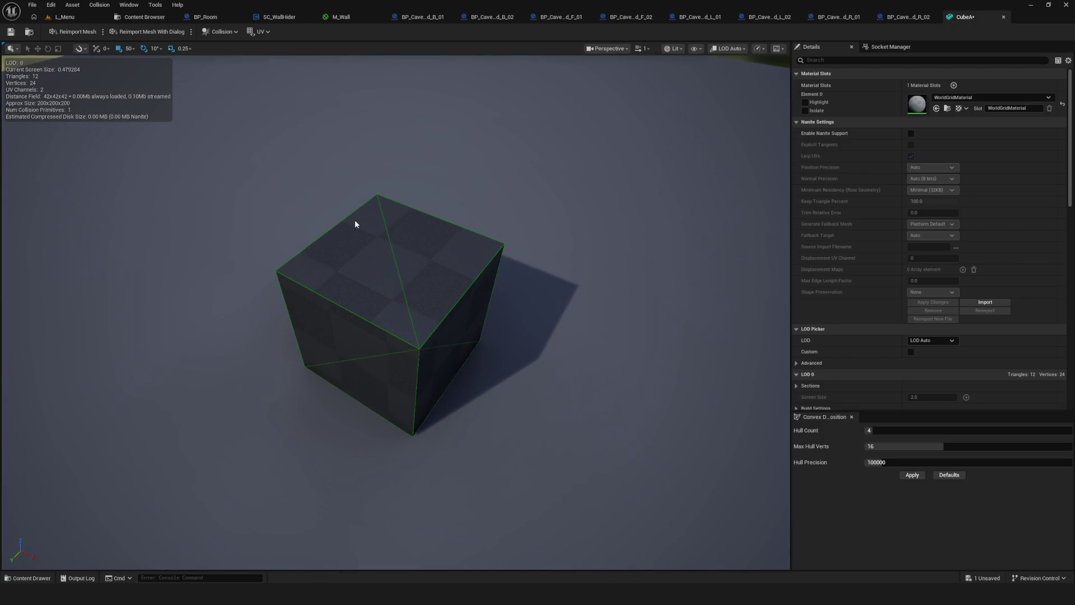
{"action": "mouse_move", "coordinate": [406, 169]}
{"action": "left_mouse_down"}
{"action": "mouse_move", "coordinate": [414, 208]}
{"action": "mouse_move", "coordinate": [536, 148]}
{"action": "left_mouse_up"}
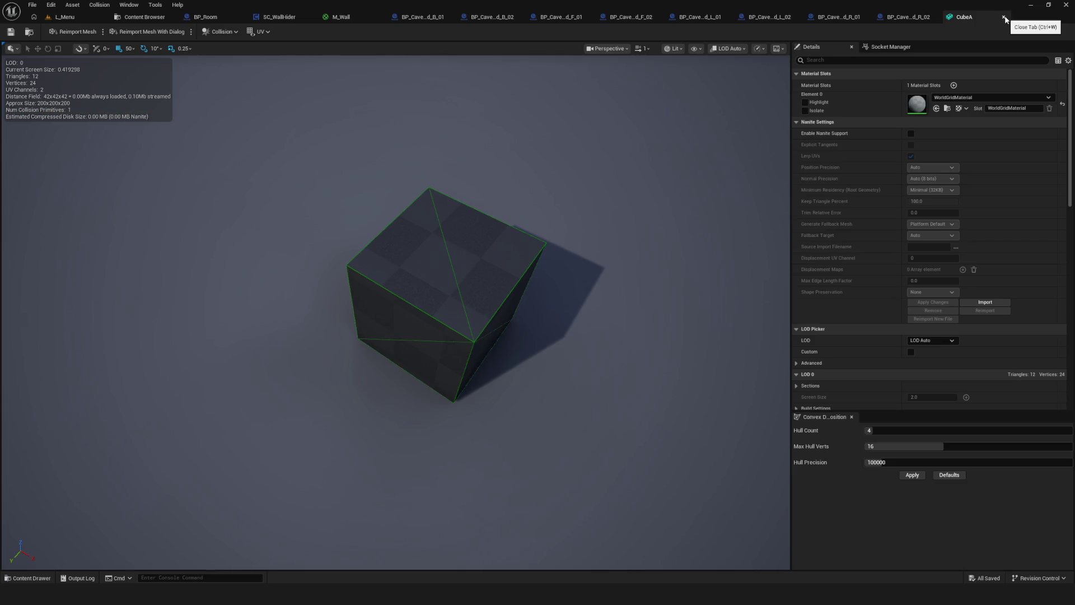
Close the CubeA editor and delete the CubeA asset from the content folder
{"action": "left_click", "coordinate": [1005, 19]}
{"action": "left_click", "coordinate": [148, 16]}
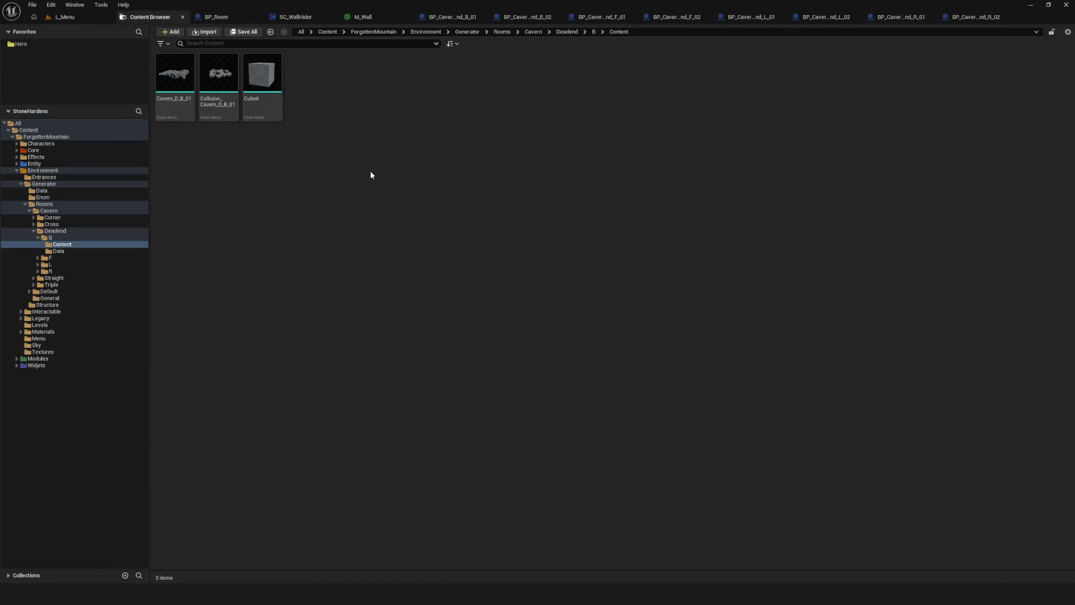
{"action": "key", "text": "Delete"}
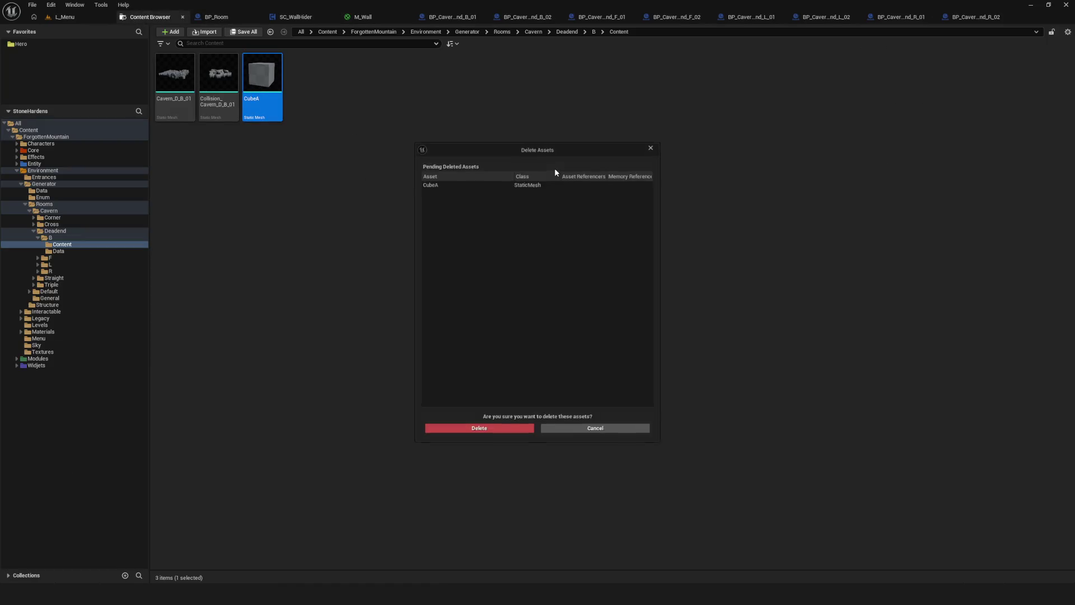
{"action": "left_click", "coordinate": [477, 431]}
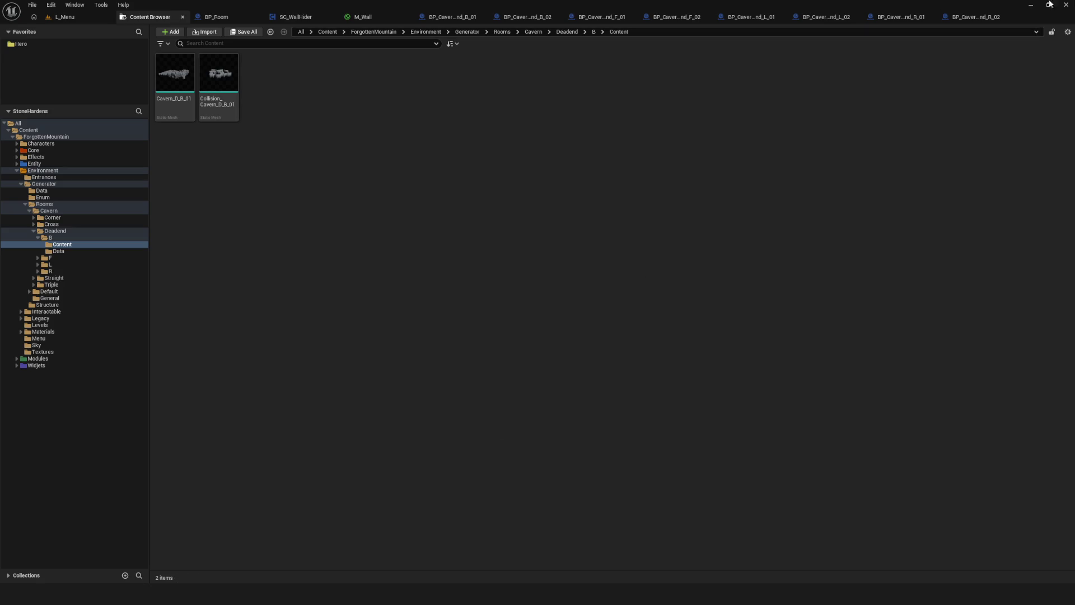
{"action": "left_click", "coordinate": [1031, 5]}
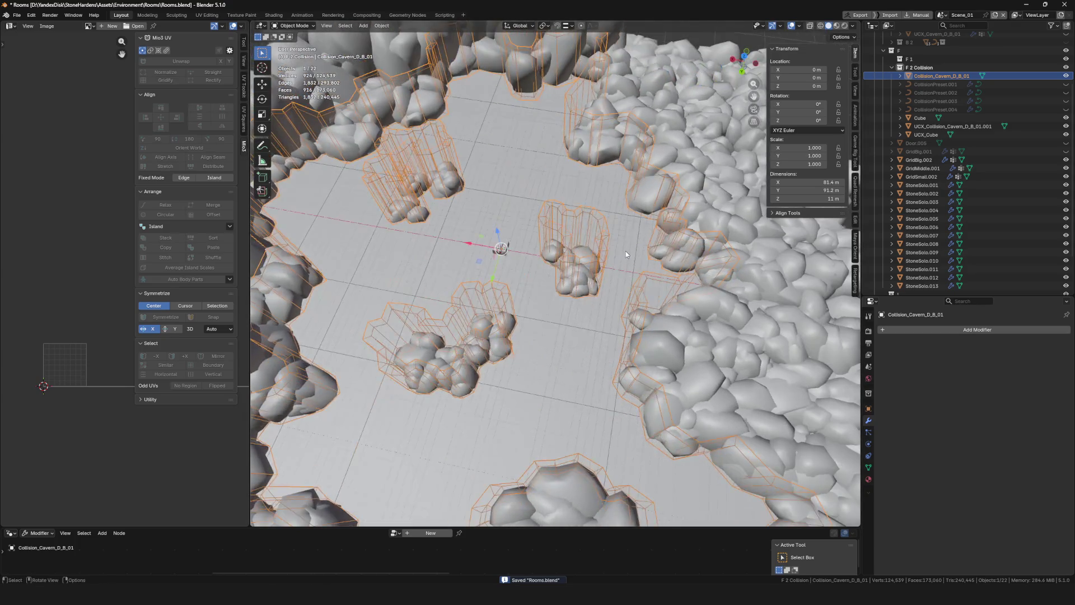
Delete the collision objects, including UCX_Collision_Cavern_D_B_01.001, and save Rooms.blend
{"action": "key", "text": "Delete"}
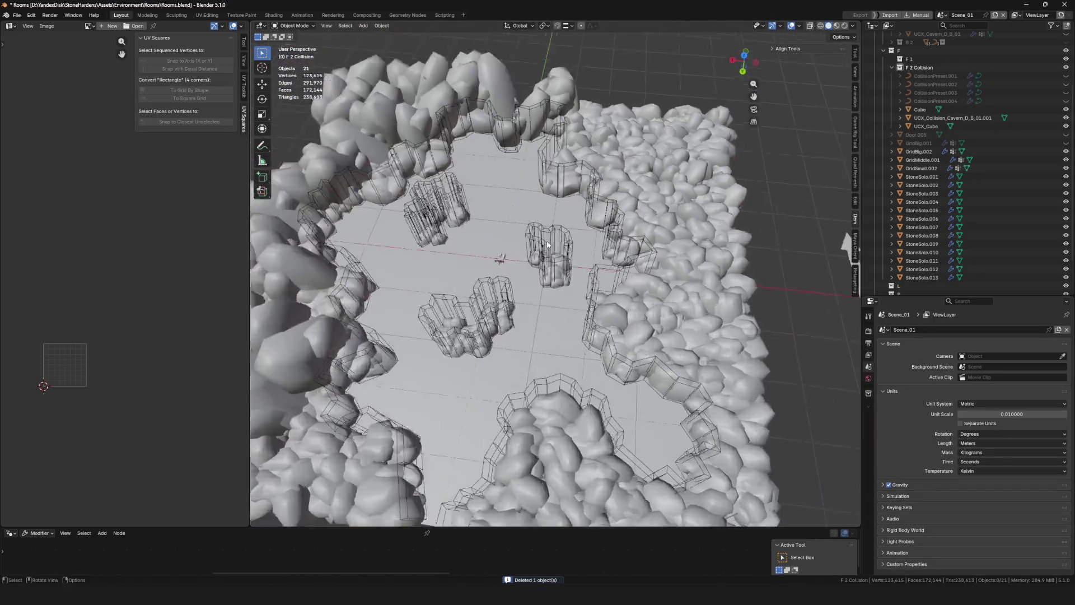
{"action": "left_click", "coordinate": [560, 364]}
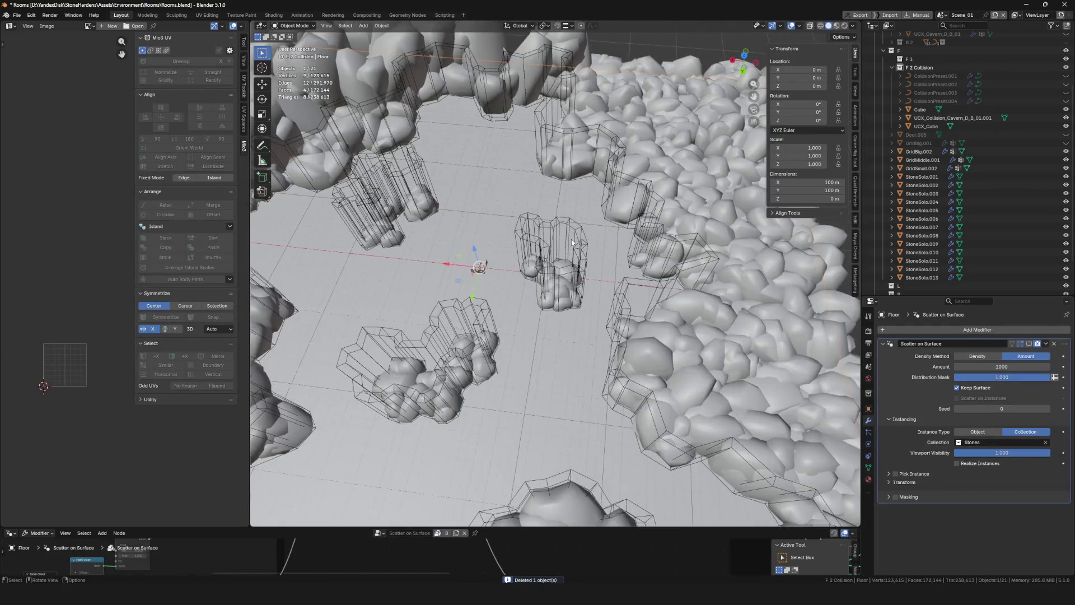
{"action": "left_click", "coordinate": [953, 118]}
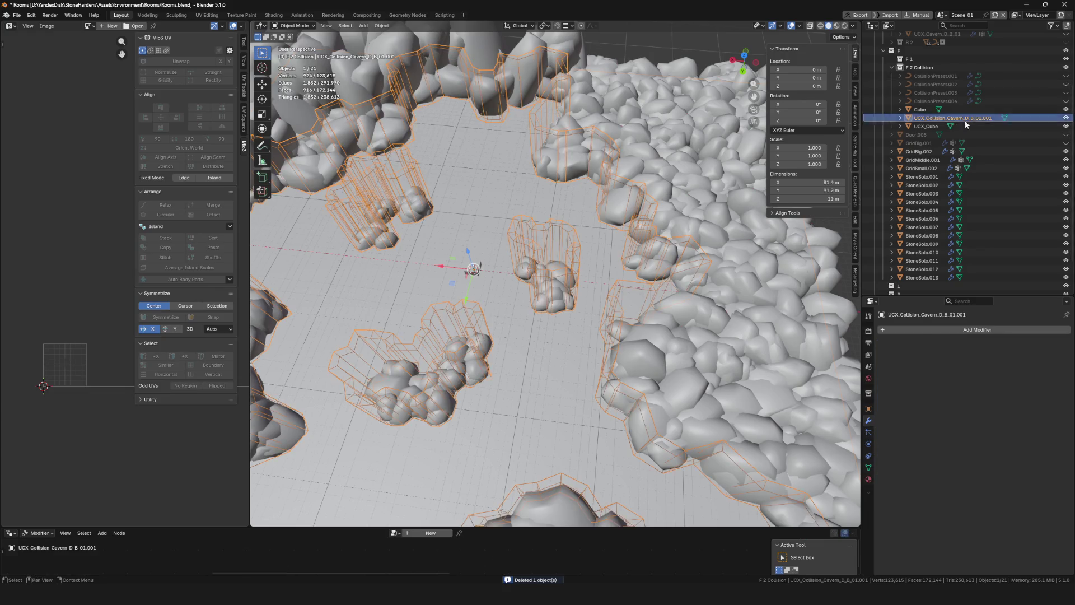
{"action": "key", "text": "x"}
{"action": "key", "text": "Return"}
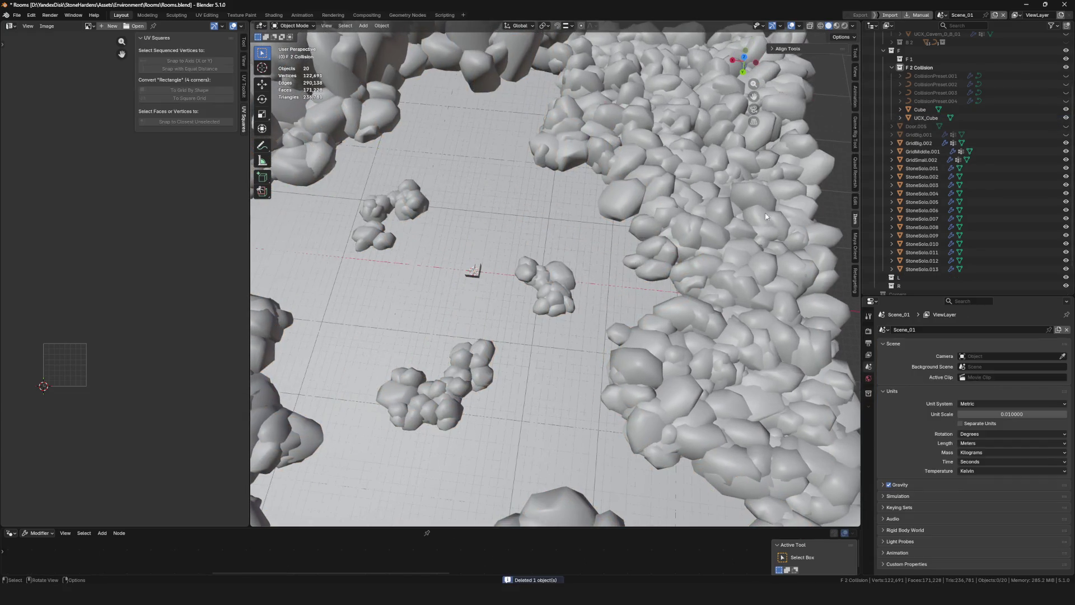
{"action": "scroll", "coordinate": [488, 275], "scroll_direction": "down", "scroll_amount": 5}
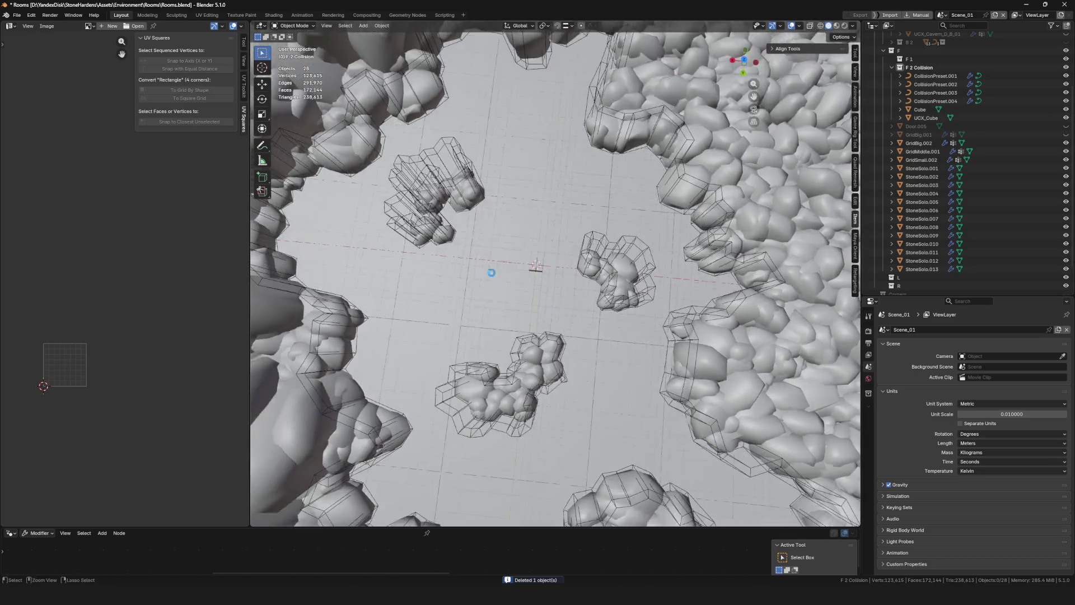
{"action": "key", "text": "ctrl+s"}
{"action": "scroll", "coordinate": [493, 280], "scroll_direction": "up", "scroll_amount": 6}
Select CollisionPreset.002 and view the whole room from the top
{"action": "key", "text": "KP_7"}
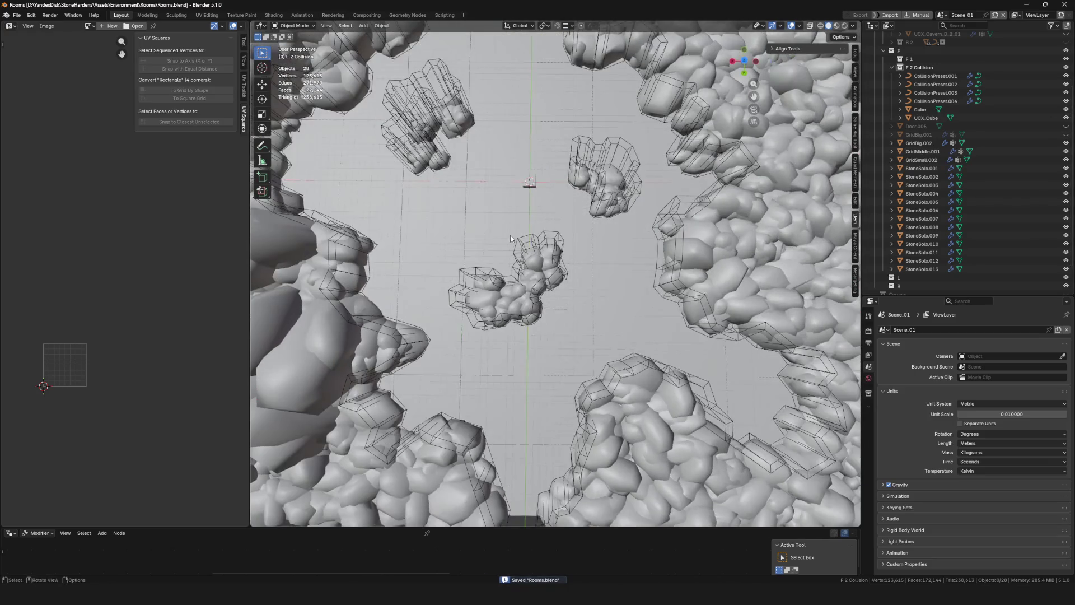
{"action": "left_click", "coordinate": [935, 84]}
{"action": "left_click_drag", "start_coordinate": [744, 75], "coordinate": [745, 99]}
{"action": "key", "text": "KP_7"}
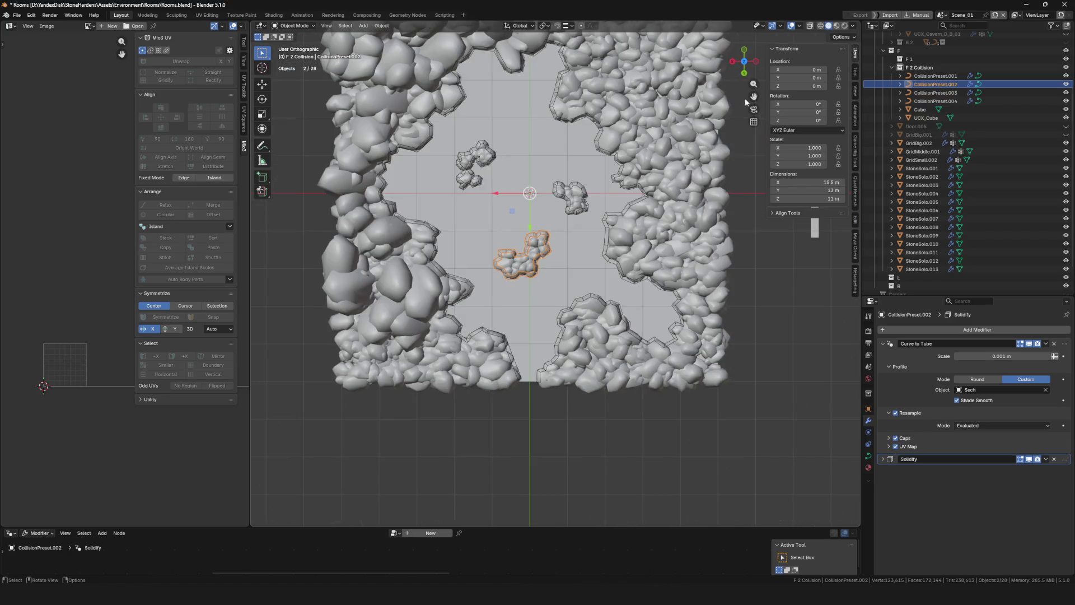
Move a corner point of the CollisionPreset.002 outline closer to the rocks
{"action": "key", "text": "KP_Decimal"}
{"action": "key", "text": "Tab"}
{"action": "scroll", "coordinate": [555, 379], "scroll_direction": "up", "scroll_amount": 6}
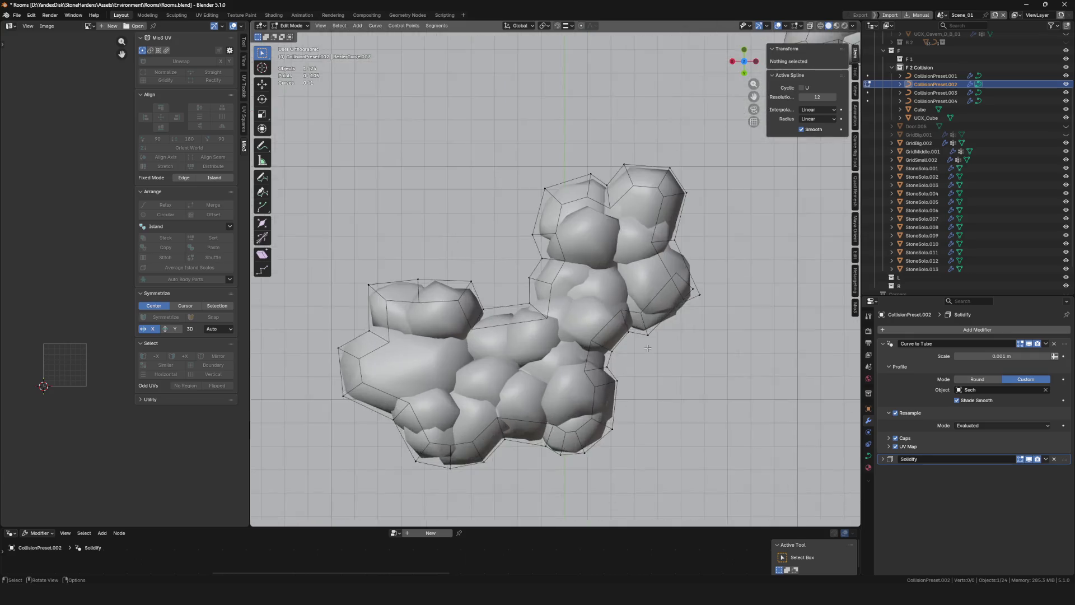
{"action": "left_click", "coordinate": [688, 266]}
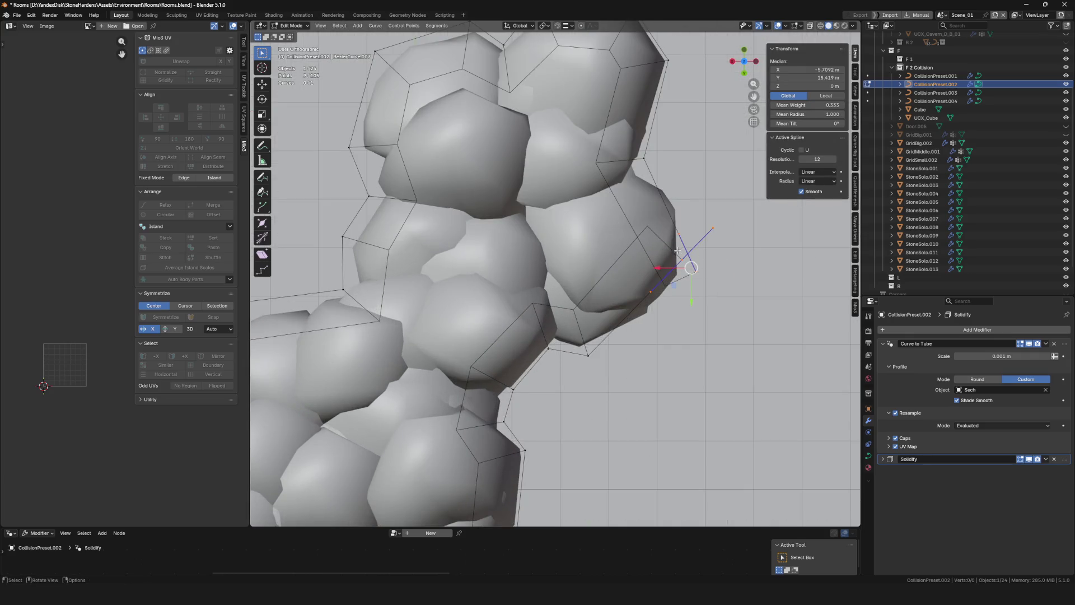
{"action": "key", "text": "g"}
{"action": "left_click", "coordinate": [663, 284]}
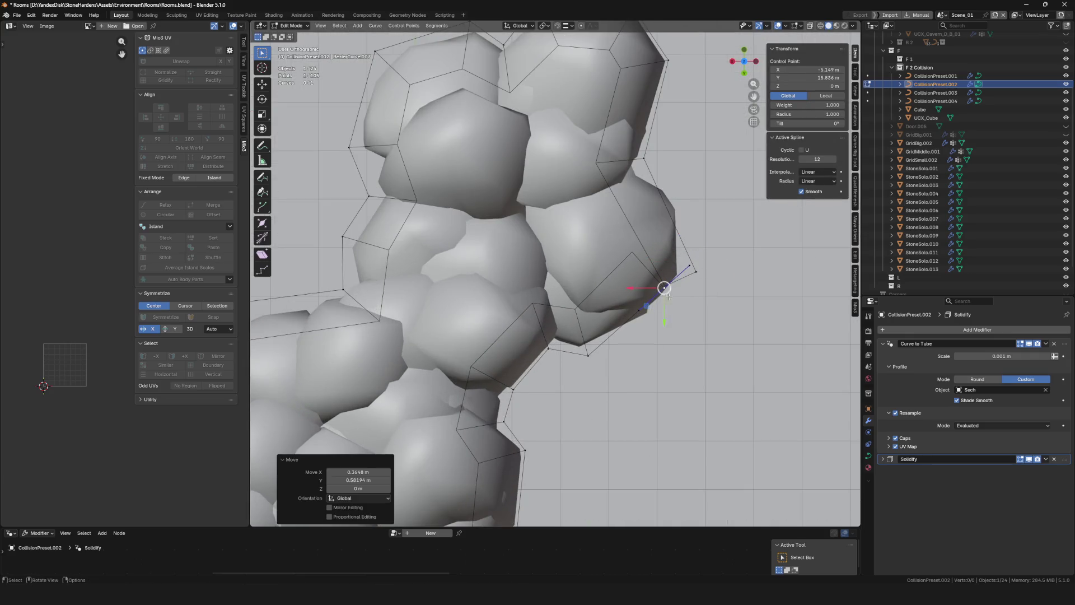
{"action": "scroll", "coordinate": [663, 287], "scroll_direction": "up", "scroll_amount": 6}
{"action": "scroll", "coordinate": [663, 290], "scroll_direction": "down", "scroll_amount": 12}
{"action": "scroll", "coordinate": [663, 292], "scroll_direction": "down", "scroll_amount": 3}
{"action": "scroll", "coordinate": [616, 311], "scroll_direction": "up", "scroll_amount": 10}
{"action": "key", "text": "Tab"}
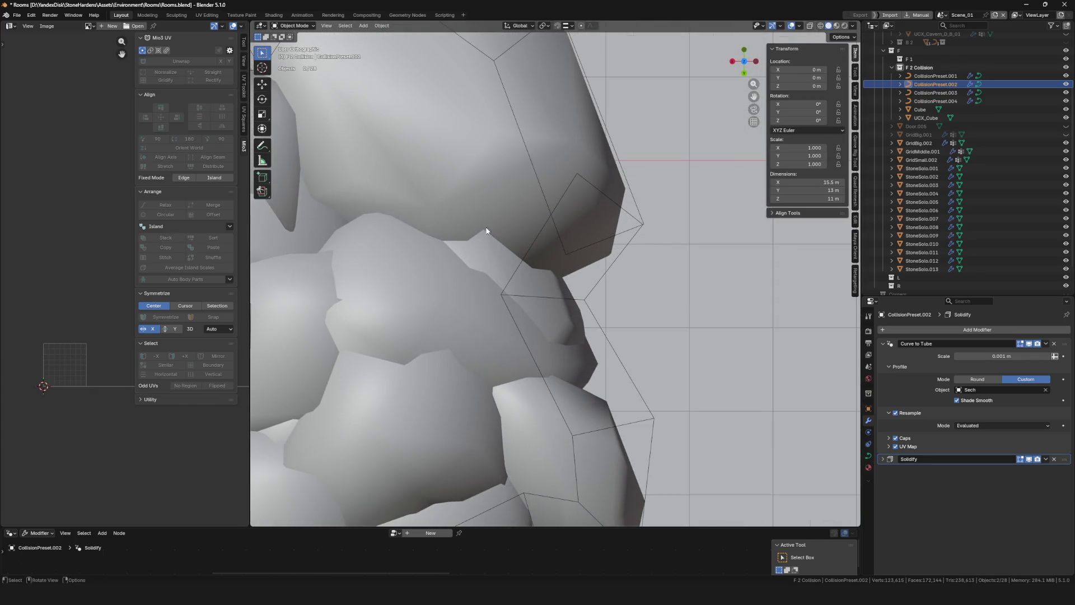
Pull the right corner points of CollisionPreset.003 in toward the rock cluster
{"action": "left_click", "coordinate": [584, 244]}
{"action": "left_click", "coordinate": [583, 244]}
{"action": "key", "text": "Tab"}
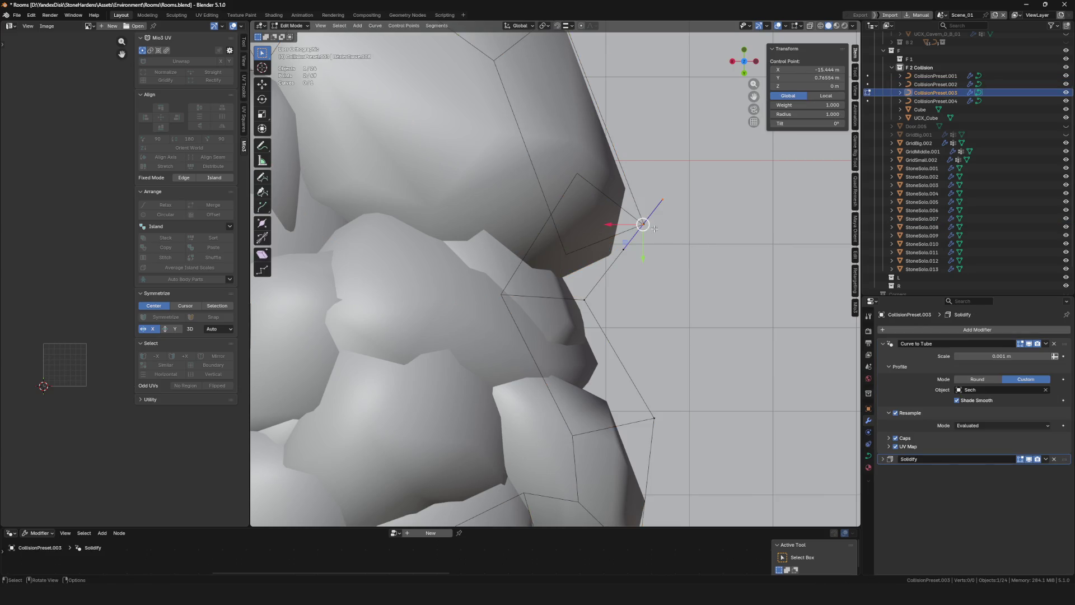
{"action": "scroll", "coordinate": [645, 222], "scroll_direction": "up", "scroll_amount": 4}
{"action": "left_click", "coordinate": [524, 378]}
{"action": "key", "text": "g"}
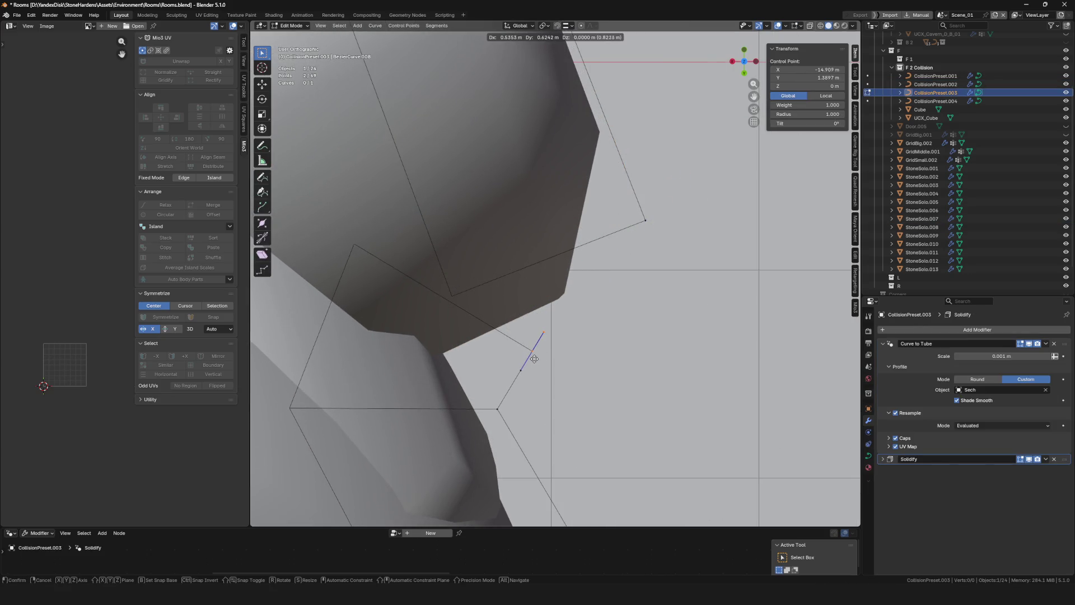
{"action": "left_click", "coordinate": [535, 357]}
{"action": "scroll", "coordinate": [538, 353], "scroll_direction": "down", "scroll_amount": 5}
{"action": "scroll", "coordinate": [587, 300], "scroll_direction": "up", "scroll_amount": 2}
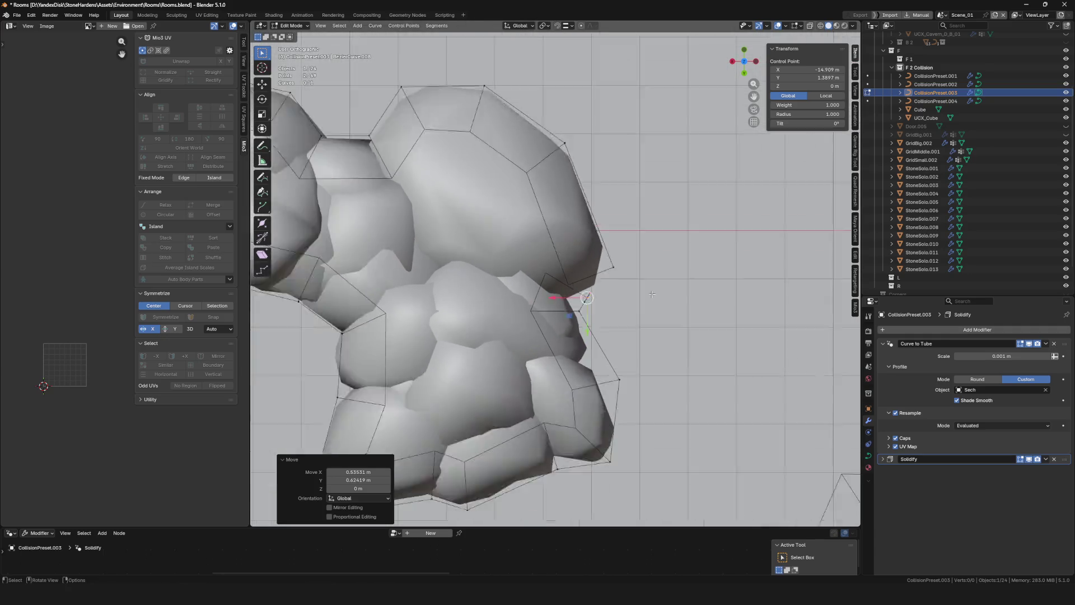
{"action": "scroll", "coordinate": [587, 300], "scroll_direction": "down", "scroll_amount": 5}
{"action": "scroll", "coordinate": [616, 289], "scroll_direction": "up", "scroll_amount": 8}
{"action": "scroll", "coordinate": [622, 287], "scroll_direction": "down", "scroll_amount": 3}
{"action": "key", "text": "g"}
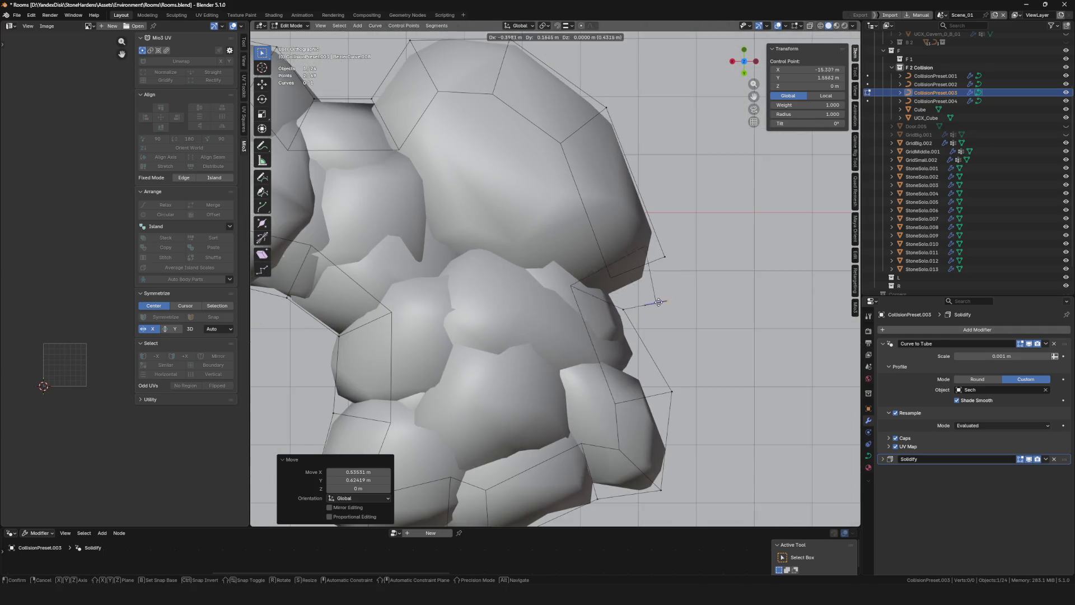
{"action": "left_click", "coordinate": [657, 300]}
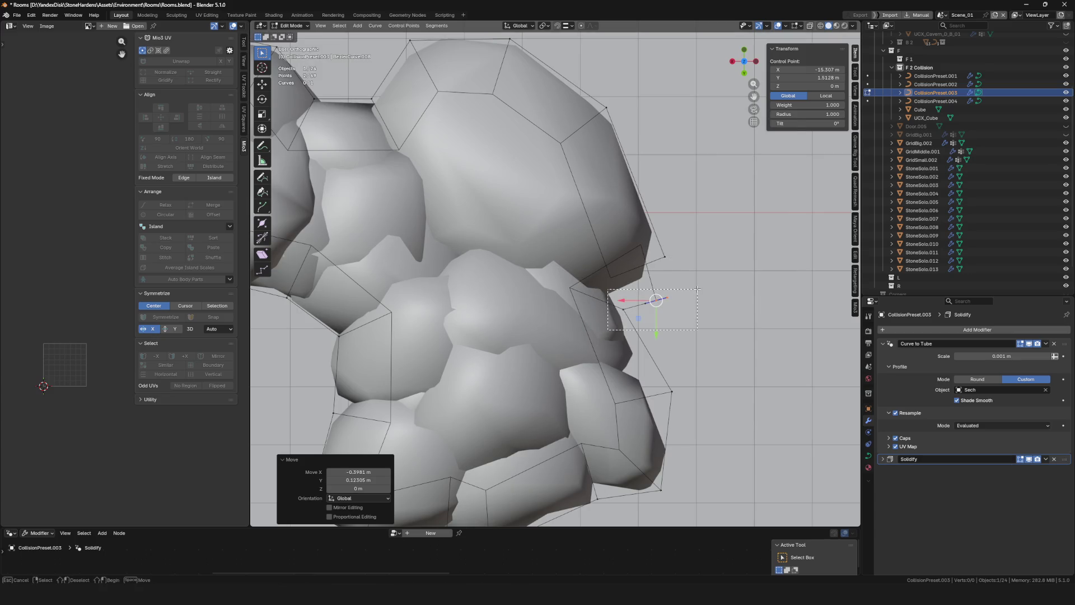
Move a group of CollisionPreset.003 points around that corner closer to the rocks
{"action": "left_click_drag", "start_coordinate": [697, 289], "coordinate": [700, 291]}
{"action": "key", "text": "g"}
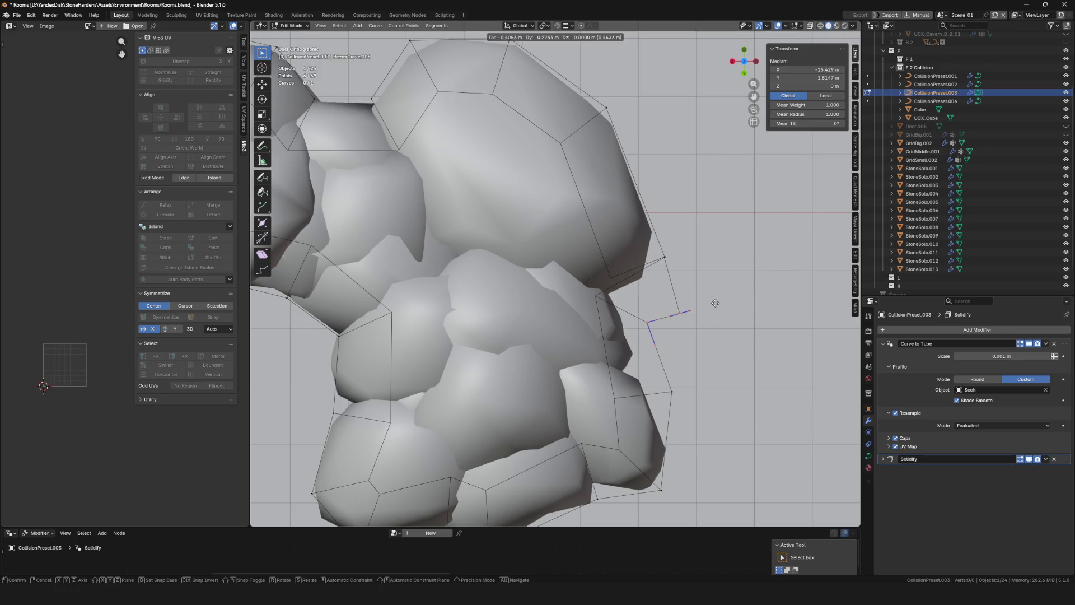
{"action": "left_click", "coordinate": [715, 303]}
{"action": "scroll", "coordinate": [715, 303], "scroll_direction": "down", "scroll_amount": 2}
{"action": "scroll", "coordinate": [694, 247], "scroll_direction": "up", "scroll_amount": 8}
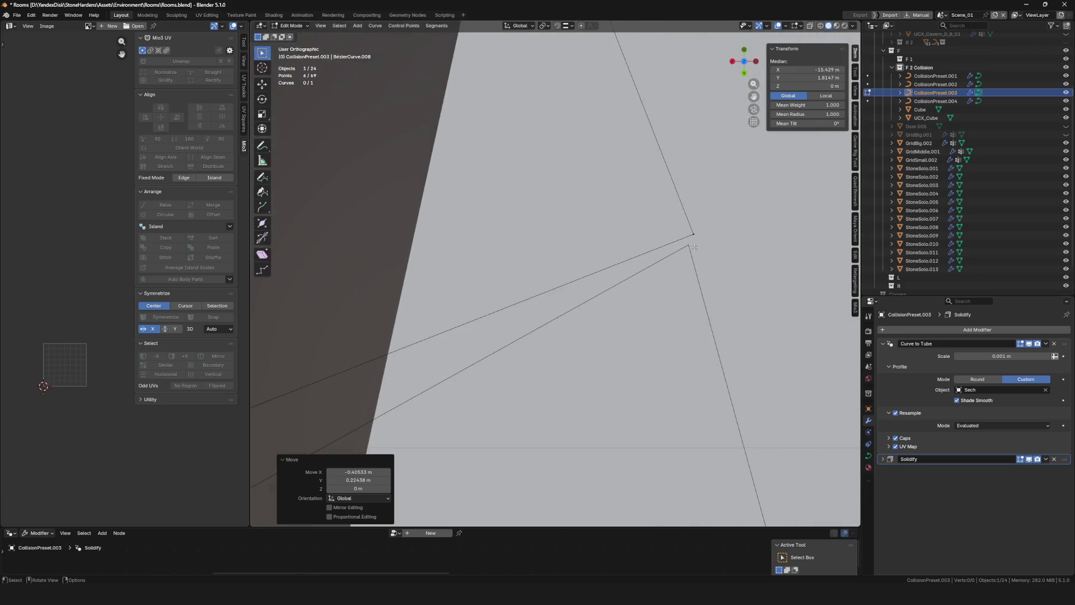
{"action": "scroll", "coordinate": [695, 247], "scroll_direction": "down", "scroll_amount": 8}
{"action": "scroll", "coordinate": [451, 192], "scroll_direction": "up", "scroll_amount": 4}
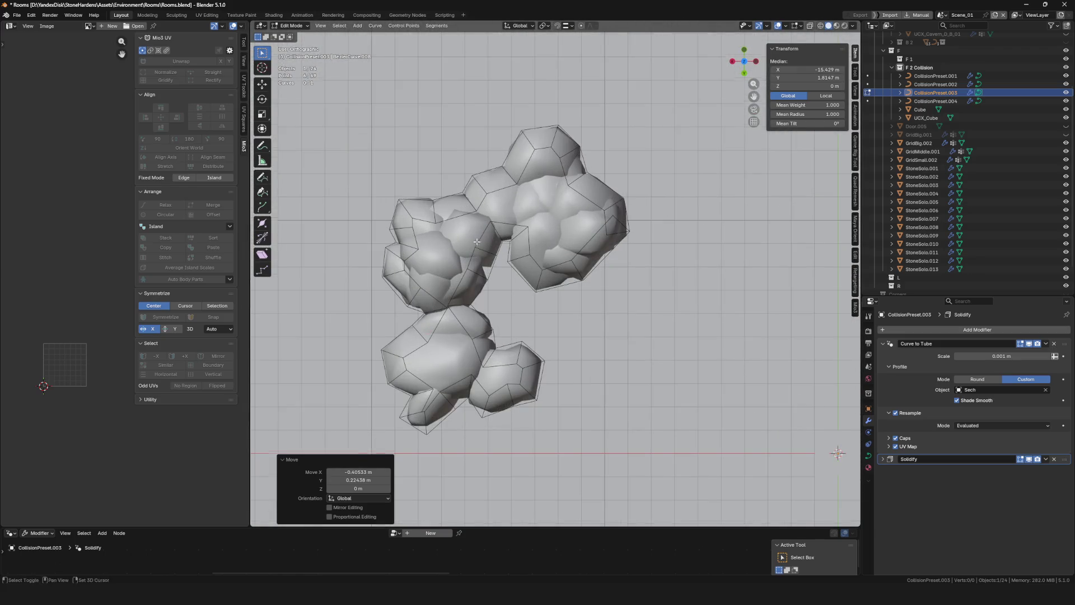
{"action": "scroll", "coordinate": [560, 218], "scroll_direction": "up", "scroll_amount": 5}
{"action": "key", "text": "Tab"}
{"action": "left_click", "coordinate": [640, 209]}
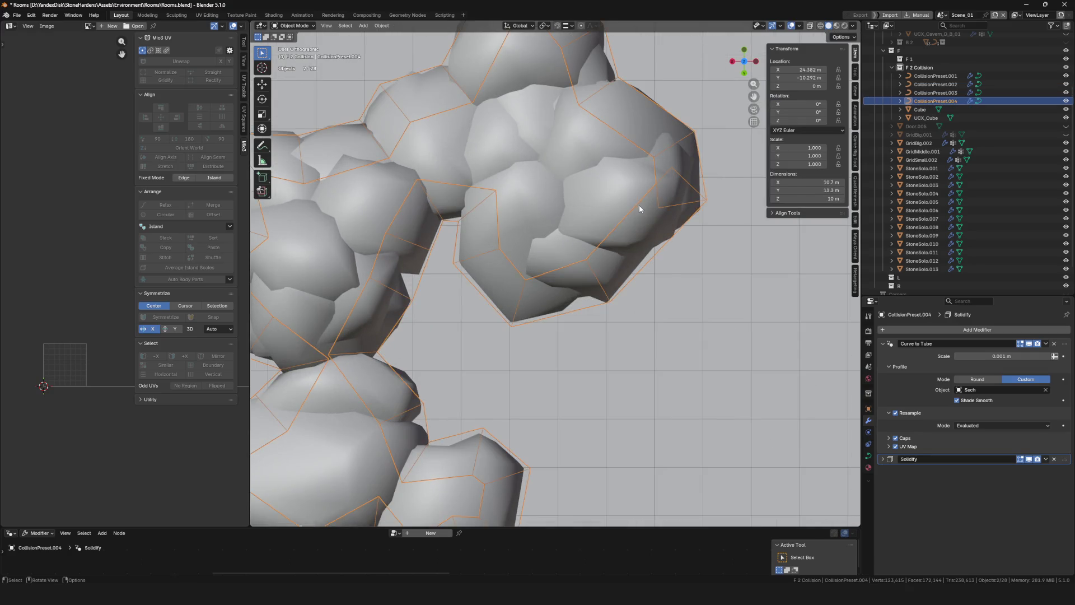
Move a CollisionPreset.004 point and extrude a new point from the curve end
{"action": "key", "text": "Tab"}
{"action": "scroll", "coordinate": [641, 210], "scroll_direction": "up", "scroll_amount": 3}
{"action": "key", "text": "g"}
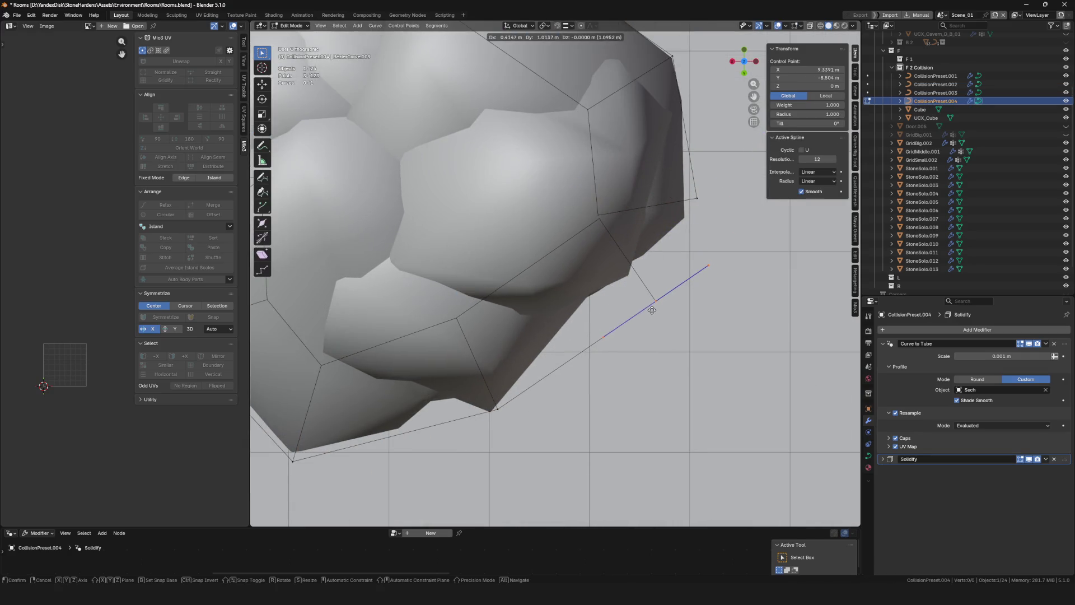
{"action": "left_click", "coordinate": [652, 310]}
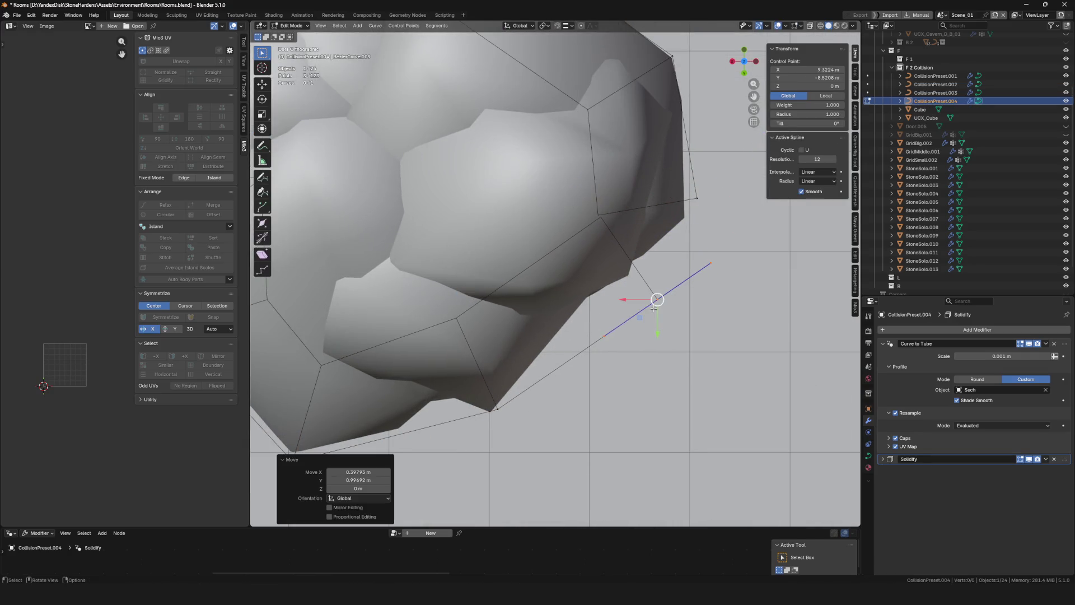
{"action": "key", "text": "g"}
{"action": "left_click", "coordinate": [709, 288]}
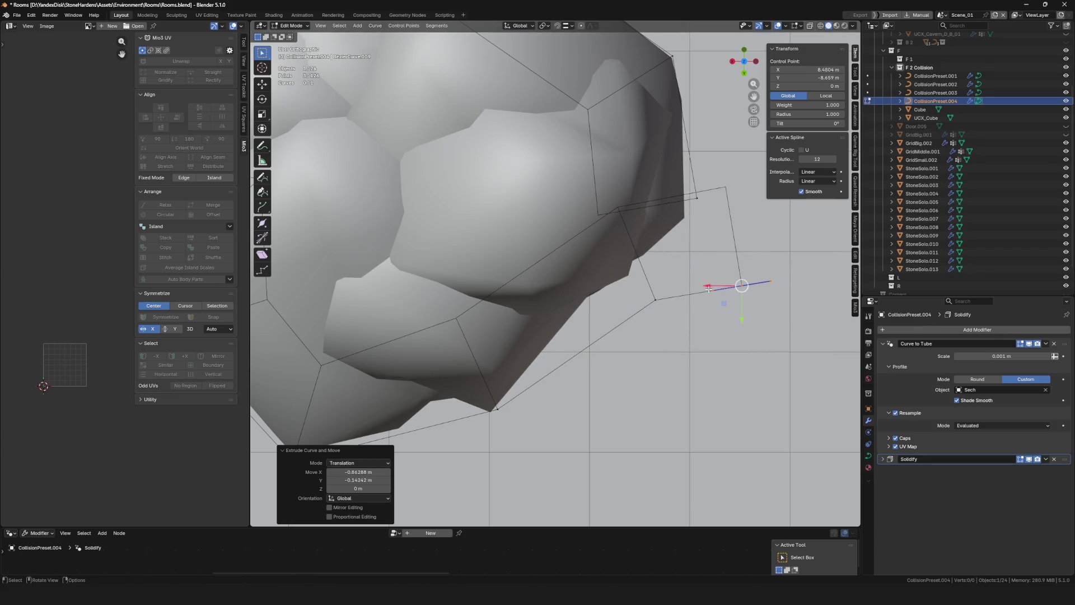
Move the curve points along the cluster edge in closer to the rocks
{"action": "left_click_drag", "start_coordinate": [791, 333], "coordinate": [792, 333]}
{"action": "key", "text": "g"}
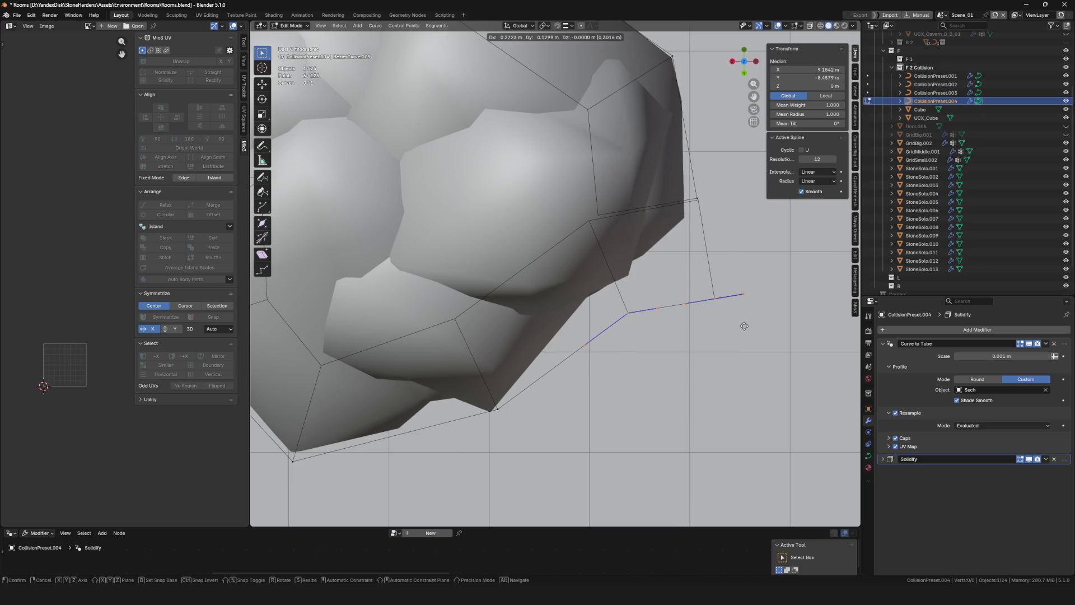
{"action": "left_click", "coordinate": [744, 325]}
{"action": "scroll", "coordinate": [611, 251], "scroll_direction": "down", "scroll_amount": 8}
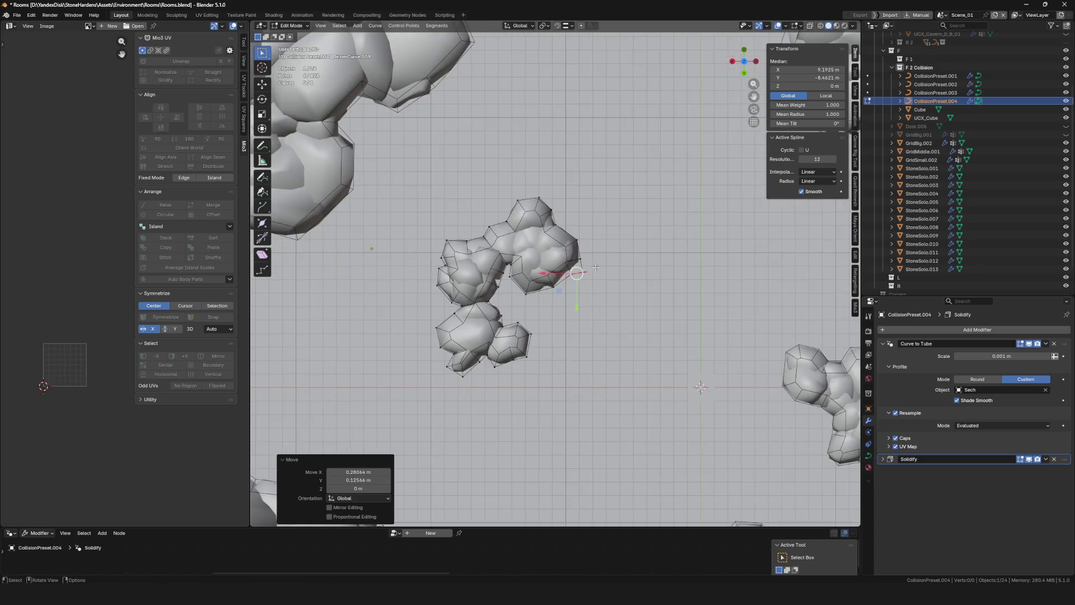
{"action": "scroll", "coordinate": [611, 251], "scroll_direction": "down", "scroll_amount": 4}
{"action": "scroll", "coordinate": [609, 302], "scroll_direction": "up", "scroll_amount": 10}
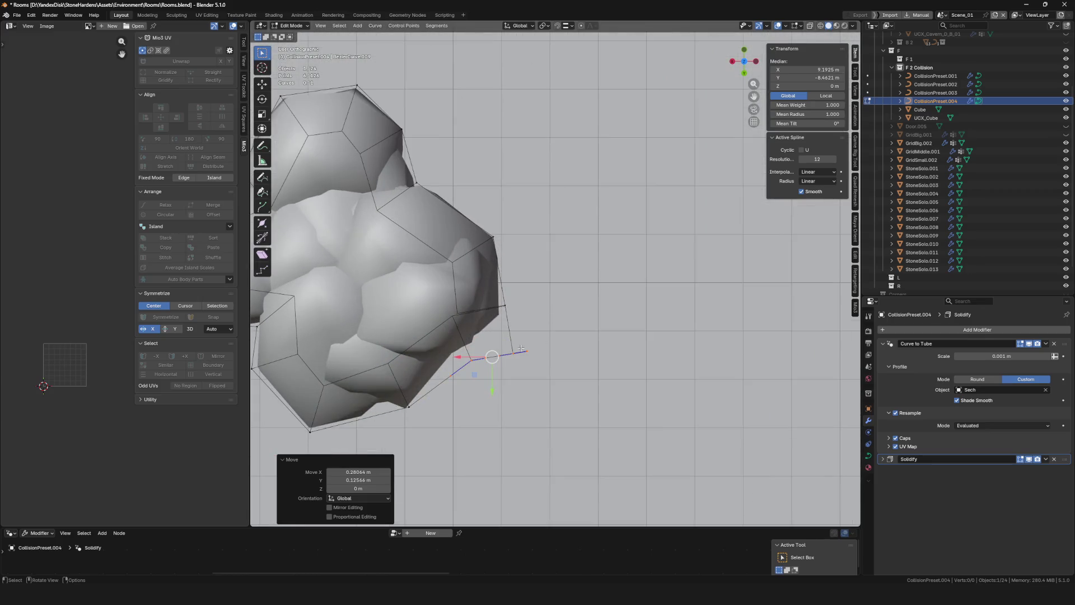
{"action": "key", "text": "g"}
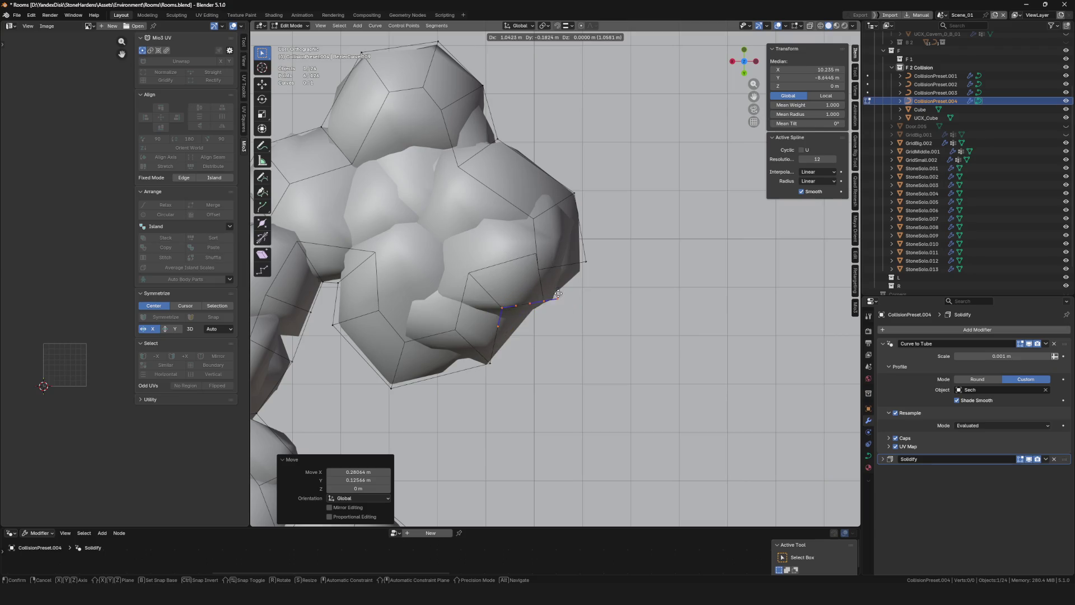
{"action": "left_click", "coordinate": [559, 294]}
Nudge the selected curve points along the Y axis to finish hugging the rocks
{"action": "scroll", "coordinate": [552, 300], "scroll_direction": "down", "scroll_amount": 5}
{"action": "scroll", "coordinate": [552, 300], "scroll_direction": "up", "scroll_amount": 5}
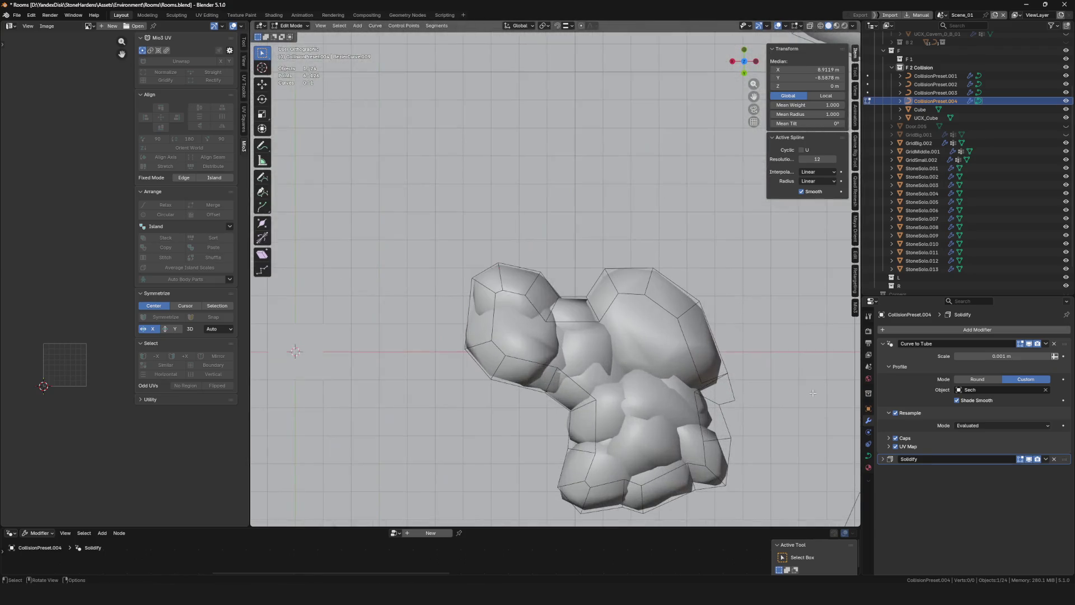
{"action": "scroll", "coordinate": [652, 338], "scroll_direction": "down", "scroll_amount": 5}
{"action": "scroll", "coordinate": [525, 213], "scroll_direction": "up", "scroll_amount": 8}
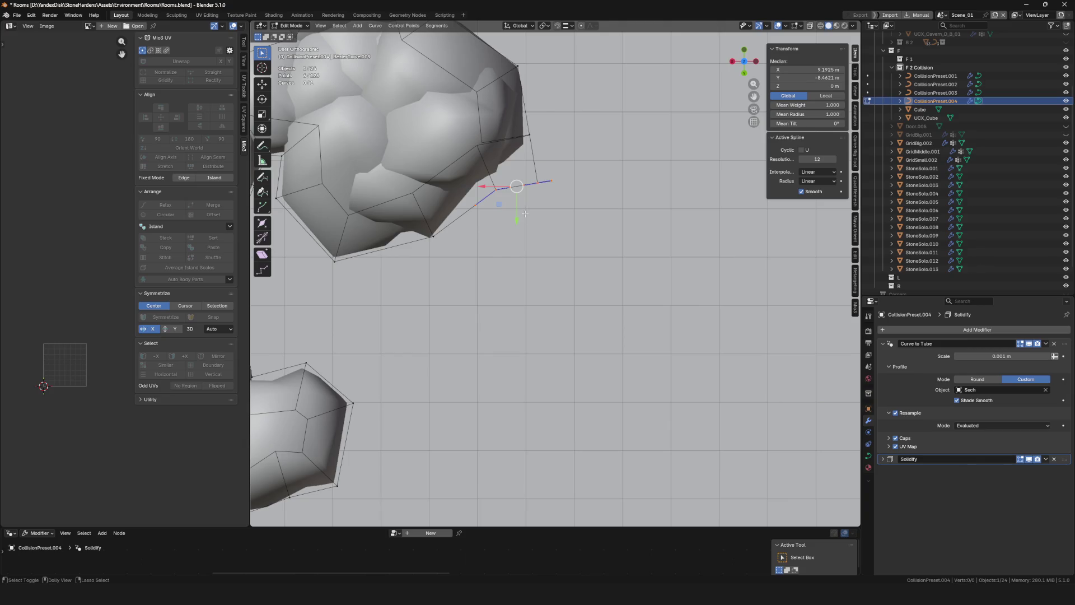
{"action": "scroll", "coordinate": [516, 169], "scroll_direction": "up", "scroll_amount": 3}
{"action": "key", "text": "g"}
{"action": "key", "text": "y"}
{"action": "left_click", "coordinate": [572, 185]}
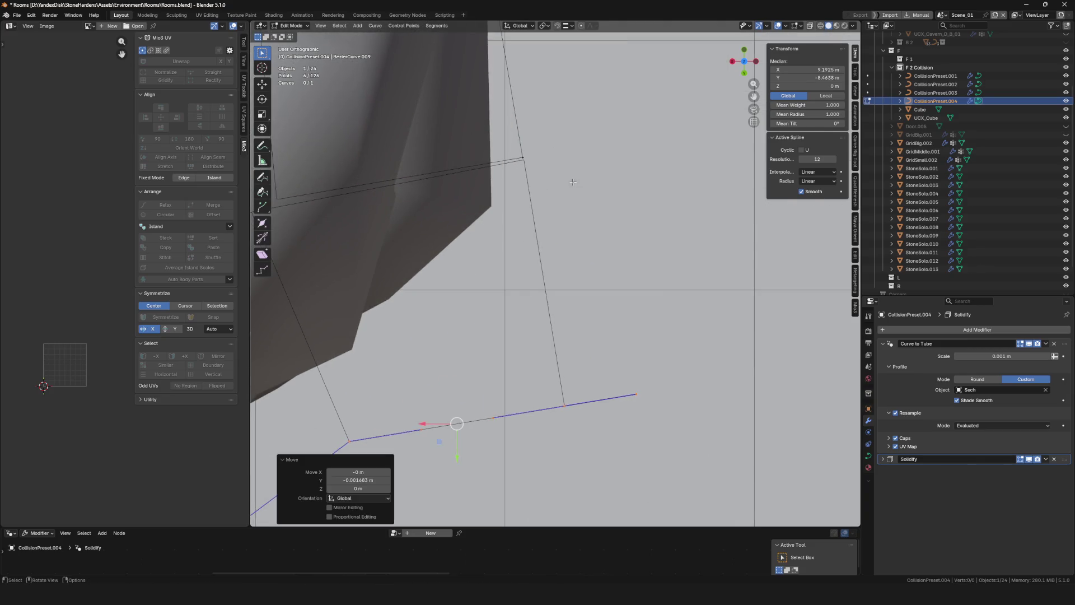
{"action": "scroll", "coordinate": [628, 221], "scroll_direction": "down", "scroll_amount": 4}
{"action": "scroll", "coordinate": [629, 220], "scroll_direction": "down", "scroll_amount": 6}
{"action": "key", "text": "Tab"}
{"action": "left_click", "coordinate": [922, 269]}
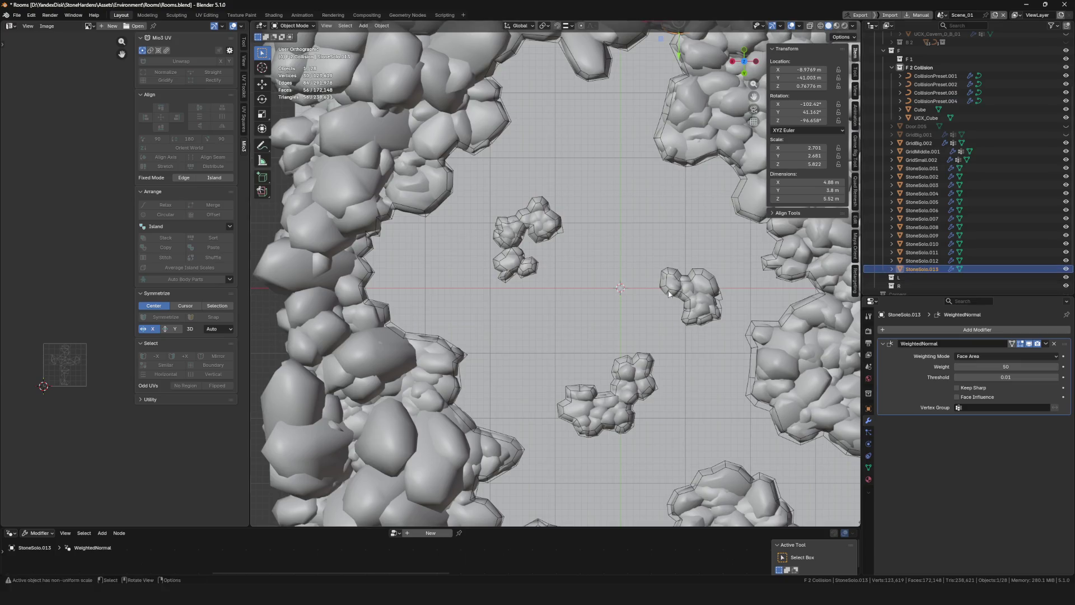
Add a smaller copy of StoneSolo.013 rotated about -20° among the upper-left clusters
{"action": "key", "text": "KP_Decimal"}
{"action": "scroll", "coordinate": [615, 241], "scroll_direction": "up", "scroll_amount": 3}
{"action": "scroll", "coordinate": [571, 263], "scroll_direction": "down", "scroll_amount": 2}
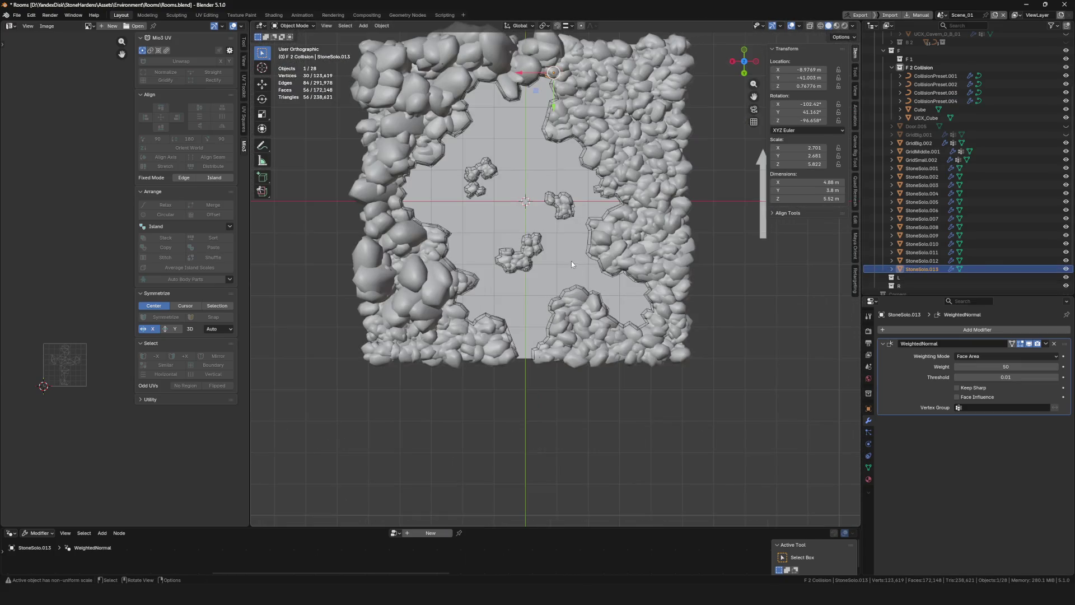
{"action": "key", "text": "shift+d"}
{"action": "left_click", "coordinate": [500, 176]}
{"action": "scroll", "coordinate": [500, 177], "scroll_direction": "up", "scroll_amount": 8}
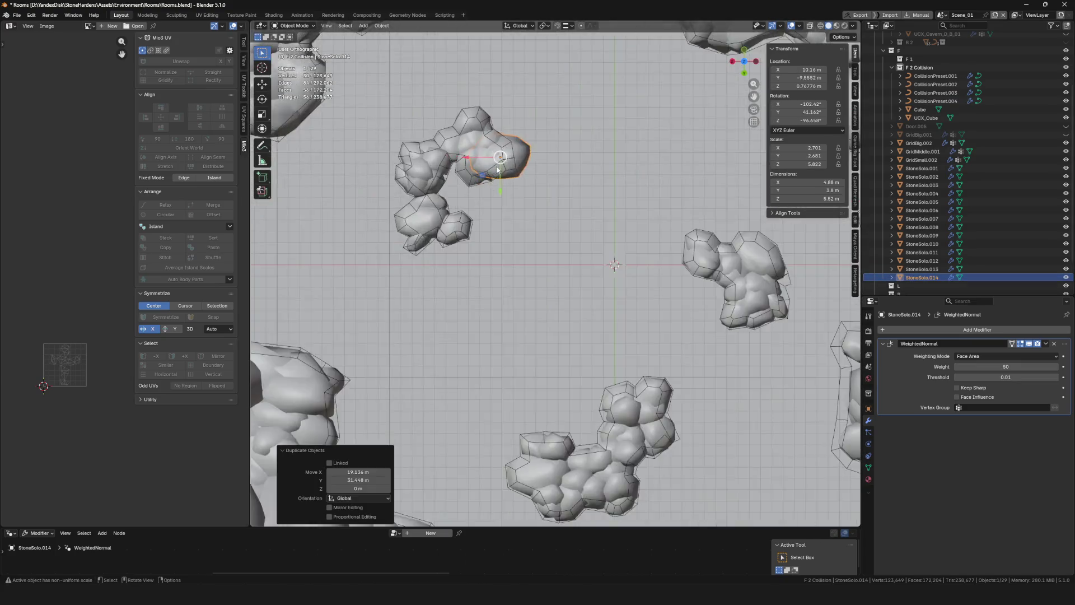
{"action": "scroll", "coordinate": [527, 176], "scroll_direction": "up", "scroll_amount": 4}
{"action": "key", "text": "s"}
{"action": "left_click", "coordinate": [560, 117]}
{"action": "key", "text": "r"}
{"action": "left_click", "coordinate": [561, 112]}
{"action": "key", "text": "g"}
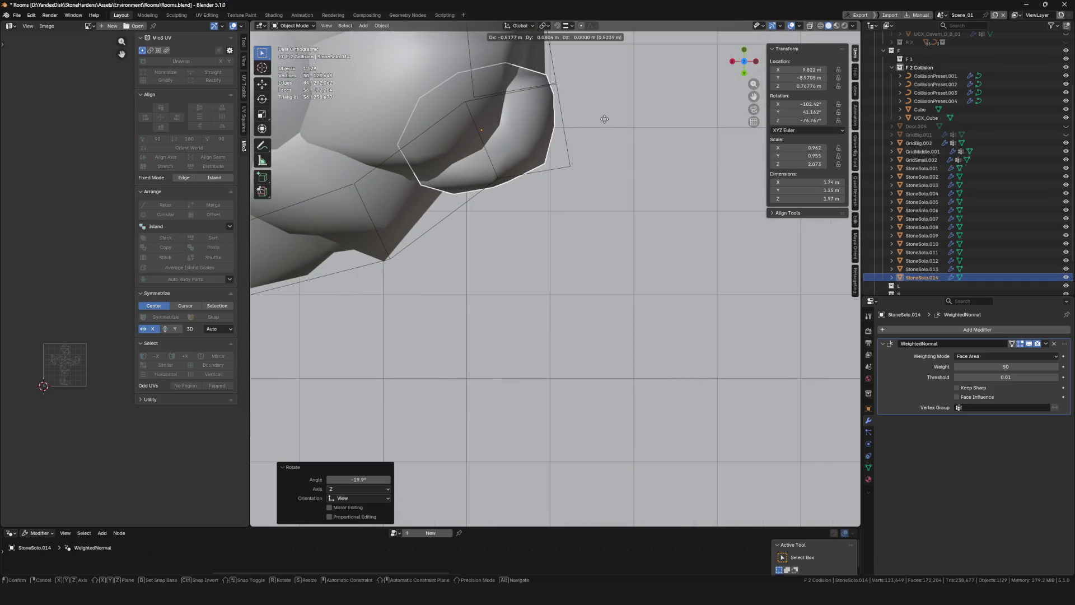
{"action": "left_click", "coordinate": [605, 120]}
{"action": "scroll", "coordinate": [605, 119], "scroll_direction": "down", "scroll_amount": 8}
{"action": "scroll", "coordinate": [464, 207], "scroll_direction": "up", "scroll_amount": 2}
Place a second rock cluster copy in the room and save Rooms.blend
{"action": "key", "text": "shift+d"}
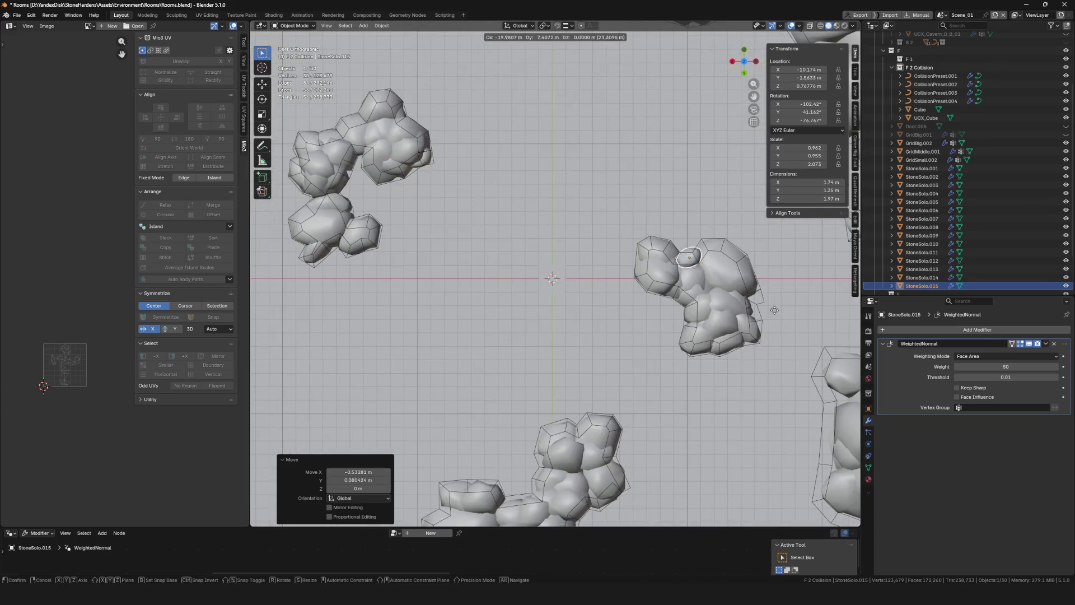
{"action": "left_click", "coordinate": [832, 351]}
{"action": "scroll", "coordinate": [765, 305], "scroll_direction": "up", "scroll_amount": 6}
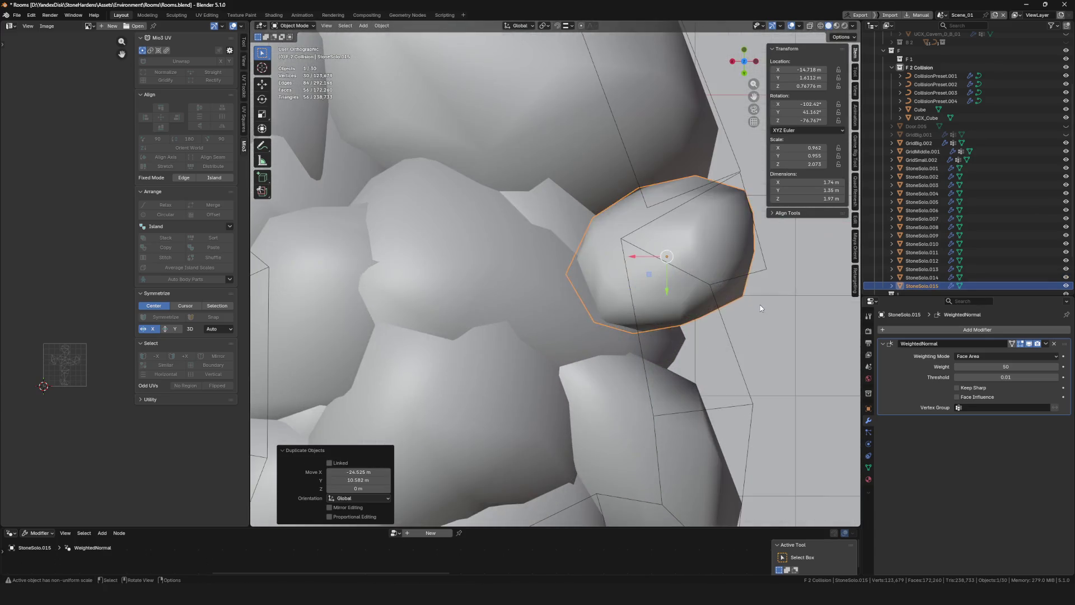
{"action": "key", "text": "g"}
{"action": "left_click", "coordinate": [735, 290]}
{"action": "scroll", "coordinate": [608, 263], "scroll_direction": "down", "scroll_amount": 8}
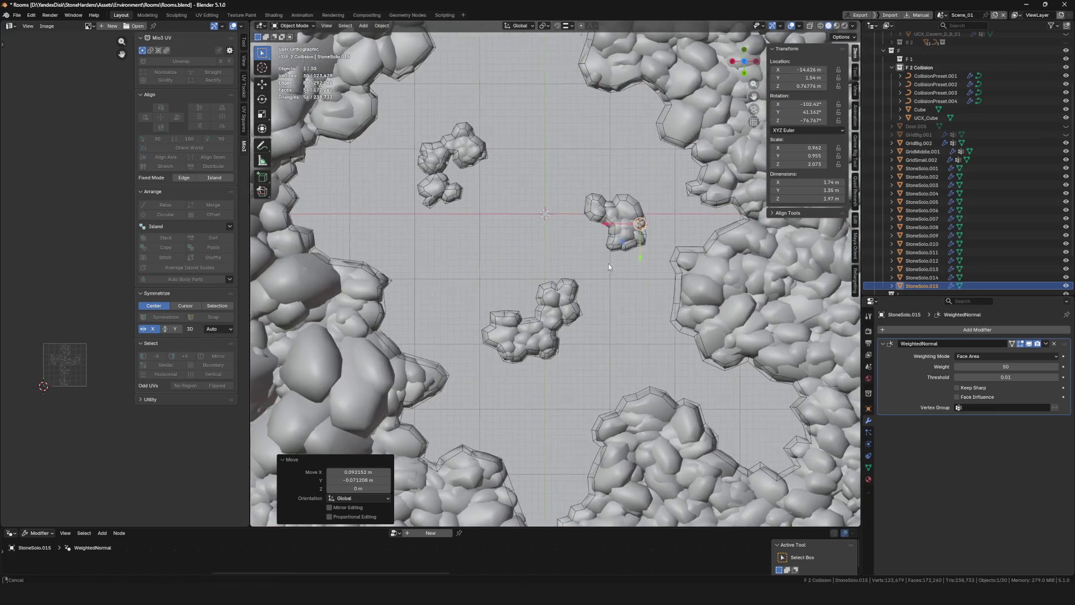
{"action": "key", "text": "ctrl+s"}
{"action": "scroll", "coordinate": [536, 246], "scroll_direction": "up", "scroll_amount": 5}
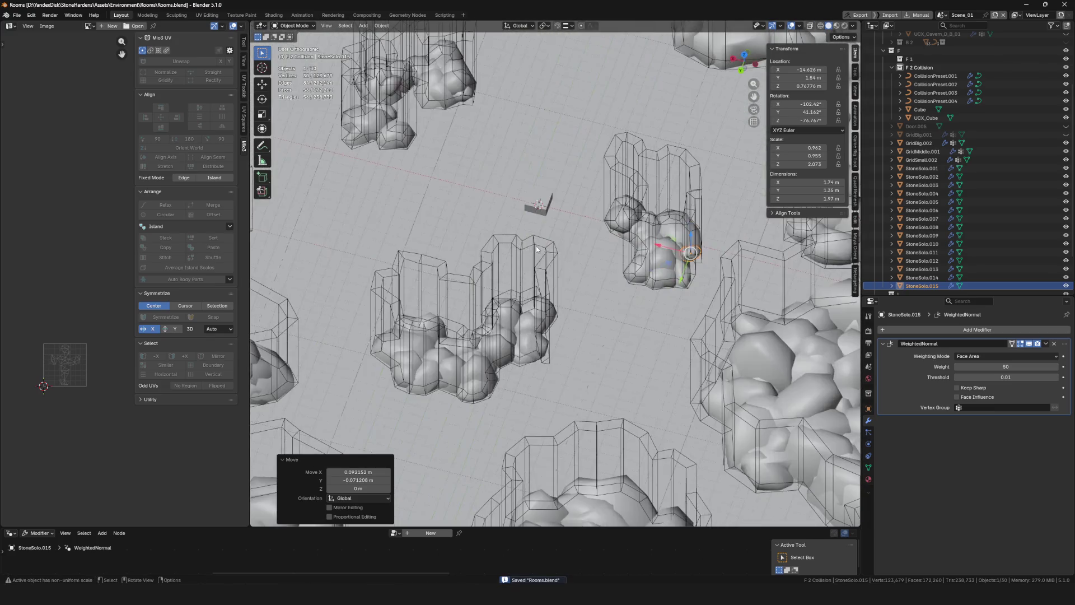
{"action": "left_click", "coordinate": [535, 259]}
{"action": "left_click", "coordinate": [935, 76]}
Duplicate the four collision curves, convert the copies to mesh, and join them into one object
{"action": "left_click", "coordinate": [935, 101], "text": "shift"}
{"action": "scroll", "coordinate": [672, 196], "scroll_direction": "right", "scroll_amount": 3}
{"action": "key", "text": "shift+d"}
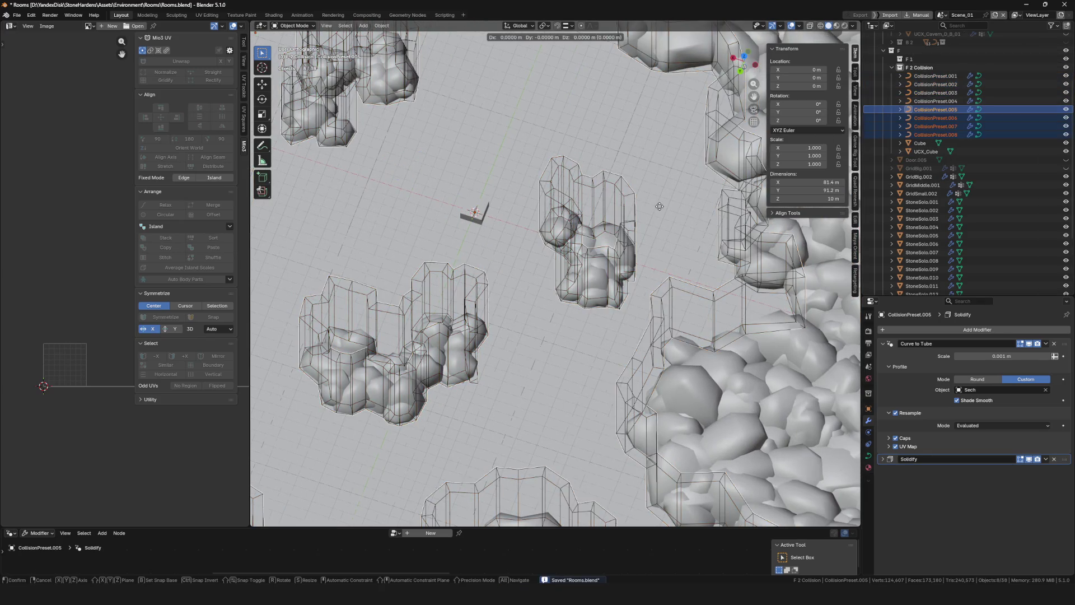
{"action": "key", "text": "Escape"}
{"action": "scroll", "coordinate": [616, 235], "scroll_direction": "down", "scroll_amount": 3}
{"action": "scroll", "coordinate": [559, 263], "scroll_direction": "up", "scroll_amount": 2}
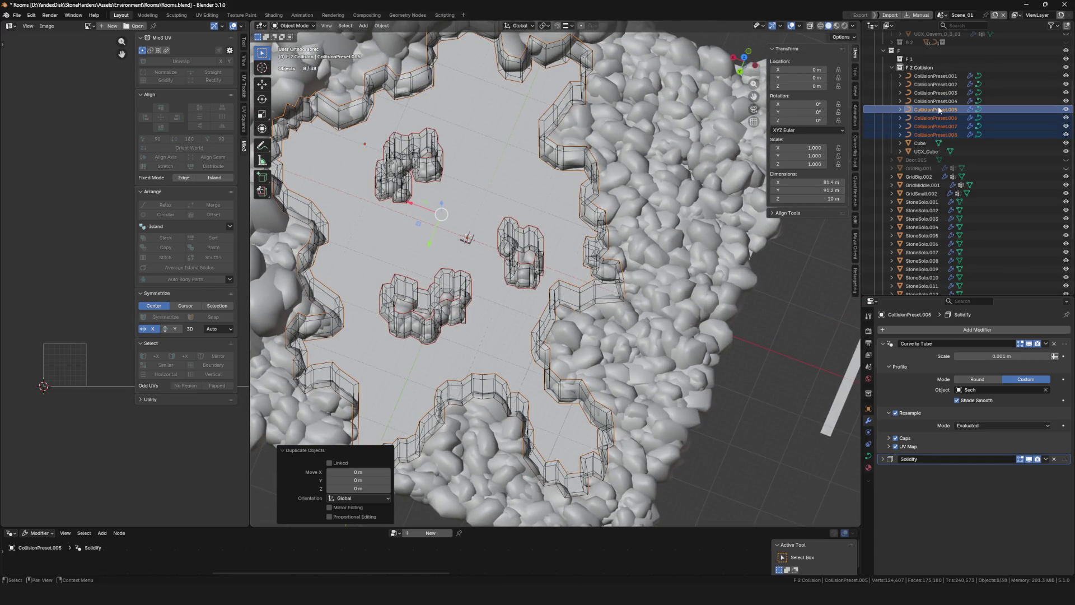
{"action": "right_click", "coordinate": [502, 226]}
{"action": "mouse_move", "coordinate": [502, 227]}
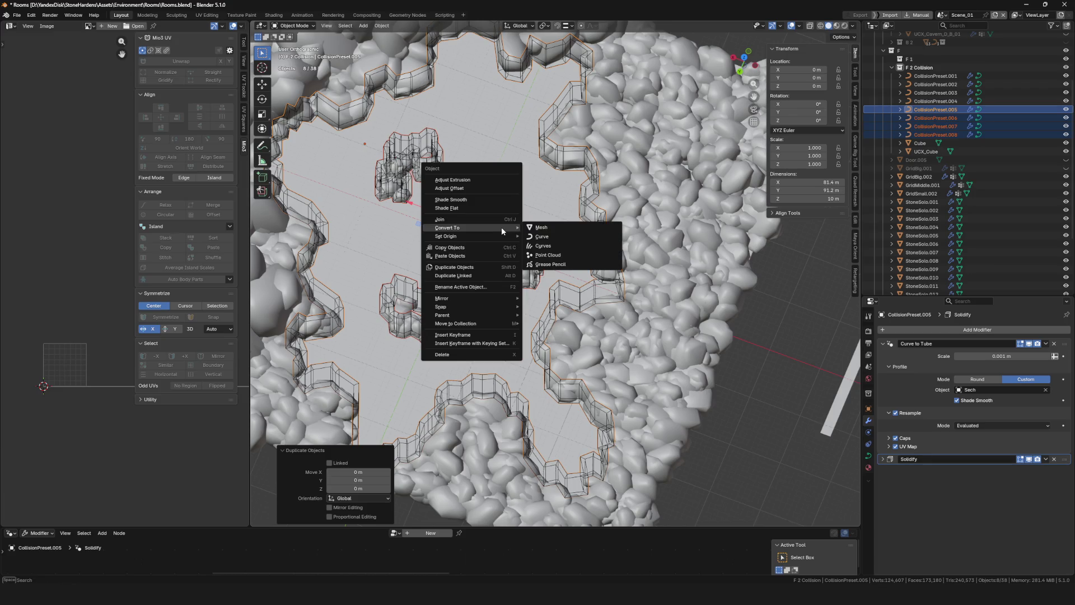
{"action": "left_click", "coordinate": [565, 229]}
{"action": "mouse_move", "coordinate": [565, 231]}
{"action": "left_mouse_down"}
{"action": "mouse_move", "coordinate": [567, 261]}
{"action": "mouse_move", "coordinate": [523, 237]}
{"action": "left_mouse_up"}
{"action": "key", "text": "ctrl+j"}
{"action": "key", "text": "KP_Divide"}
{"action": "key", "text": "KP_Divide"}
Hide the original curves CollisionPreset.001 through .004
{"action": "left_click_drag", "start_coordinate": [1066, 76], "coordinate": [1066, 102]}
{"action": "mouse_move", "coordinate": [526, 257]}
{"action": "left_mouse_down"}
{"action": "mouse_move", "coordinate": [519, 234]}
{"action": "mouse_move", "coordinate": [530, 257]}
{"action": "left_mouse_up"}
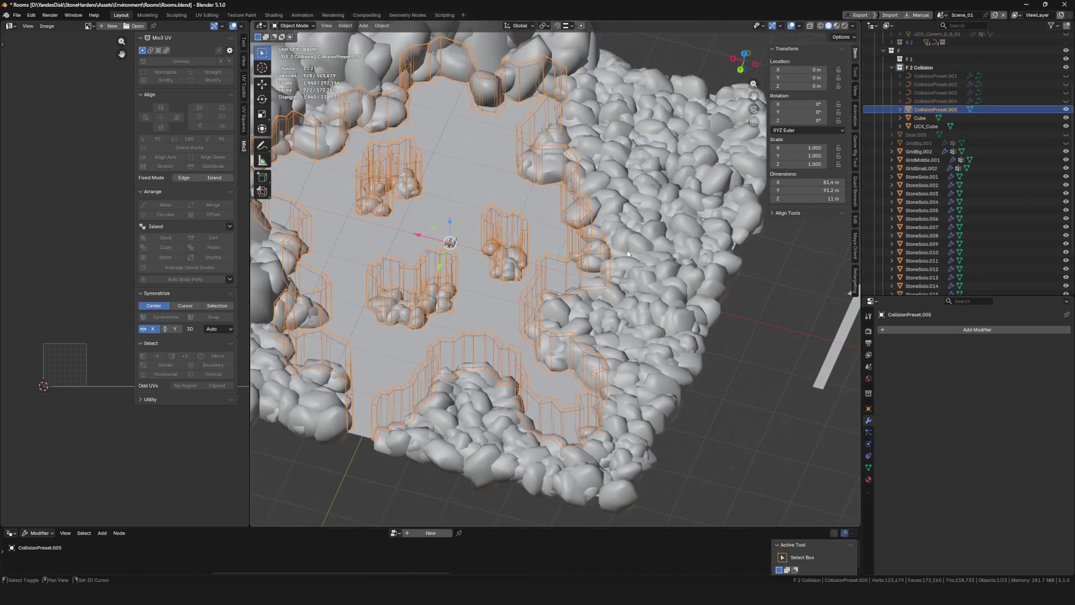
{"action": "key", "text": "F2"}
{"action": "type", "text": "Coll"}
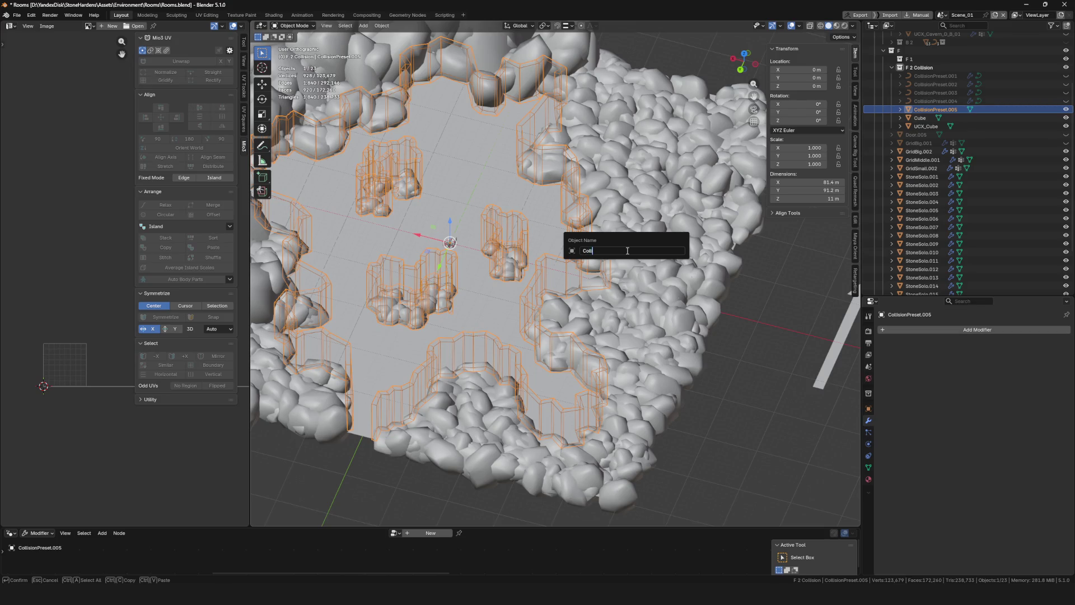
Rename the collision object CollisionPreset.005 to Collision_Cavern_D_B_01
{"action": "key", "text": "Escape"}
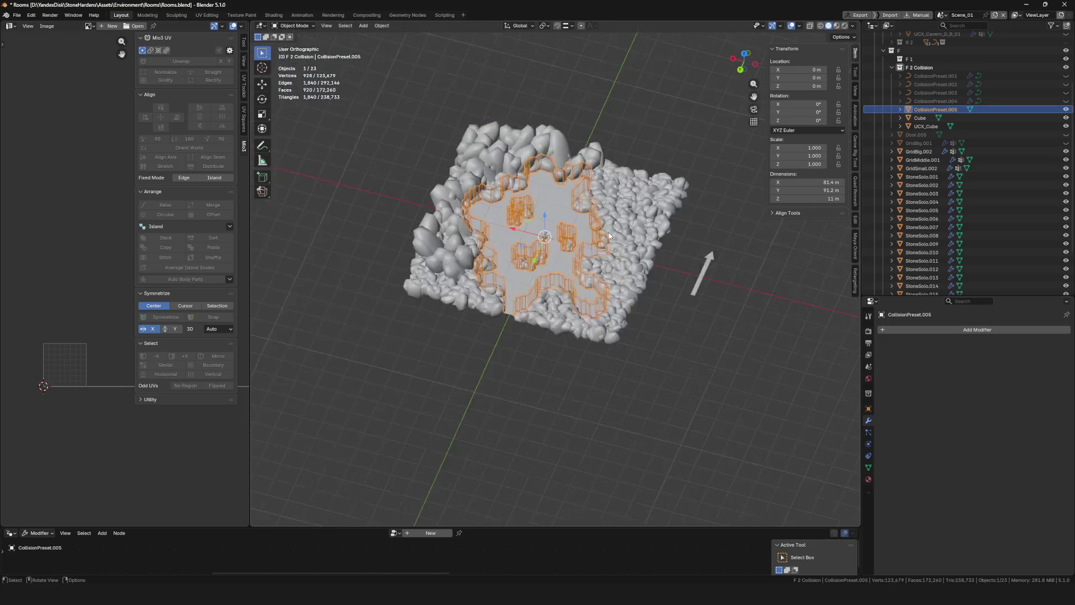
{"action": "left_click_drag", "start_coordinate": [600, 236], "coordinate": [604, 239]}
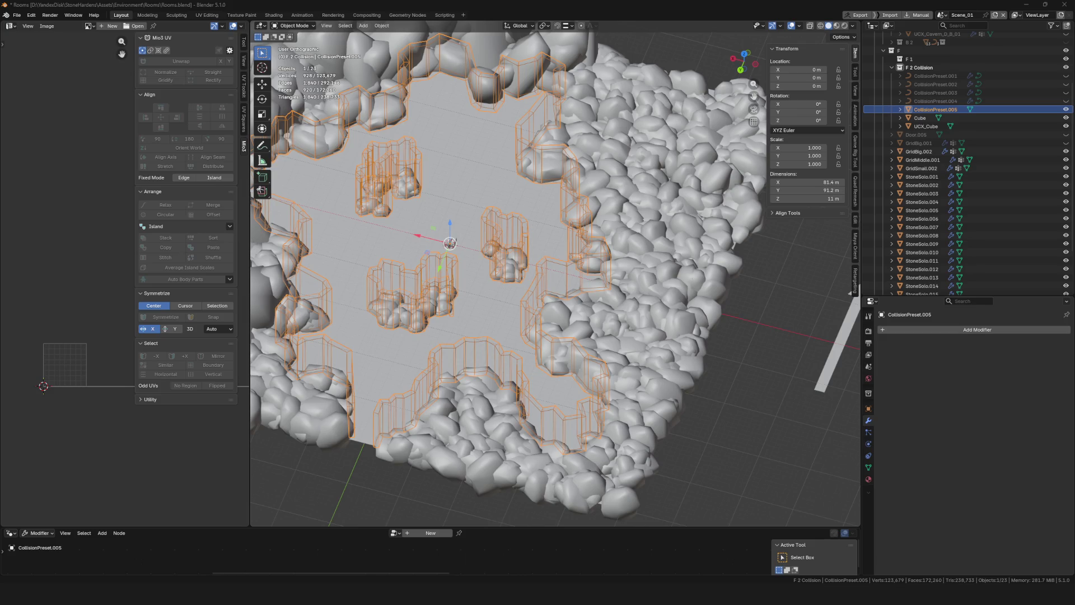
{"action": "left_click_drag", "start_coordinate": [634, 189], "coordinate": [664, 191]}
{"action": "key", "text": "F2"}
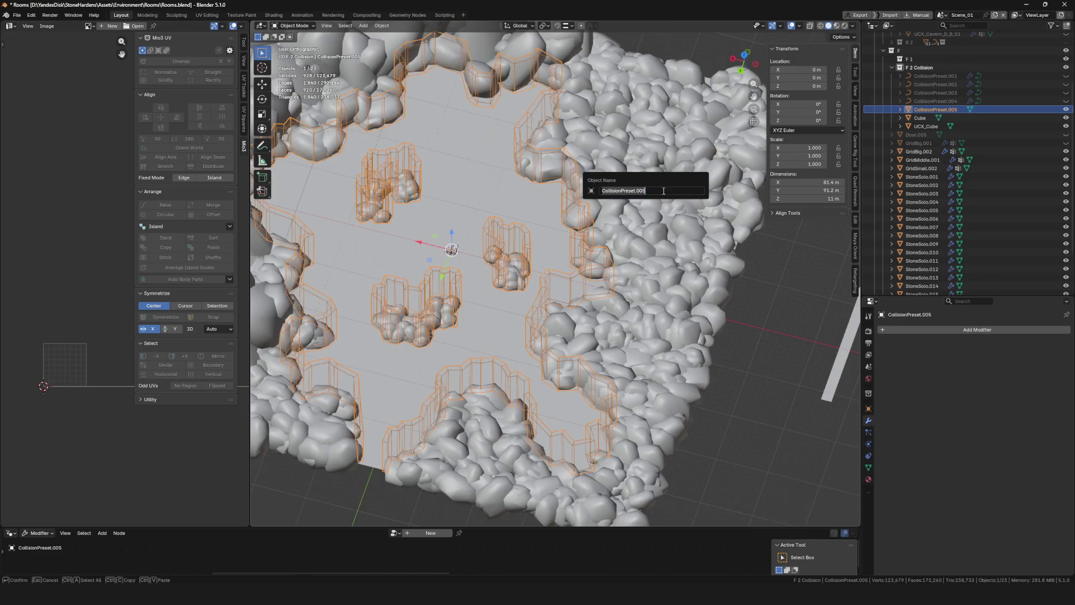
{"action": "key", "text": "Return"}
Duplicate the collision mesh in place and name the copy UCX_Collision_Cavern_D_B_01
{"action": "left_click_drag", "start_coordinate": [684, 276], "coordinate": [578, 271]}
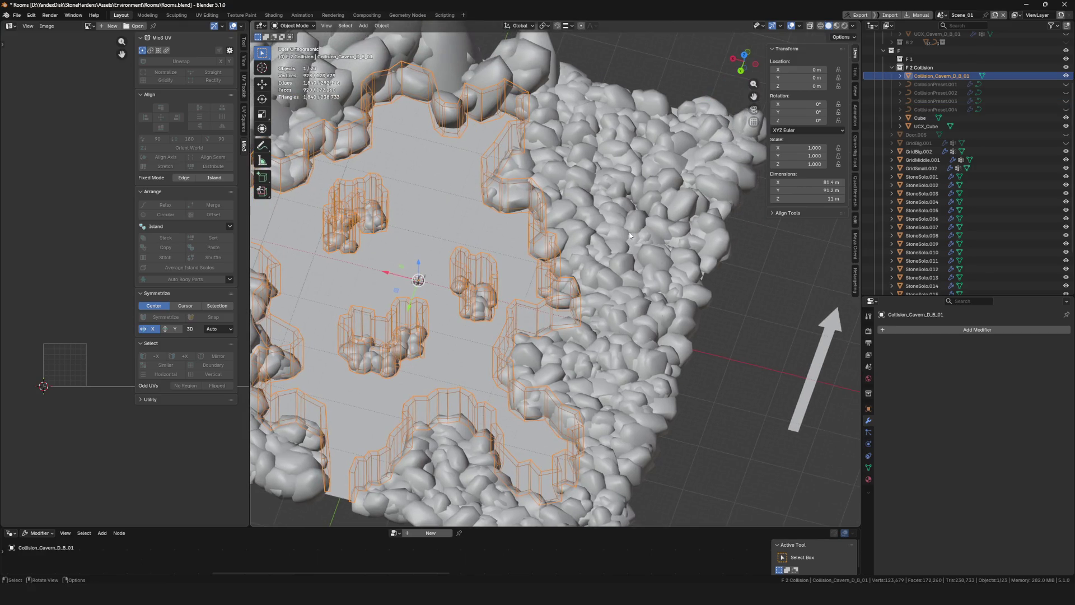
{"action": "scroll", "coordinate": [630, 235], "scroll_direction": "down", "scroll_amount": 5}
{"action": "scroll", "coordinate": [620, 264], "scroll_direction": "up", "scroll_amount": 6}
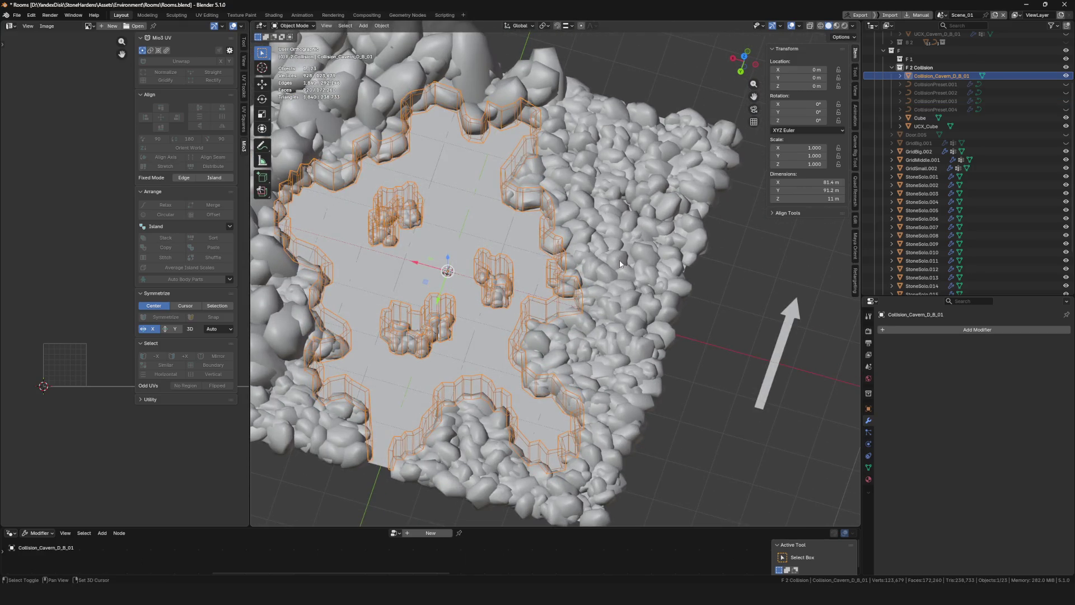
{"action": "key", "text": "shift+d"}
{"action": "key", "text": "Escape"}
{"action": "key", "text": "F2"}
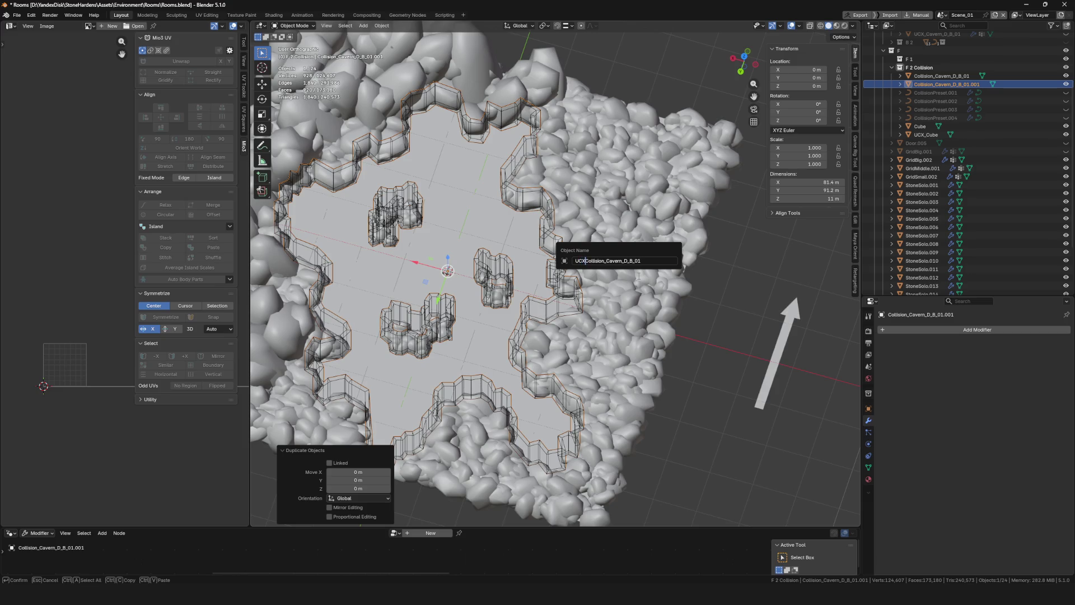
{"action": "key", "text": "Return"}
Export both collision meshes as FBX over Collision_Cavern_D_B_01.fbx, then select the old asset in Unreal
{"action": "left_click", "coordinate": [941, 75], "text": "ctrl"}
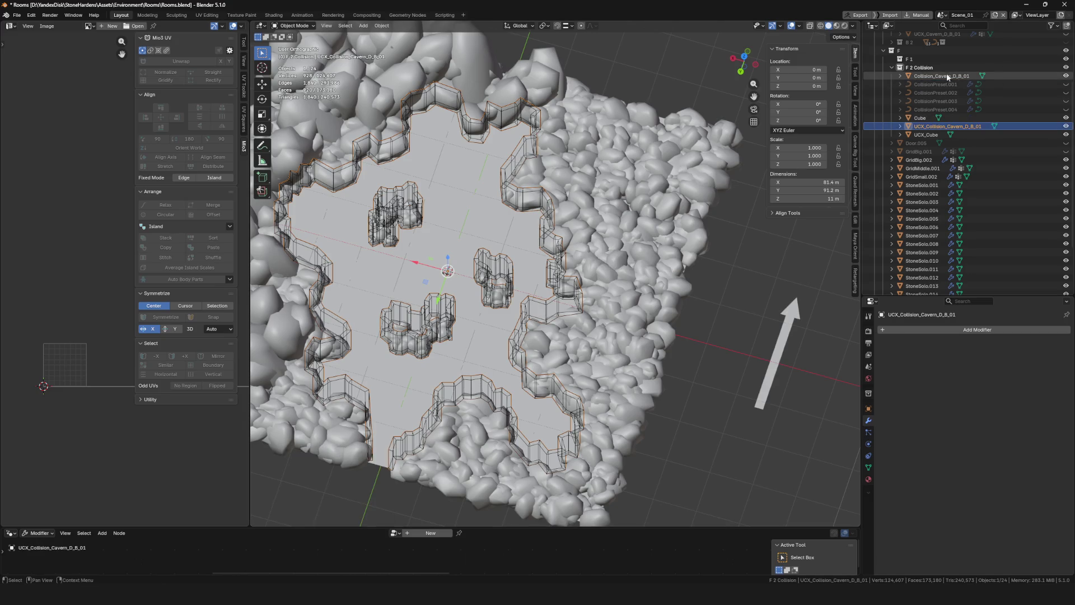
{"action": "key", "text": "slash"}
{"action": "key", "text": "slash"}
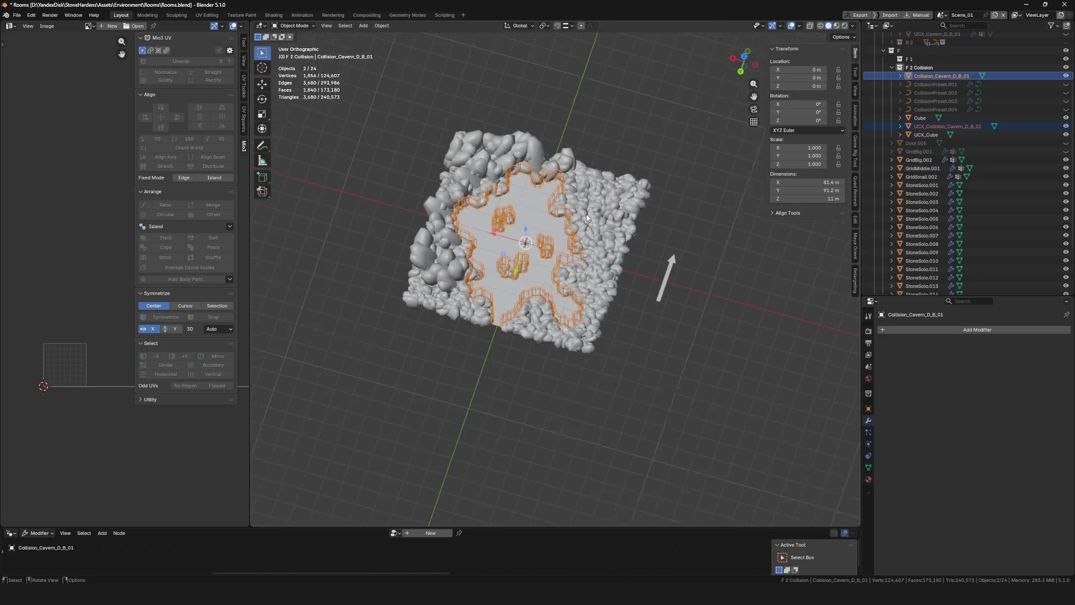
{"action": "key", "text": "F4"}
{"action": "mouse_move", "coordinate": [586, 242]}
{"action": "left_click", "coordinate": [624, 307]}
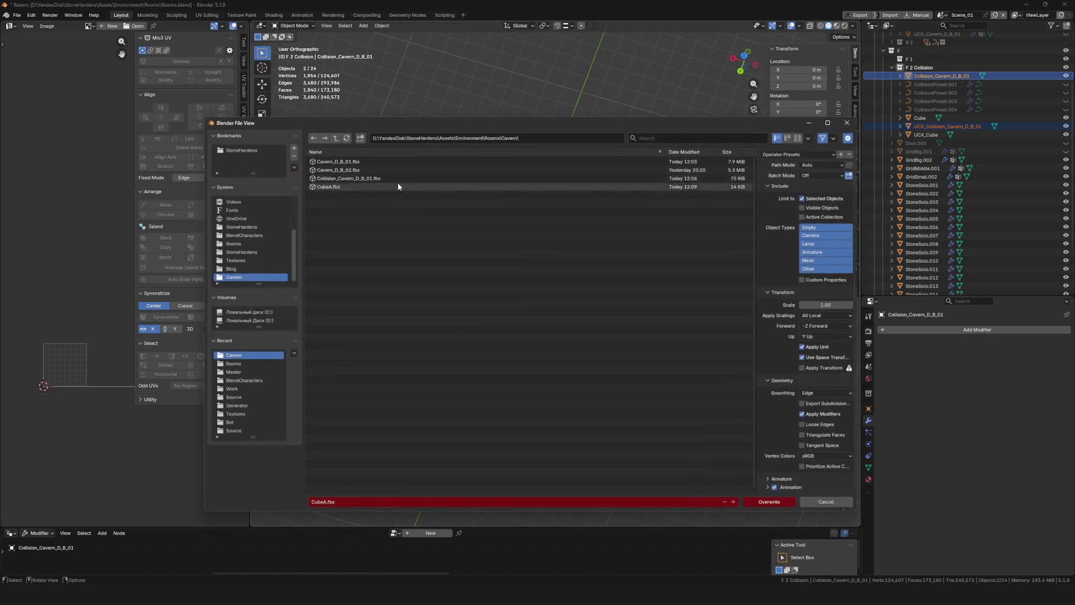
{"action": "left_click", "coordinate": [382, 178]}
{"action": "left_click", "coordinate": [771, 502]}
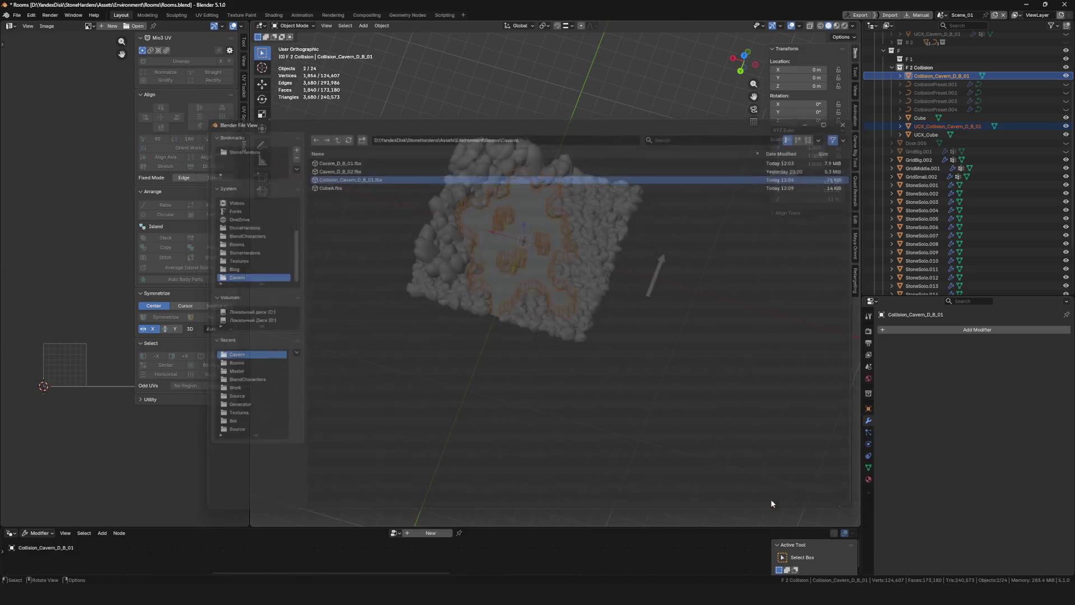
{"action": "key", "text": "alt+Tab"}
{"action": "left_click", "coordinate": [209, 66]}
Delete the old Collision_Cavern_D_B_01 asset and re-import the FBX using Import All
{"action": "key", "text": "Delete"}
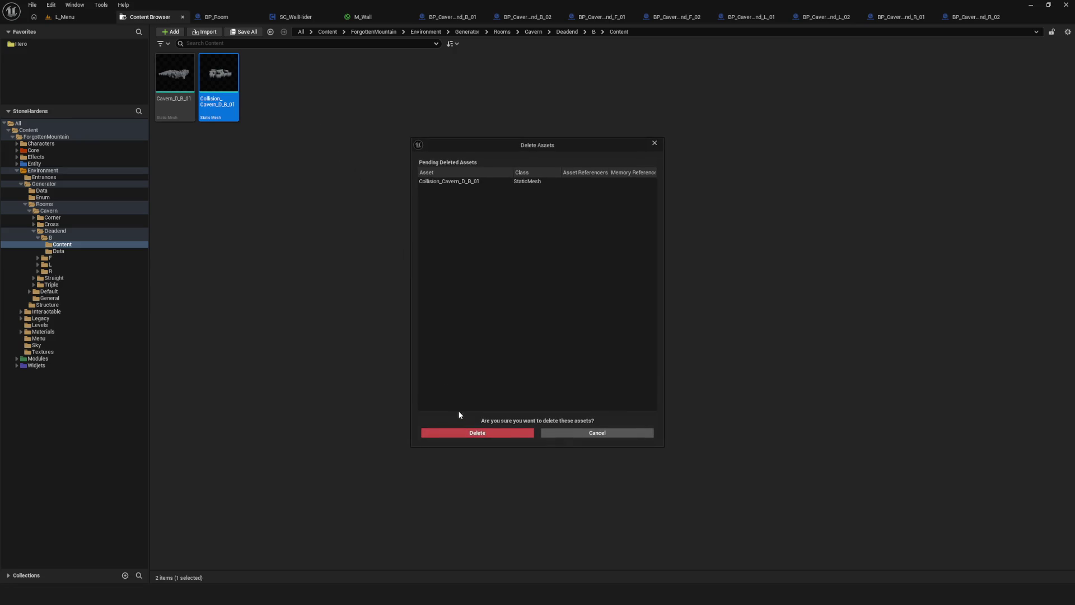
{"action": "left_click", "coordinate": [477, 434]}
{"action": "right_click", "coordinate": [297, 101]}
{"action": "left_click", "coordinate": [335, 132]}
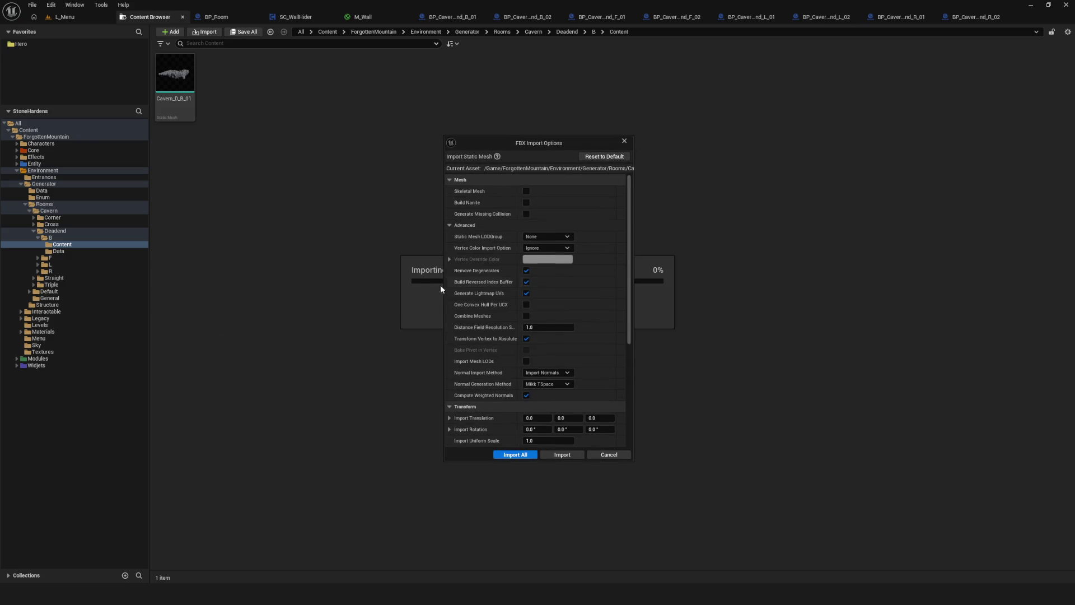
{"action": "left_click", "coordinate": [513, 454]}
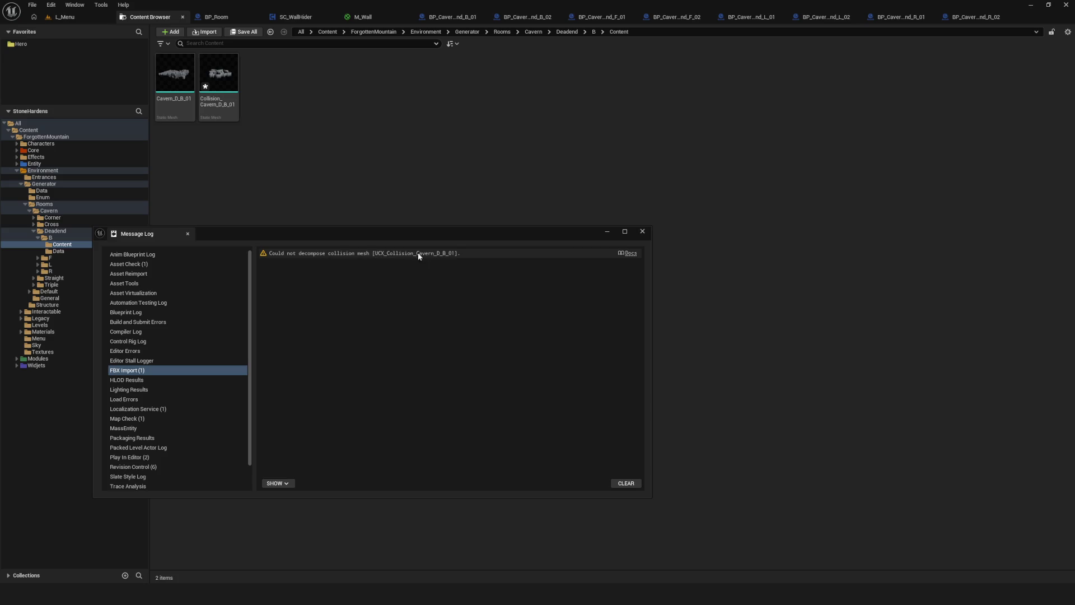
Close the import message log and open the new Collision_Cavern_D_B_01 in the mesh editor
{"action": "left_click_drag", "start_coordinate": [449, 238], "coordinate": [620, 247]}
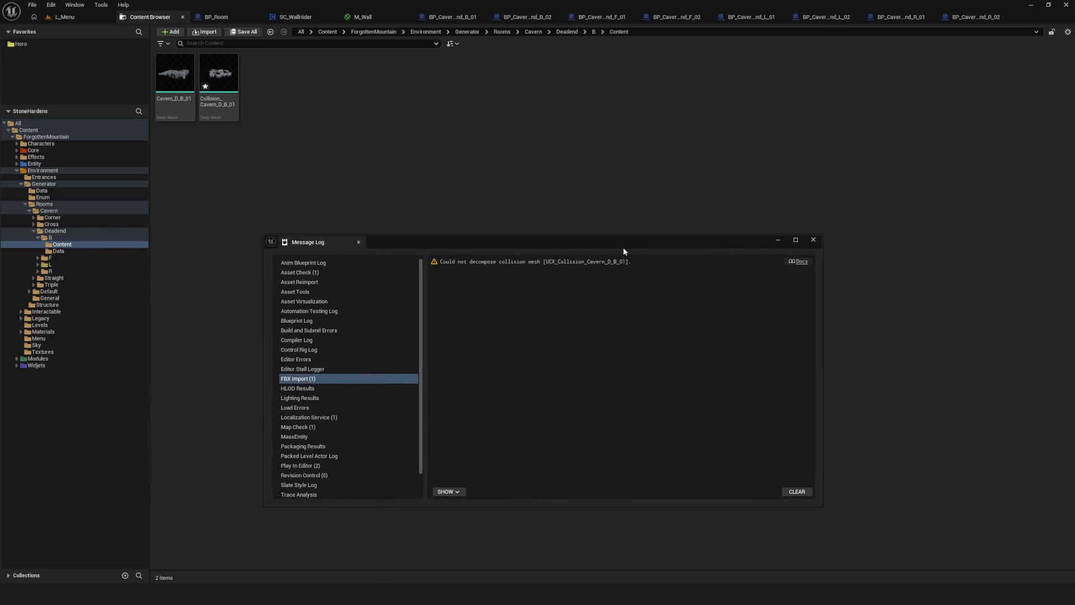
{"action": "left_click", "coordinate": [814, 240]}
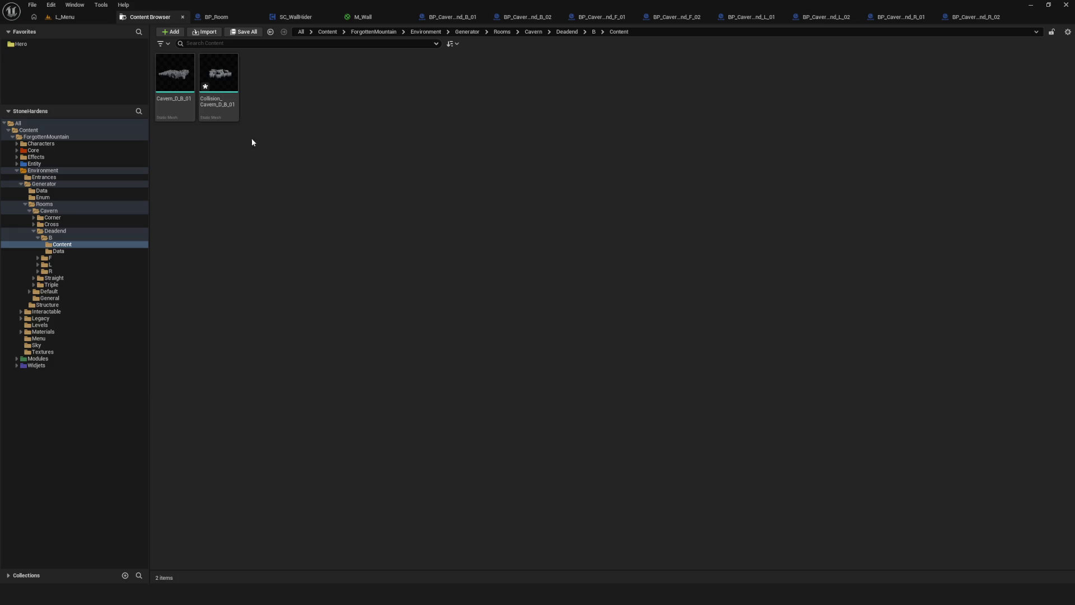
{"action": "left_click", "coordinate": [229, 93]}
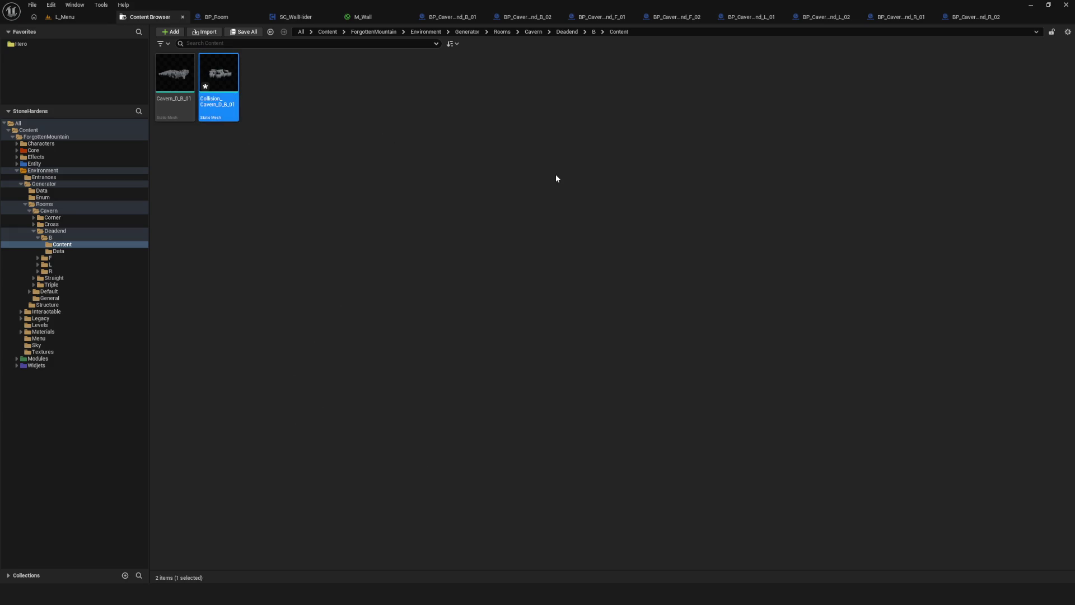
{"action": "key", "text": "Return"}
{"action": "left_click", "coordinate": [697, 50]}
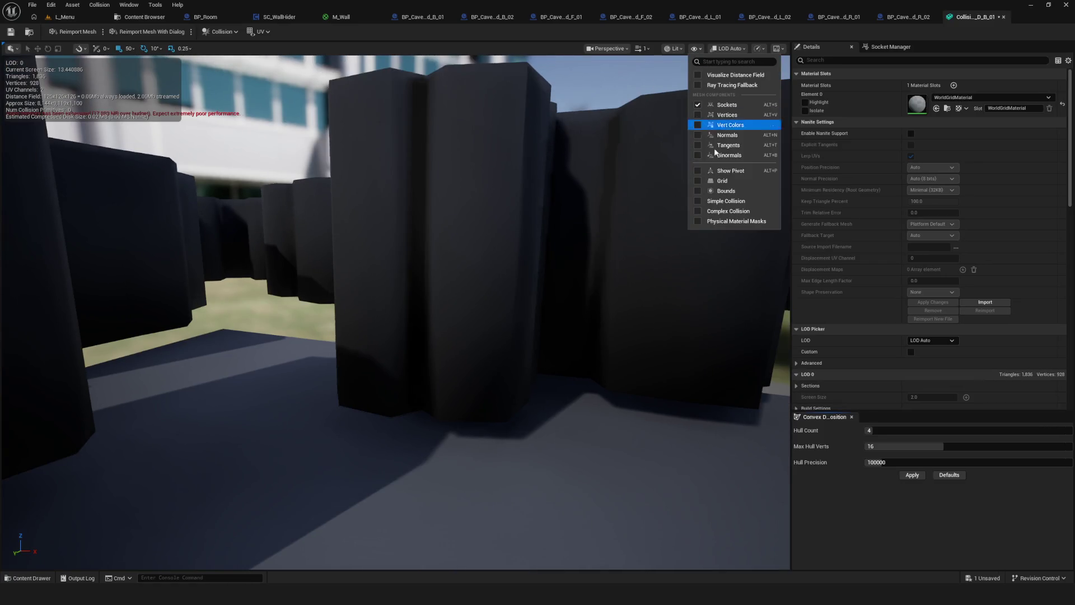
Turn off the Simple Collision display in the Static Mesh Editor viewport
{"action": "left_click_drag", "start_coordinate": [585, 214], "coordinate": [584, 336]}
{"action": "scroll", "coordinate": [395, 312], "scroll_direction": "down", "scroll_amount": 10}
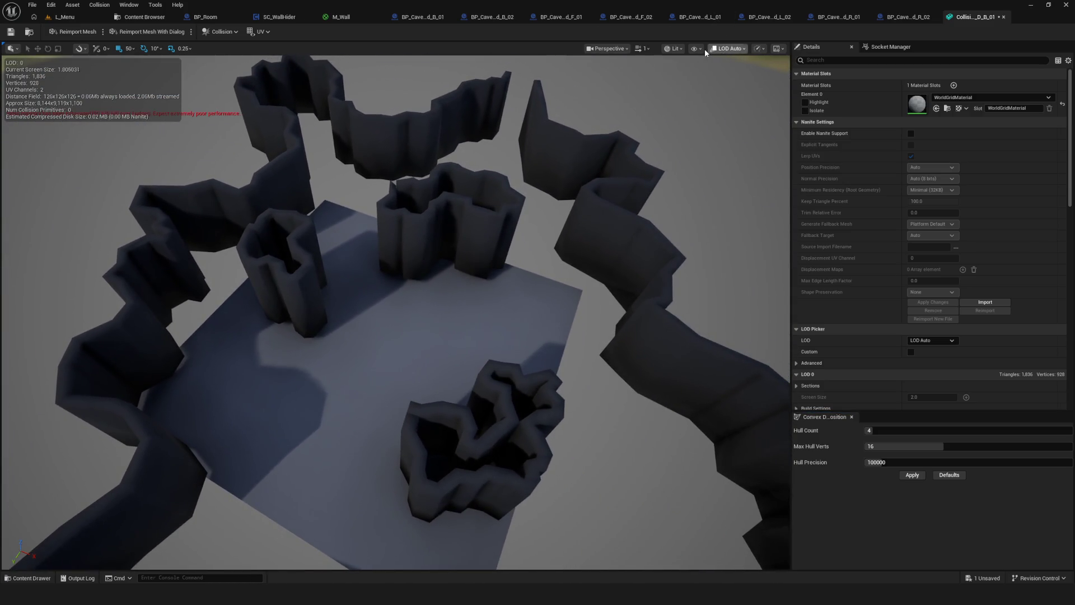
{"action": "left_click", "coordinate": [704, 49]}
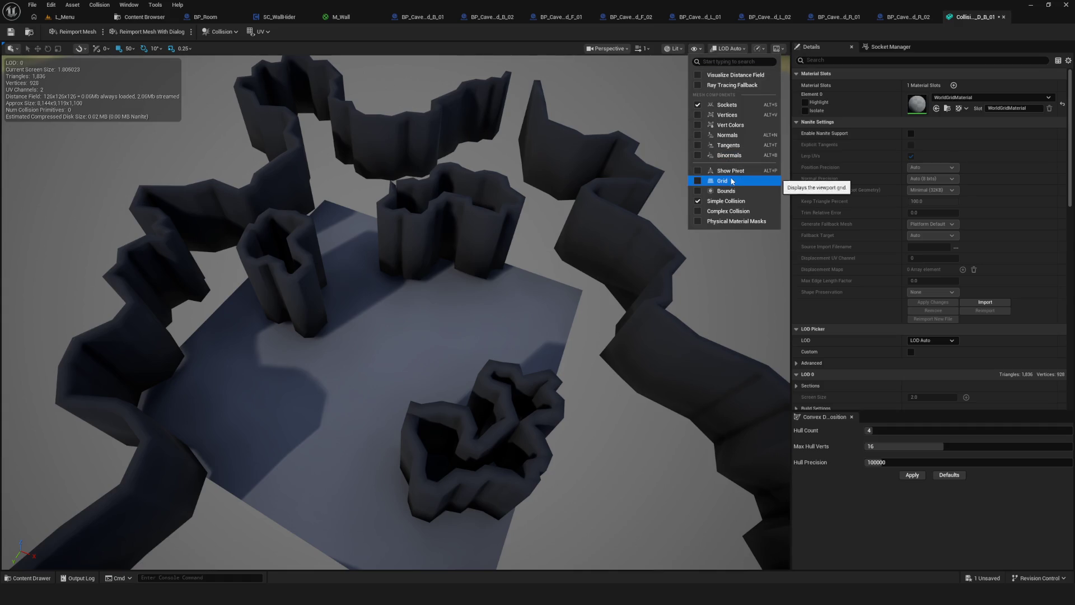
{"action": "left_click", "coordinate": [697, 201]}
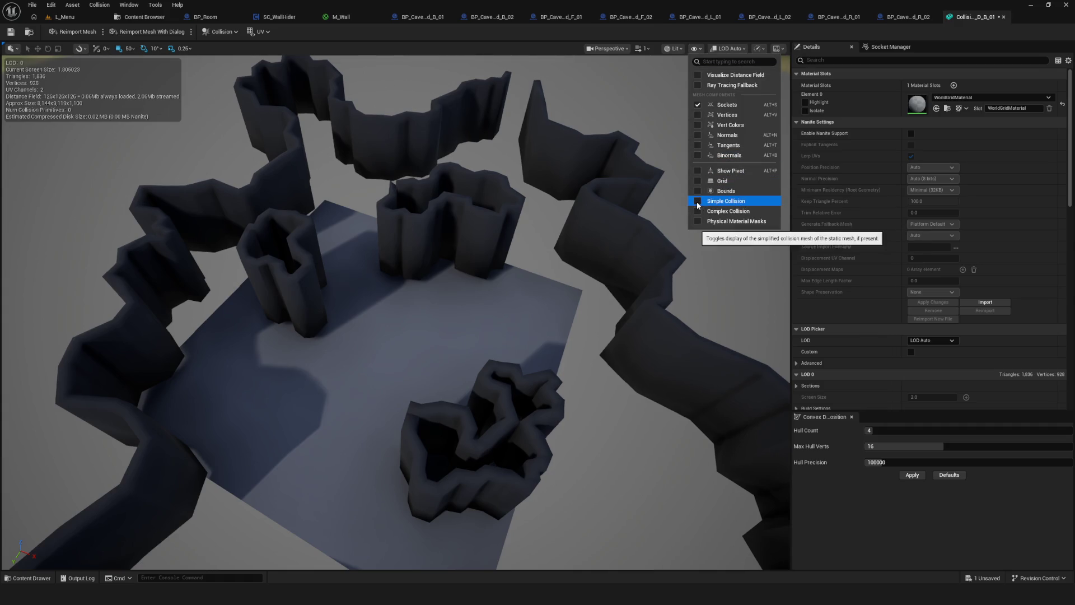
Fly around the imported cavern walls to inspect them, then return to Blender
{"action": "mouse_move", "coordinate": [580, 209]}
{"action": "left_mouse_down"}
{"action": "mouse_move", "coordinate": [560, 218]}
{"action": "mouse_move", "coordinate": [560, 196]}
{"action": "left_mouse_up"}
{"action": "key", "text": "w"}
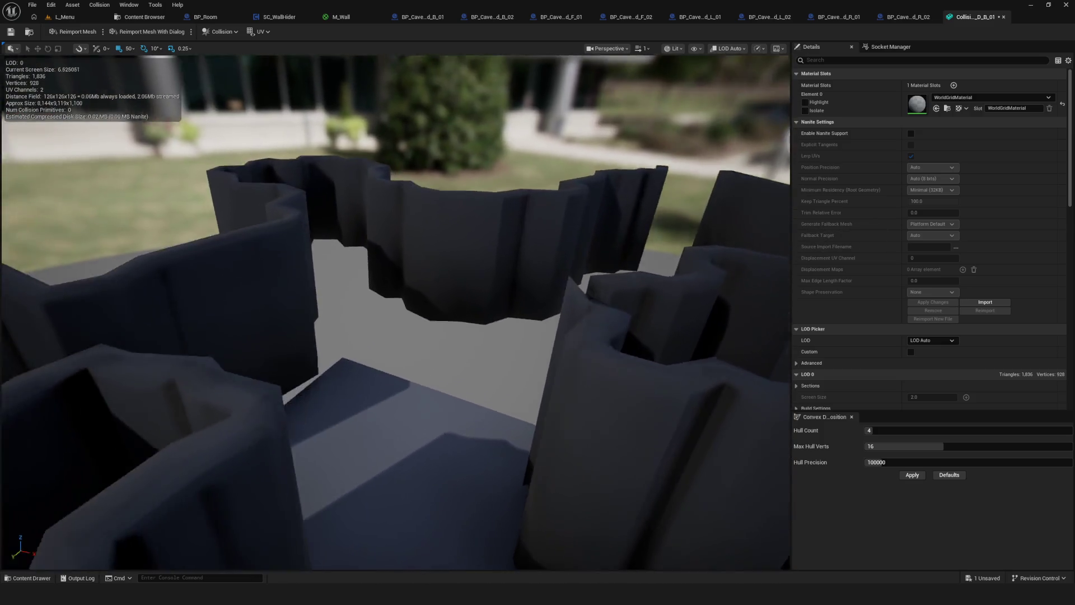
{"action": "key", "text": "s"}
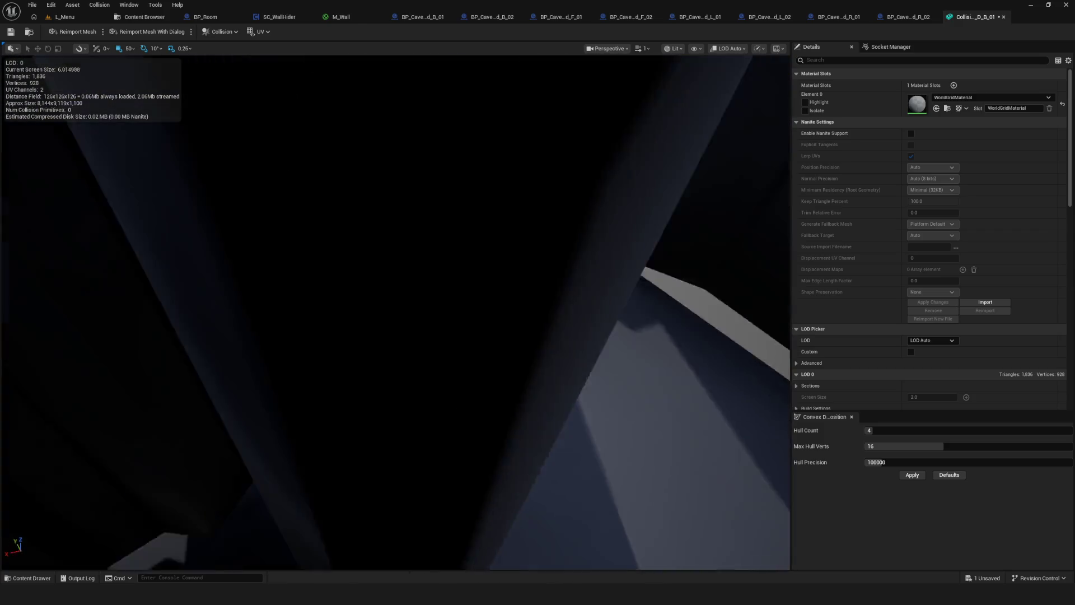
{"action": "key", "text": "s"}
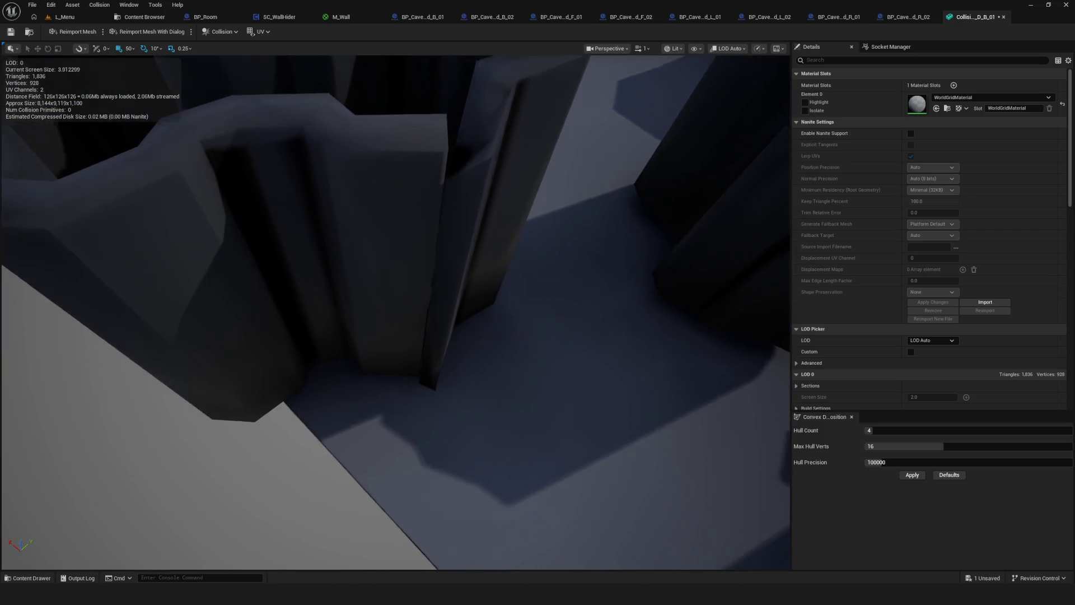
{"action": "key", "text": "e"}
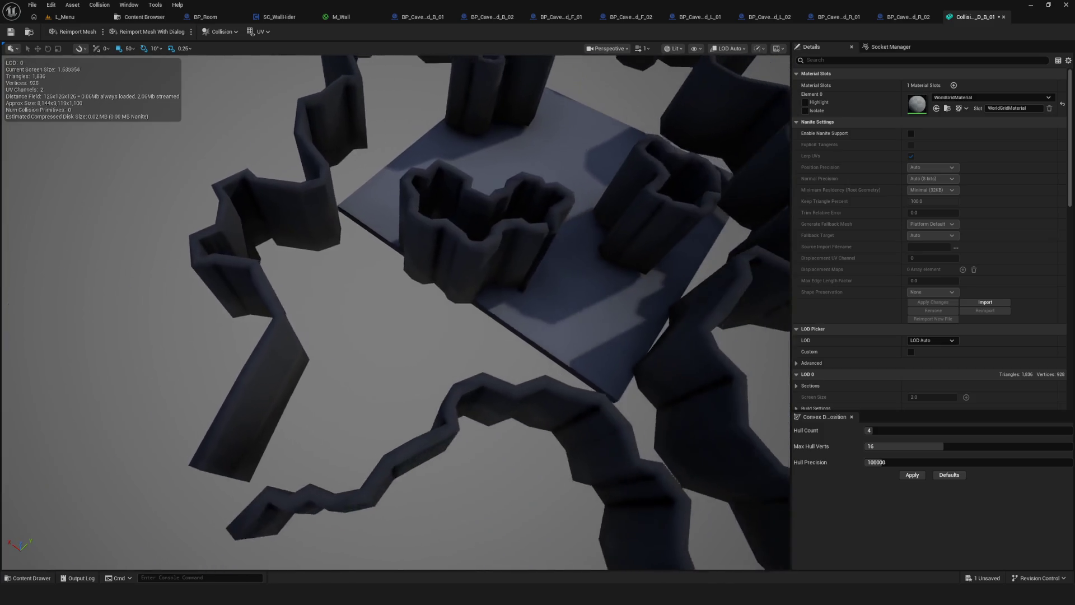
{"action": "key", "text": "d"}
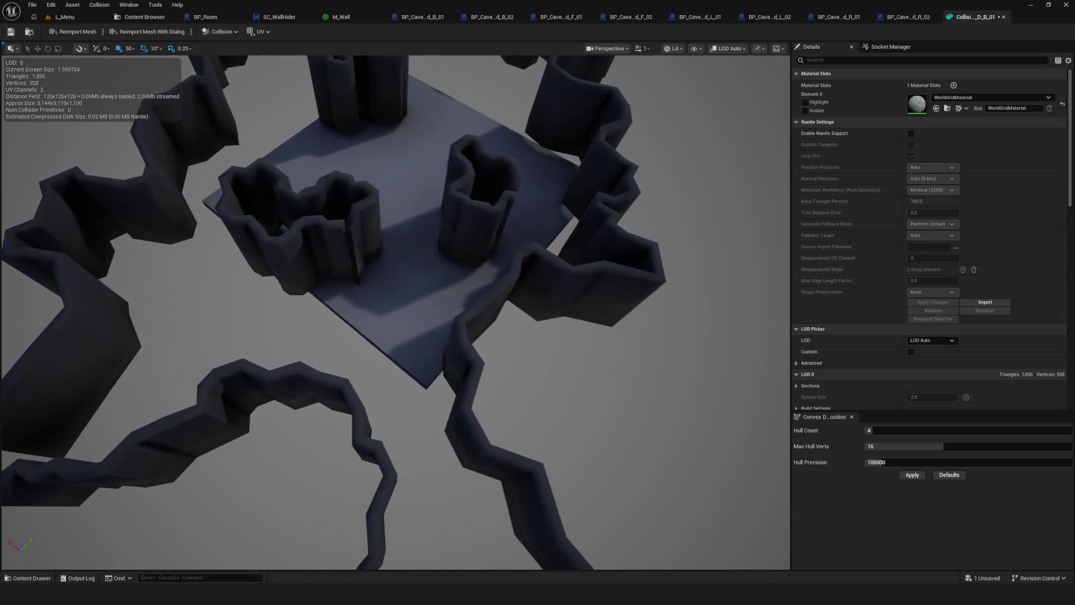
{"action": "left_click", "coordinate": [1032, 4]}
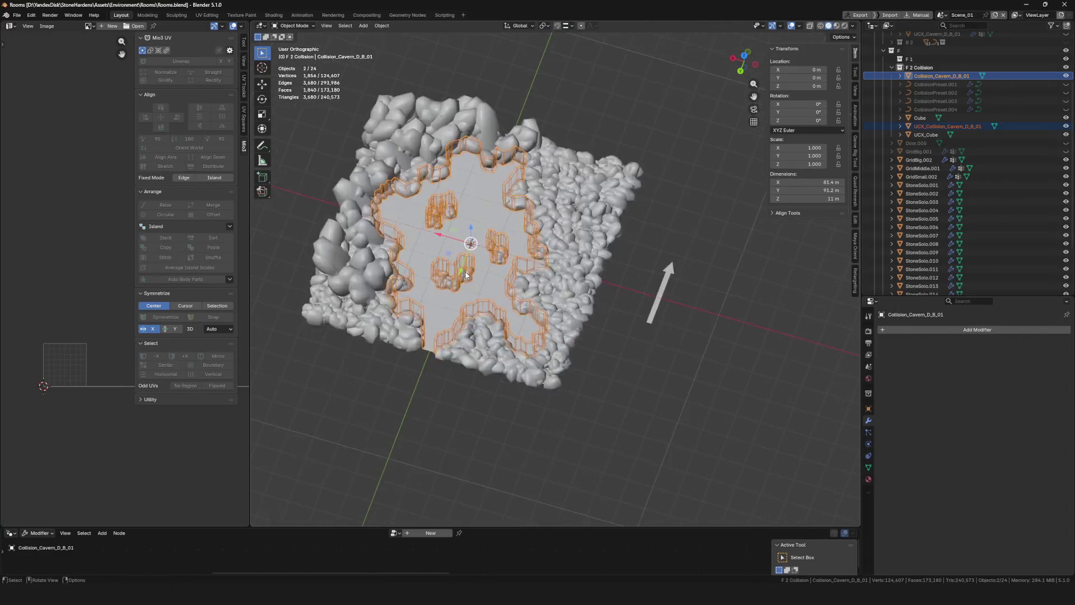
Delete UCX_Collision_Cavern_D_B_01, save the file, and isolate Collision_Cavern_D_B_01
{"action": "scroll", "coordinate": [546, 263], "scroll_direction": "up", "scroll_amount": 5}
{"action": "key", "text": "Delete"}
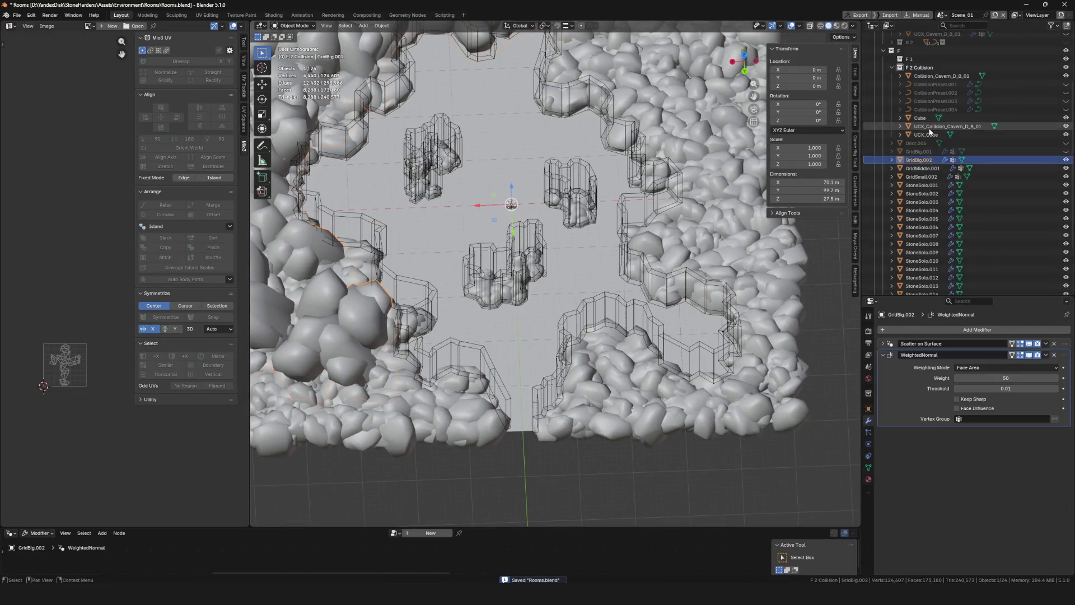
{"action": "key", "text": "ctrl+s"}
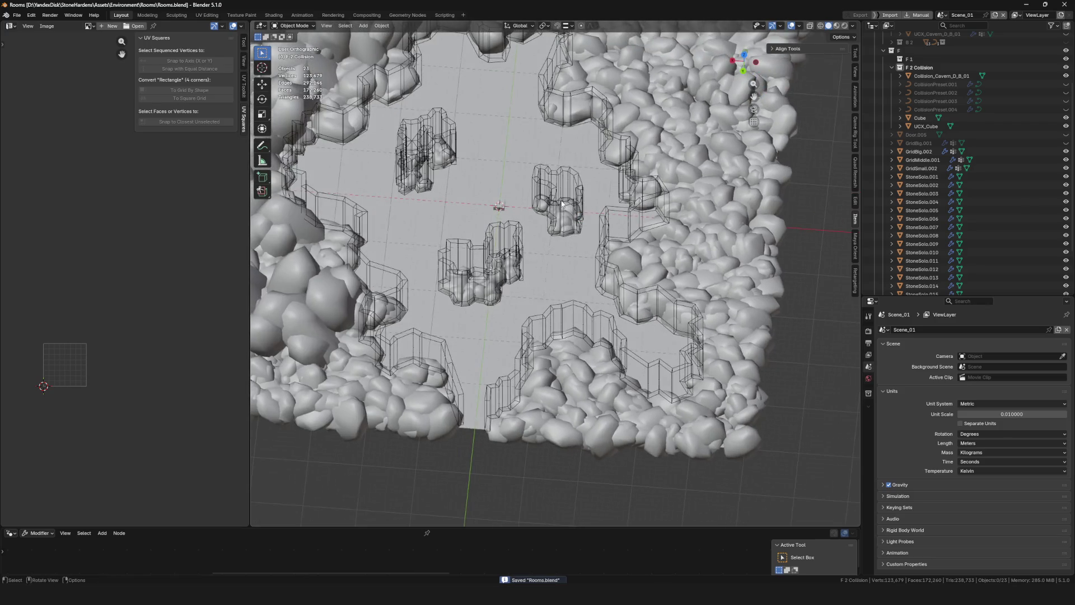
{"action": "left_click", "coordinate": [572, 253]}
{"action": "key", "text": "KP_Divide"}
{"action": "scroll", "coordinate": [603, 261], "scroll_direction": "up", "scroll_amount": 5}
Set Collision_Cavern_D_B_01's viewport Display As to Textured and enter Edit Mode on its walls
{"action": "key", "text": "Tab"}
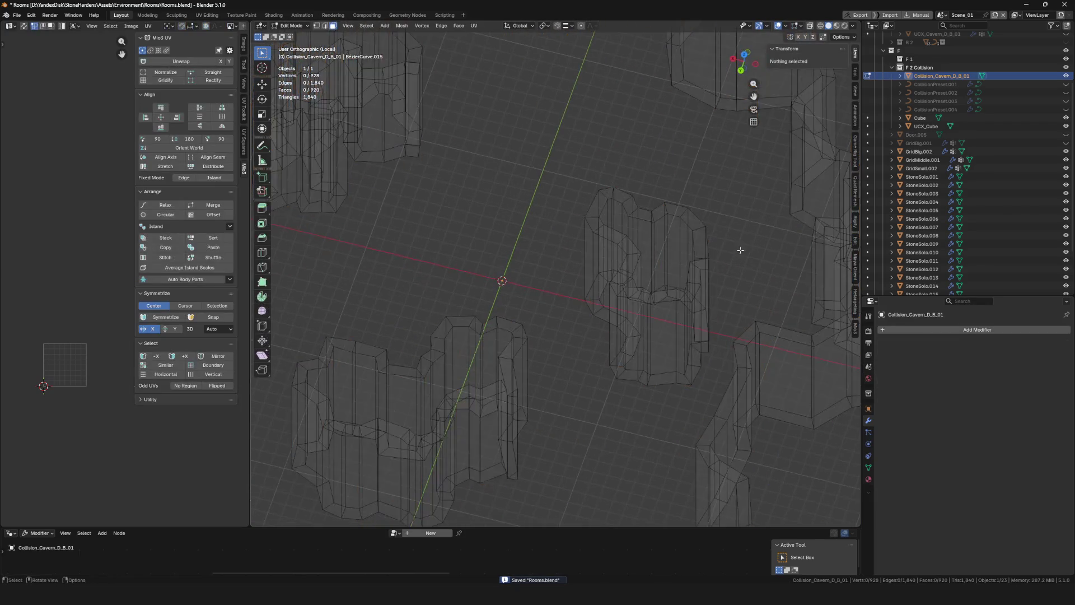
{"action": "key", "text": "Tab"}
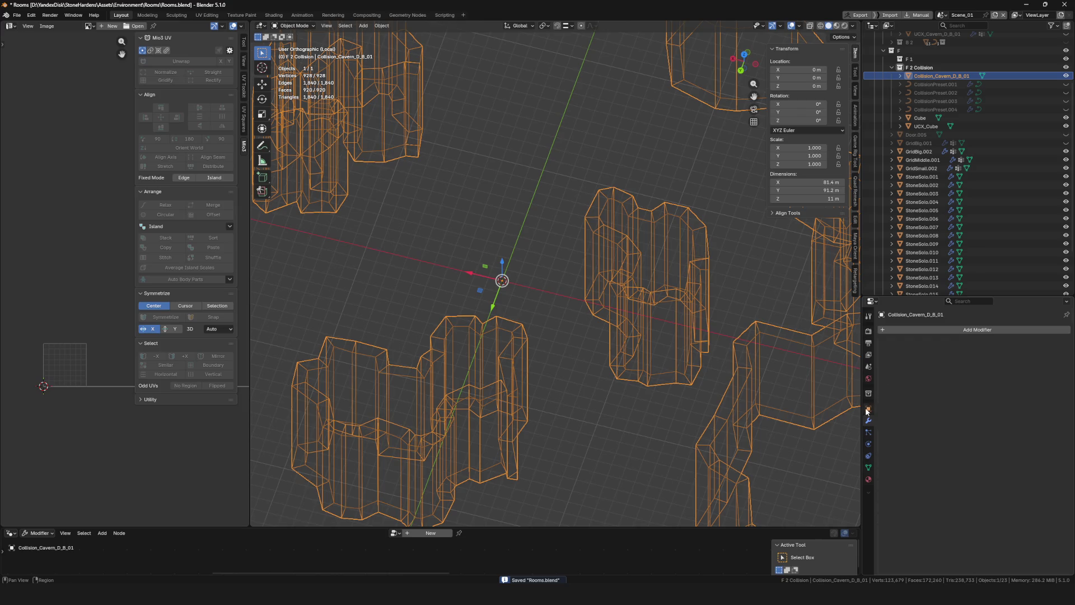
{"action": "left_click", "coordinate": [867, 409]}
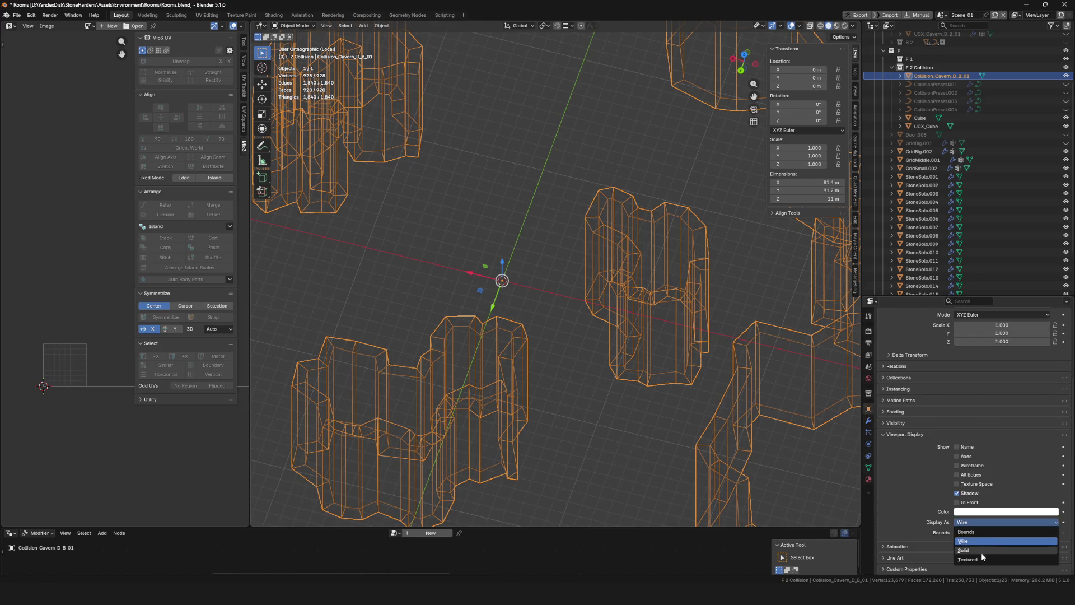
{"action": "left_click", "coordinate": [980, 559]}
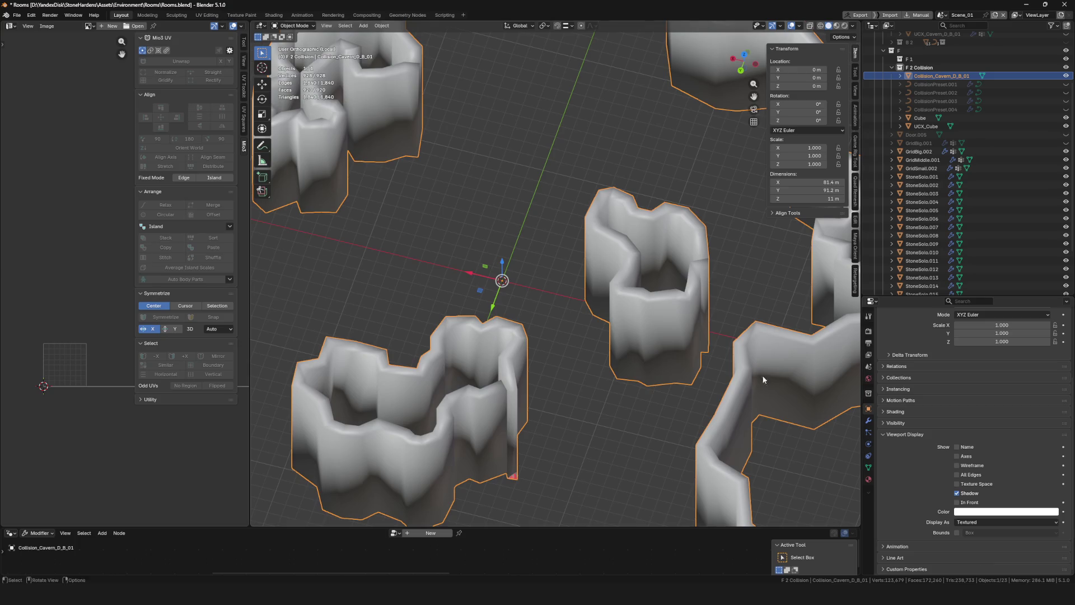
{"action": "scroll", "coordinate": [570, 266], "scroll_direction": "up", "scroll_amount": 8}
{"action": "key", "text": "Tab"}
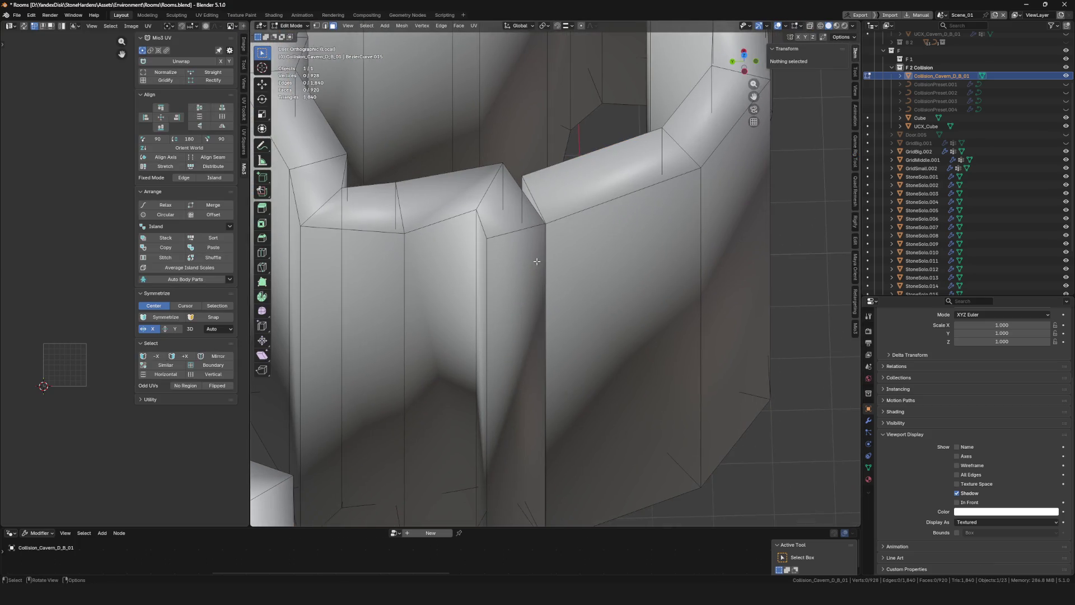
Delete the narrow column piece and the right wall block's overlapping side face
{"action": "key", "text": "l"}
{"action": "key", "text": "x"}
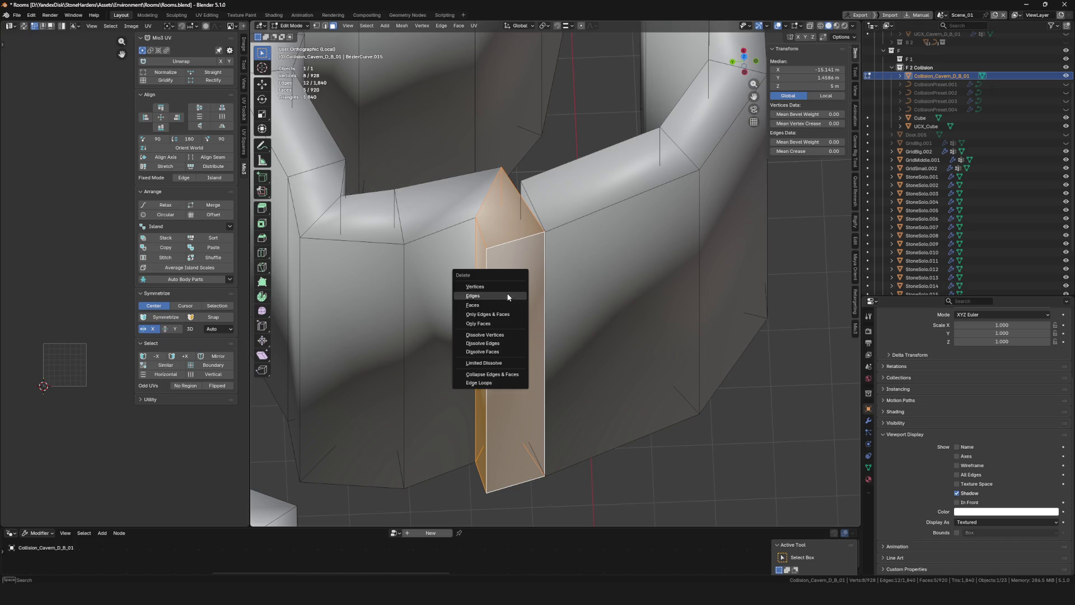
{"action": "left_click", "coordinate": [510, 307]}
{"action": "left_click_drag", "start_coordinate": [510, 307], "coordinate": [540, 308]}
{"action": "left_click", "coordinate": [546, 288]}
{"action": "key", "text": "x"}
{"action": "left_click", "coordinate": [546, 289]}
Bridge the two open edge loops across the gap between the wall blocks
{"action": "left_click", "coordinate": [524, 287], "text": "alt"}
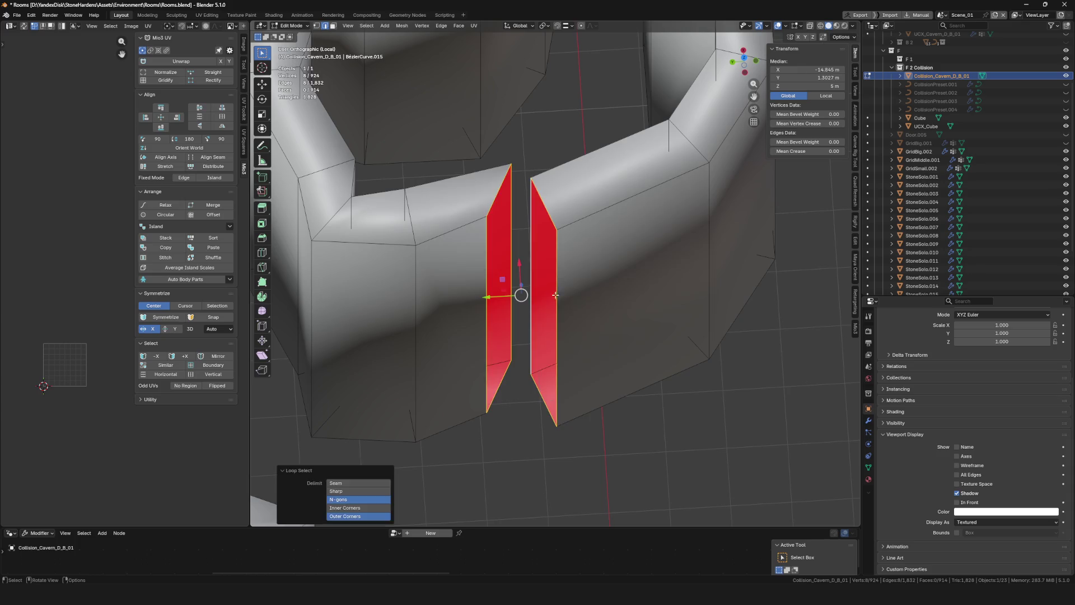
{"action": "mouse_move", "coordinate": [567, 300]}
{"action": "left_mouse_down"}
{"action": "mouse_move", "coordinate": [512, 300]}
{"action": "mouse_move", "coordinate": [516, 314]}
{"action": "left_mouse_up"}
{"action": "key", "text": "ctrl+e"}
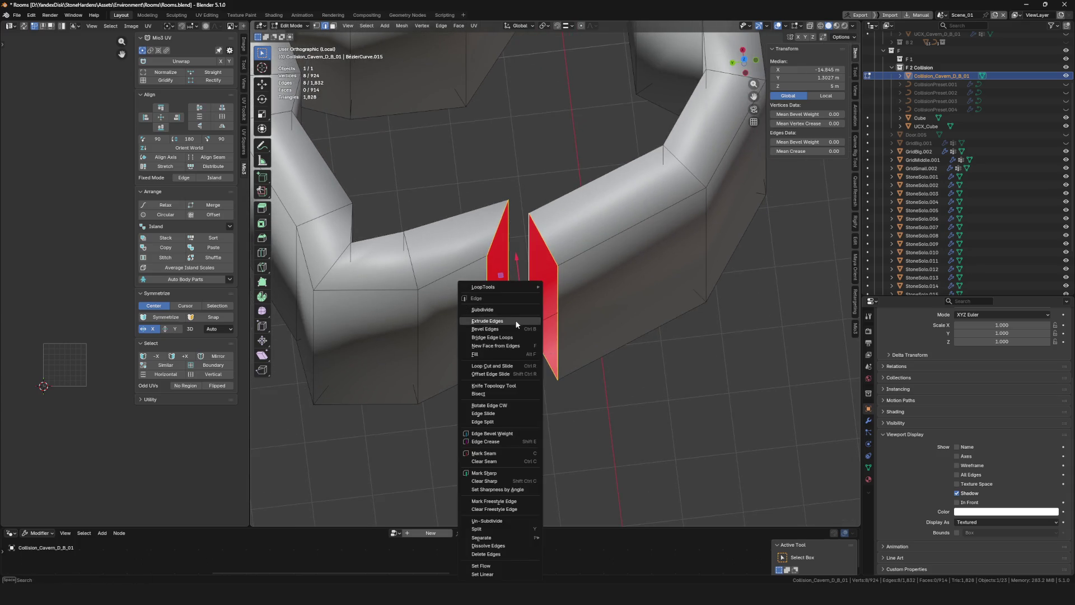
{"action": "left_click", "coordinate": [513, 339]}
{"action": "scroll", "coordinate": [619, 319], "scroll_direction": "down", "scroll_amount": 8}
{"action": "left_click", "coordinate": [618, 319]}
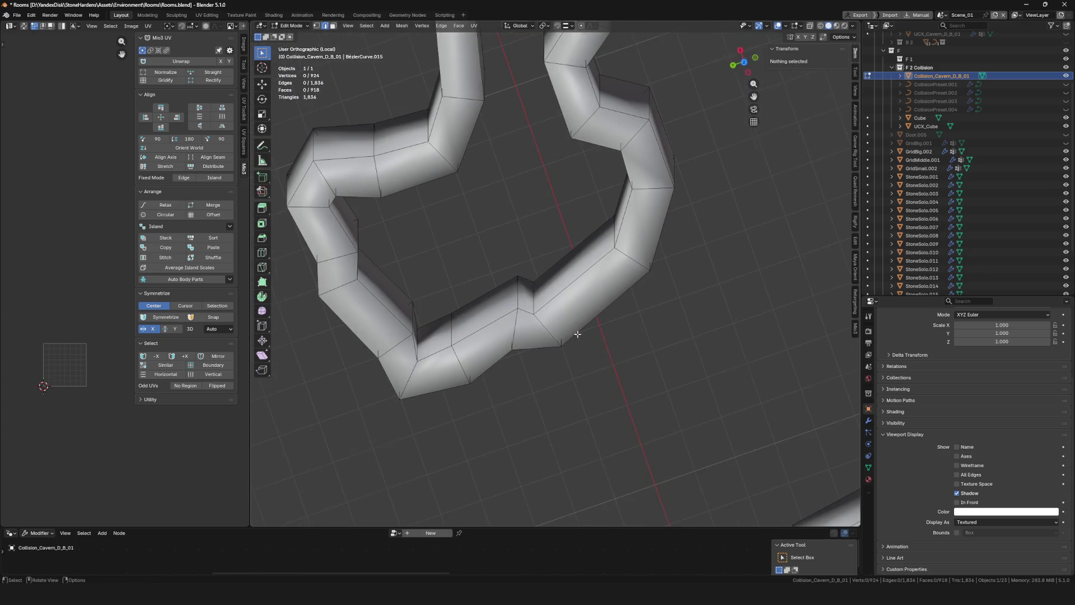
Delete the three overlapping faces on the middle wall, leaving a hole
{"action": "mouse_move", "coordinate": [619, 319]}
{"action": "left_mouse_down"}
{"action": "mouse_move", "coordinate": [560, 325]}
{"action": "mouse_move", "coordinate": [538, 303]}
{"action": "mouse_move", "coordinate": [527, 316]}
{"action": "left_mouse_up"}
{"action": "scroll", "coordinate": [538, 297], "scroll_direction": "up", "scroll_amount": 8}
{"action": "scroll", "coordinate": [526, 316], "scroll_direction": "down", "scroll_amount": 3}
{"action": "left_click", "coordinate": [472, 302]}
{"action": "key", "text": "Delete"}
{"action": "left_click", "coordinate": [497, 317]}
{"action": "key", "text": "x"}
{"action": "left_click", "coordinate": [497, 317]}
{"action": "left_click", "coordinate": [496, 309]}
{"action": "key", "text": "x"}
{"action": "left_click", "coordinate": [495, 310]}
Bridge the hole's boundary edge loops with new faces
{"action": "left_click", "coordinate": [473, 302], "text": "alt"}
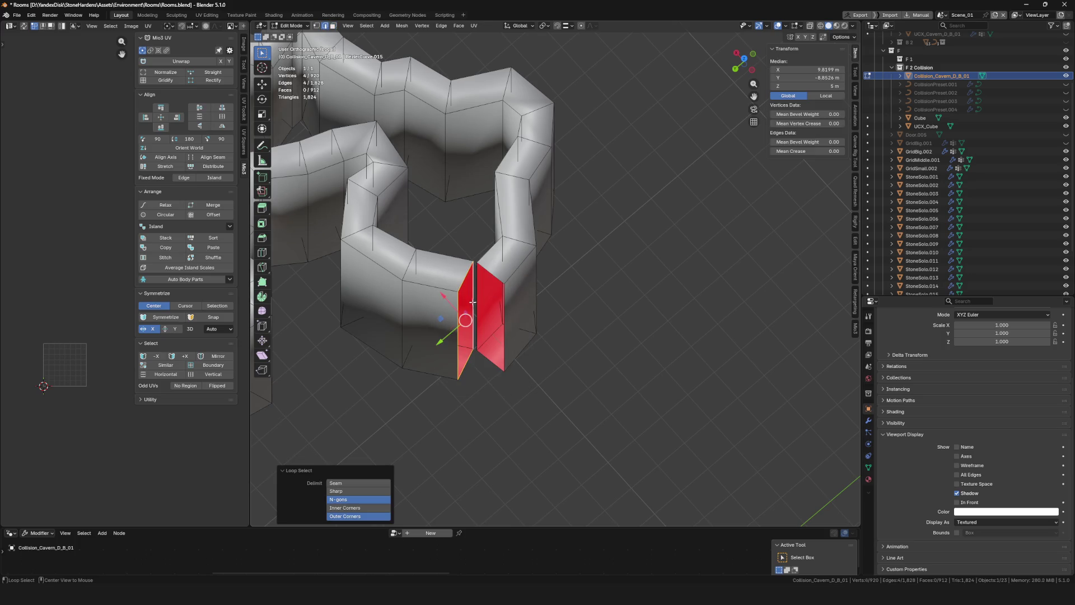
{"action": "right_click", "coordinate": [485, 302]}
{"action": "left_click", "coordinate": [489, 300]}
{"action": "key", "text": "KP_Decimal"}
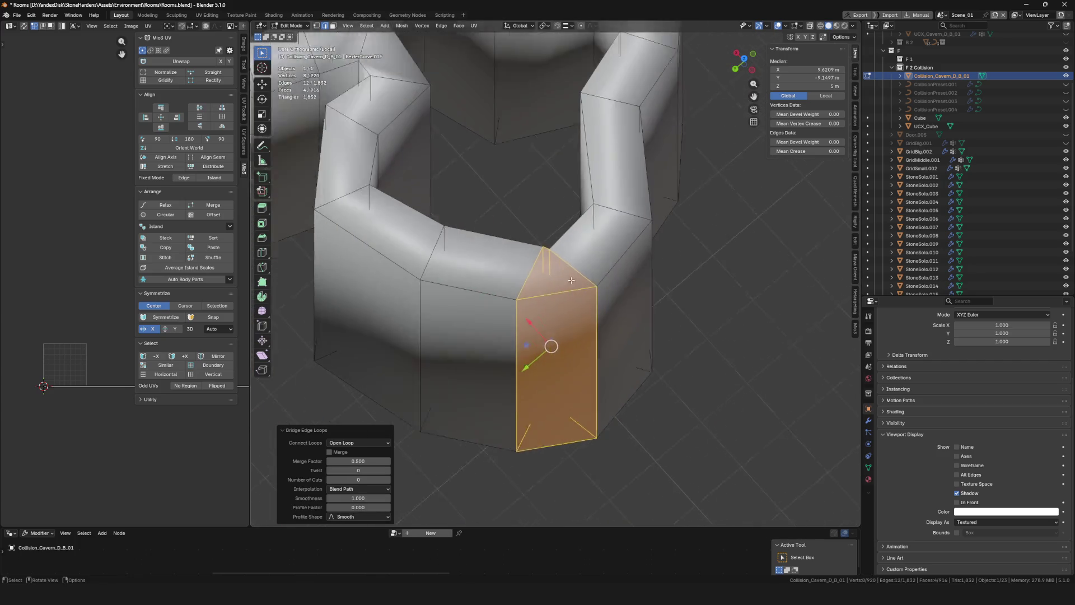
Slide a vertical edge of the new bridge along the wall, checking the result in Object Mode
{"action": "left_click", "coordinate": [549, 224]}
{"action": "key", "text": "g"}
{"action": "key", "text": "g"}
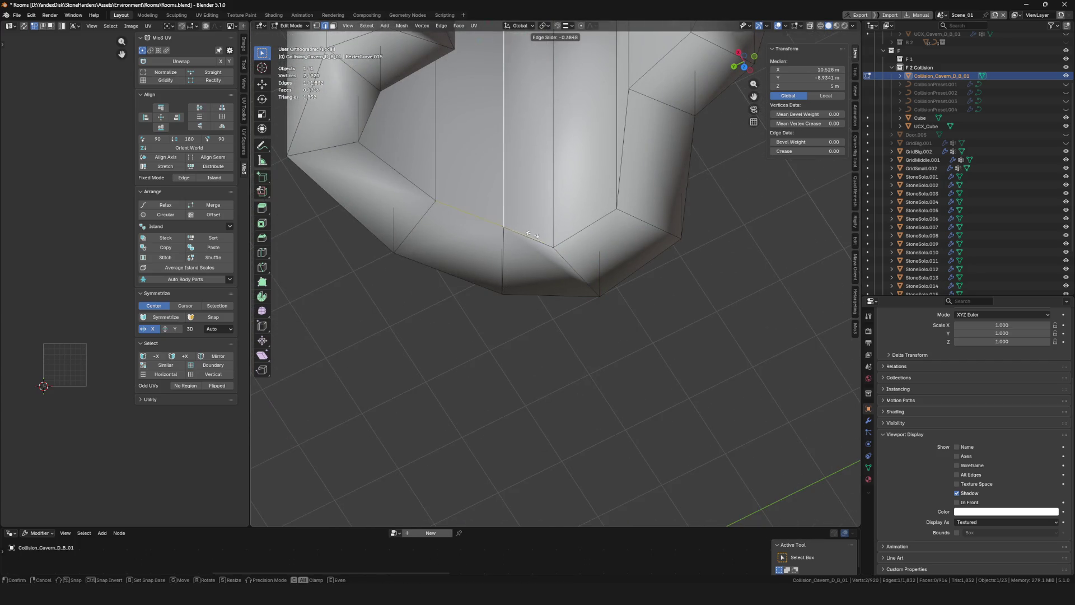
{"action": "left_click", "coordinate": [532, 235]}
{"action": "scroll", "coordinate": [532, 295], "scroll_direction": "down", "scroll_amount": 3}
{"action": "scroll", "coordinate": [555, 254], "scroll_direction": "up", "scroll_amount": 6}
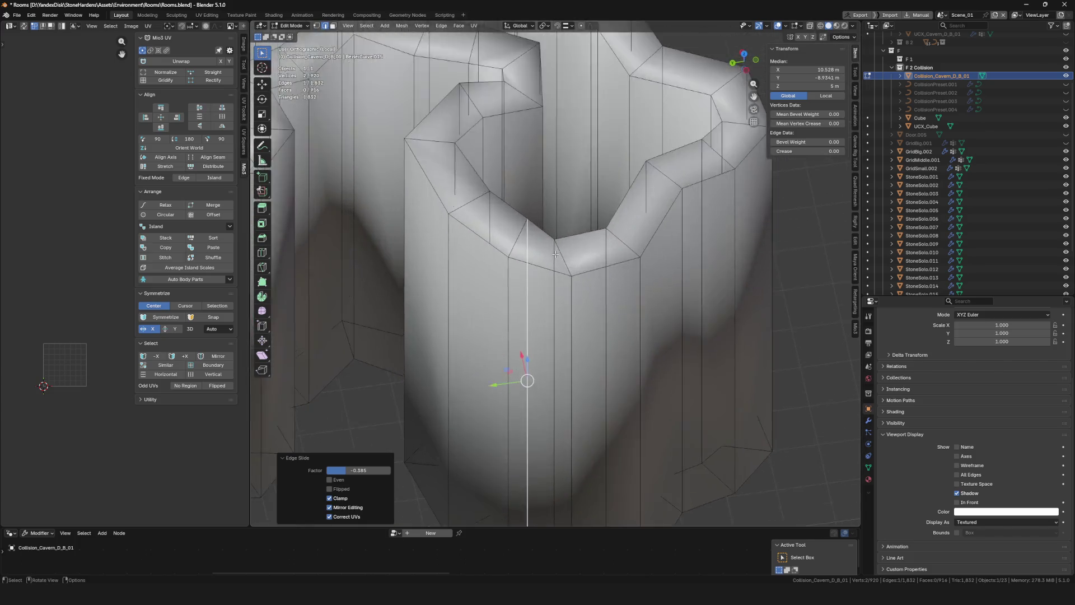
{"action": "scroll", "coordinate": [556, 253], "scroll_direction": "down", "scroll_amount": 5}
{"action": "key", "text": "Tab"}
{"action": "scroll", "coordinate": [528, 312], "scroll_direction": "down", "scroll_amount": 2}
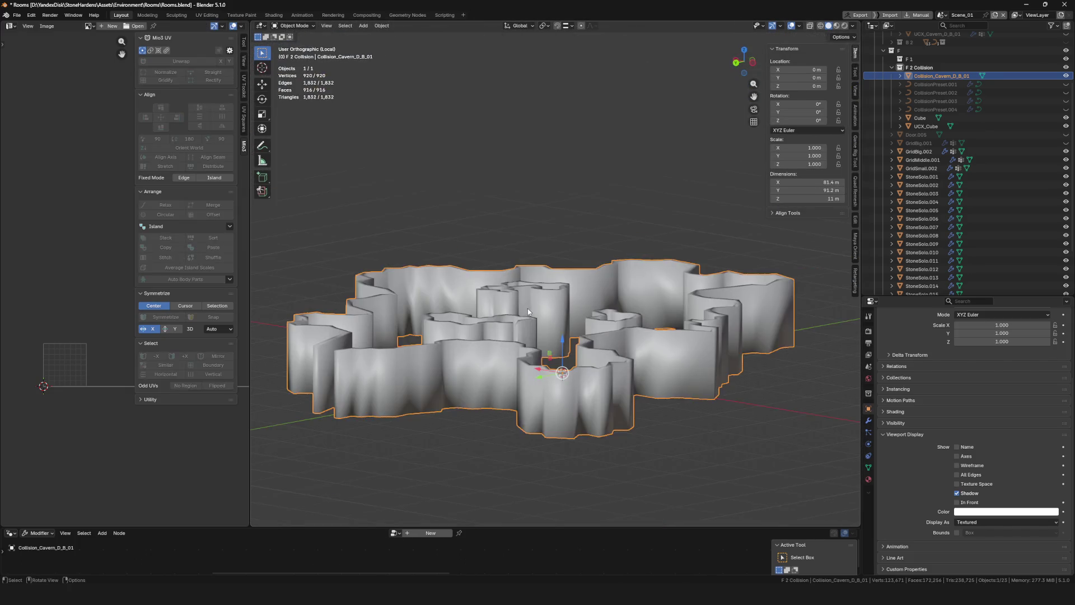
{"action": "scroll", "coordinate": [560, 337], "scroll_direction": "up", "scroll_amount": 5}
{"action": "key", "text": "Tab"}
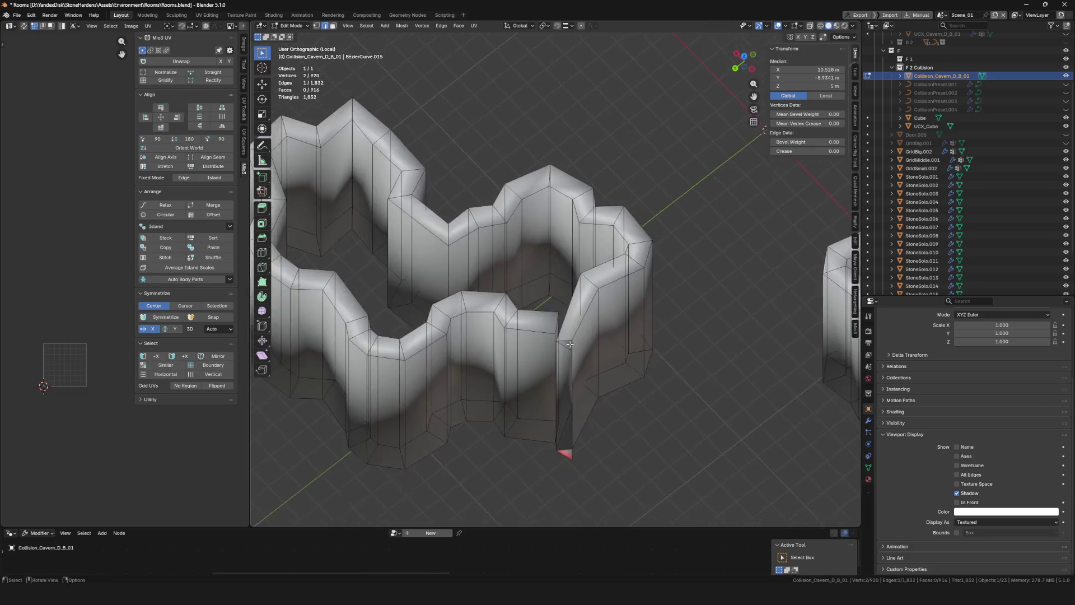
{"action": "scroll", "coordinate": [570, 344], "scroll_direction": "up", "scroll_amount": 4}
Delete the narrow face and small triangular face at the wall joint
{"action": "key", "text": "3"}
{"action": "left_click", "coordinate": [540, 342]}
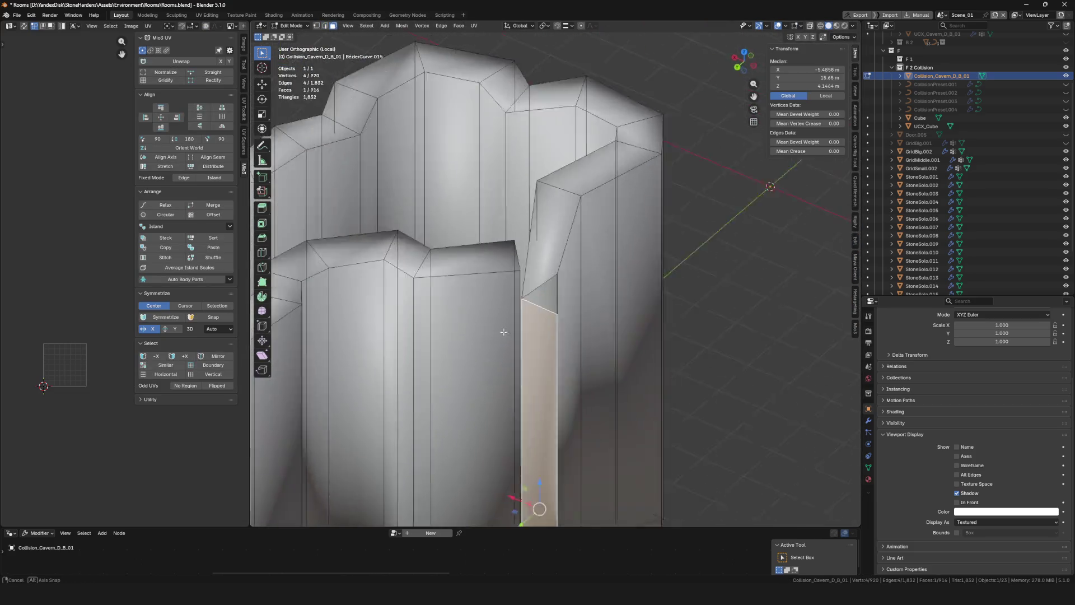
{"action": "scroll", "coordinate": [504, 332], "scroll_direction": "down", "scroll_amount": 2}
{"action": "left_click", "coordinate": [539, 302], "text": "shift"}
{"action": "key", "text": "x"}
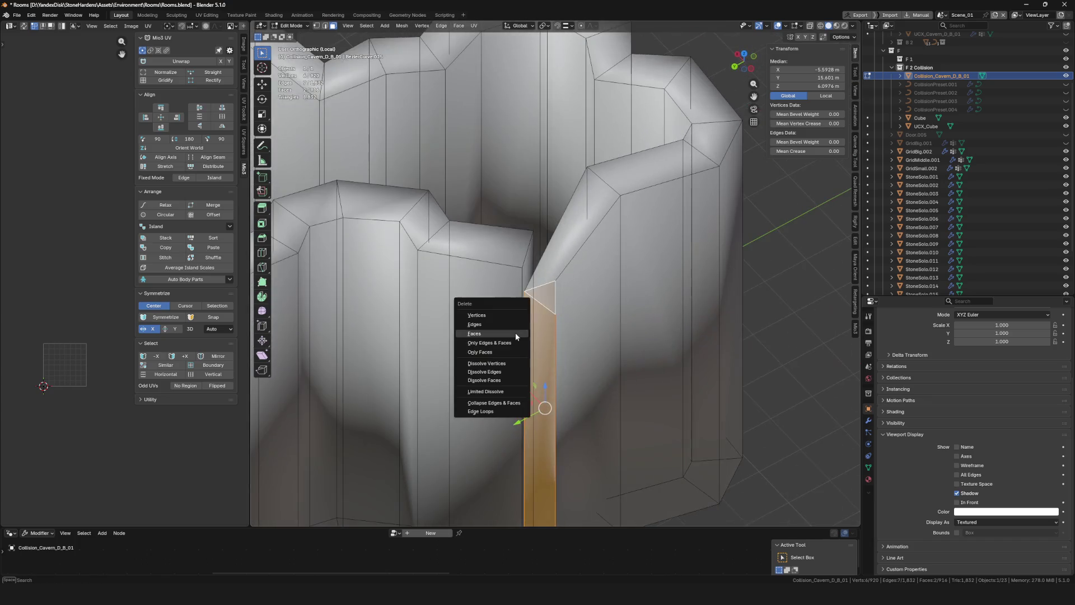
{"action": "left_click", "coordinate": [515, 334]}
With snapping on, move the joint vertex up to 10 m, sideways, then down to 9 m
{"action": "key", "text": "1"}
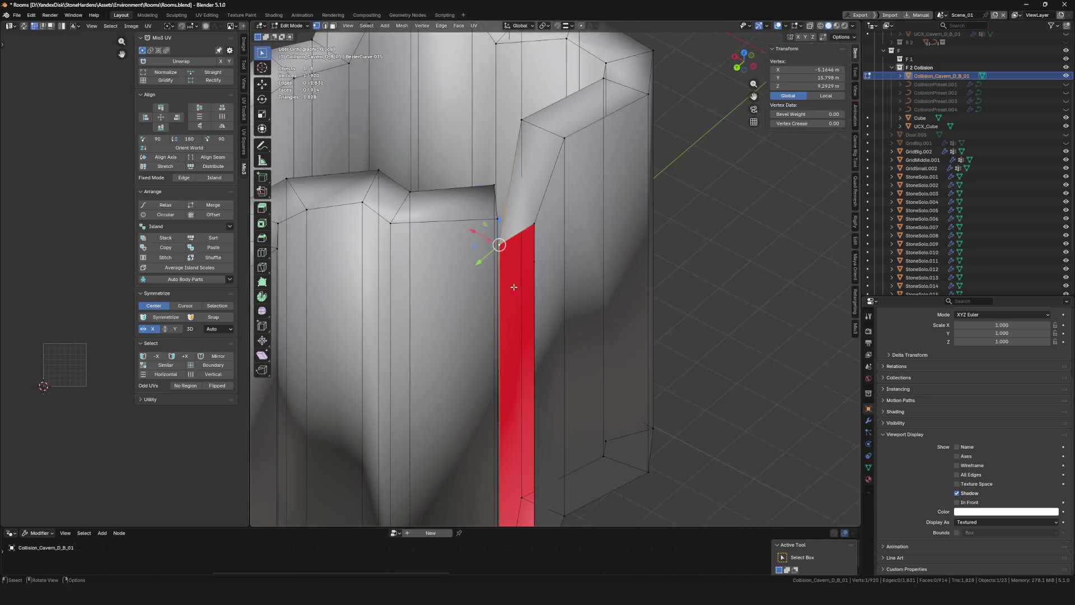
{"action": "left_click_drag", "start_coordinate": [513, 287], "coordinate": [561, 87]}
{"action": "left_click", "coordinate": [558, 26]}
{"action": "key", "text": "g"}
{"action": "key", "text": "z"}
{"action": "left_click", "coordinate": [518, 227]}
{"action": "key", "text": "g"}
{"action": "left_click", "coordinate": [498, 228]}
{"action": "left_click_drag", "start_coordinate": [498, 229], "coordinate": [527, 261]}
{"action": "key", "text": "g"}
{"action": "key", "text": "z"}
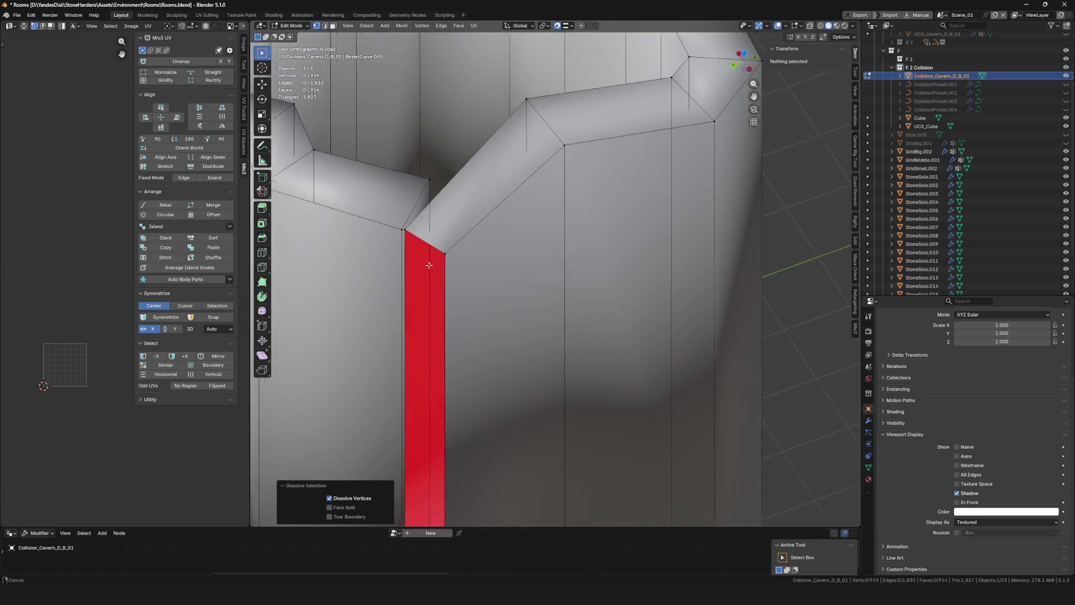
Delete the linked pillar faces beside the red opening
{"action": "key", "text": "2"}
{"action": "left_click", "coordinate": [448, 179]}
{"action": "key", "text": "ctrl+l"}
{"action": "key", "text": "3"}
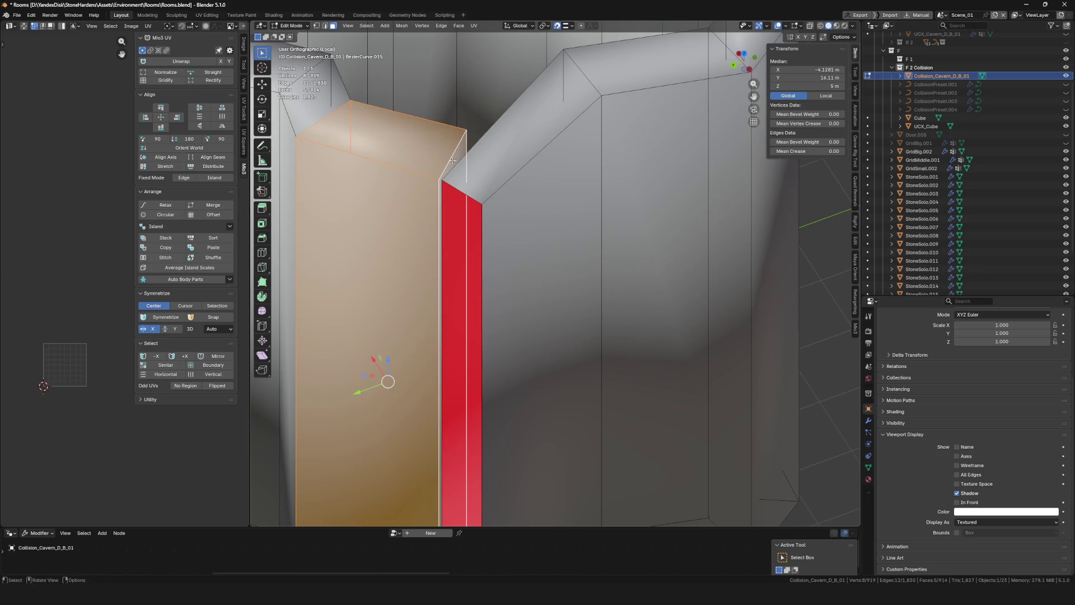
{"action": "key", "text": "x"}
{"action": "key", "text": "f"}
{"action": "scroll", "coordinate": [454, 172], "scroll_direction": "down", "scroll_amount": 5}
Try filling and bridging the left opening's edge loop, undoing both attempts
{"action": "key", "text": "2"}
{"action": "left_click", "coordinate": [467, 251], "text": "alt"}
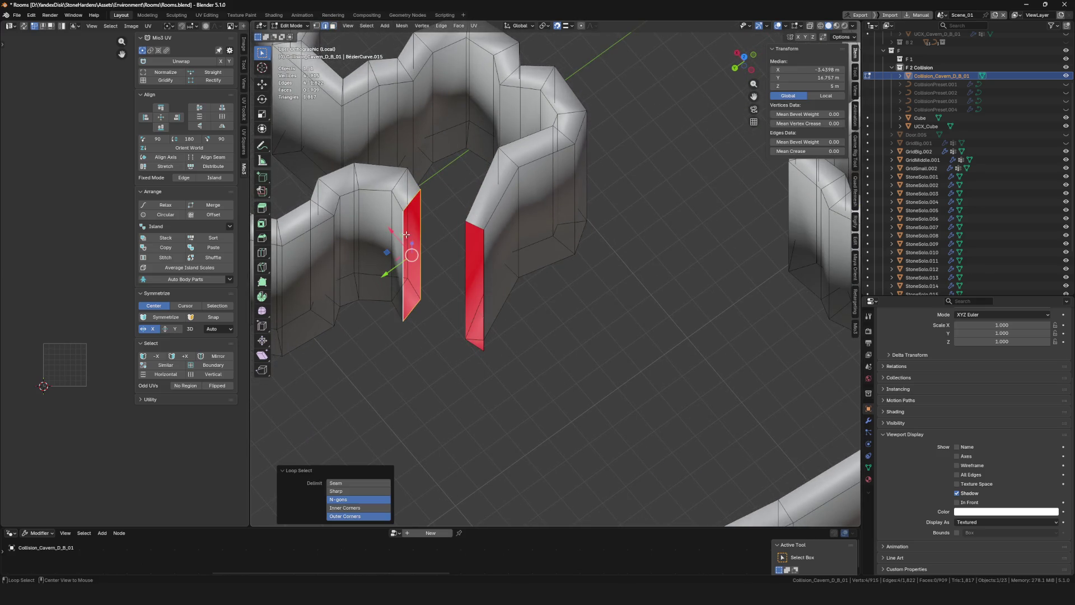
{"action": "key", "text": "f"}
{"action": "key", "text": "ctrl+z"}
{"action": "right_click", "coordinate": [453, 268]}
{"action": "left_click", "coordinate": [453, 268]}
{"action": "key", "text": "ctrl+z"}
{"action": "scroll", "coordinate": [432, 235], "scroll_direction": "up", "scroll_amount": 6}
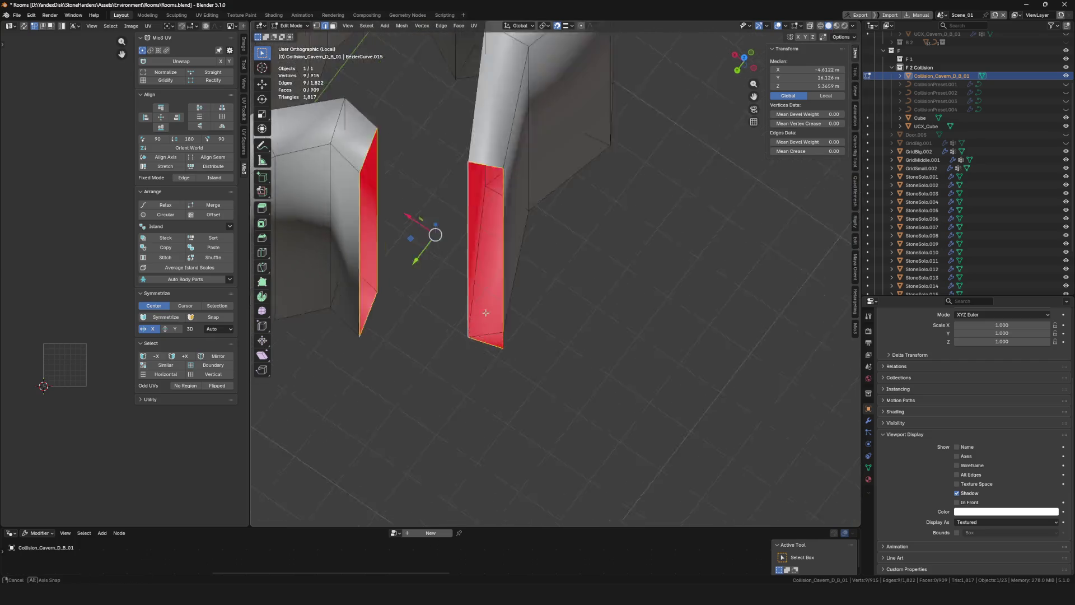
Merge the edge vertices at the last selected one and dissolve the leftover vertex
{"action": "key", "text": "1"}
{"action": "left_click", "coordinate": [534, 281]}
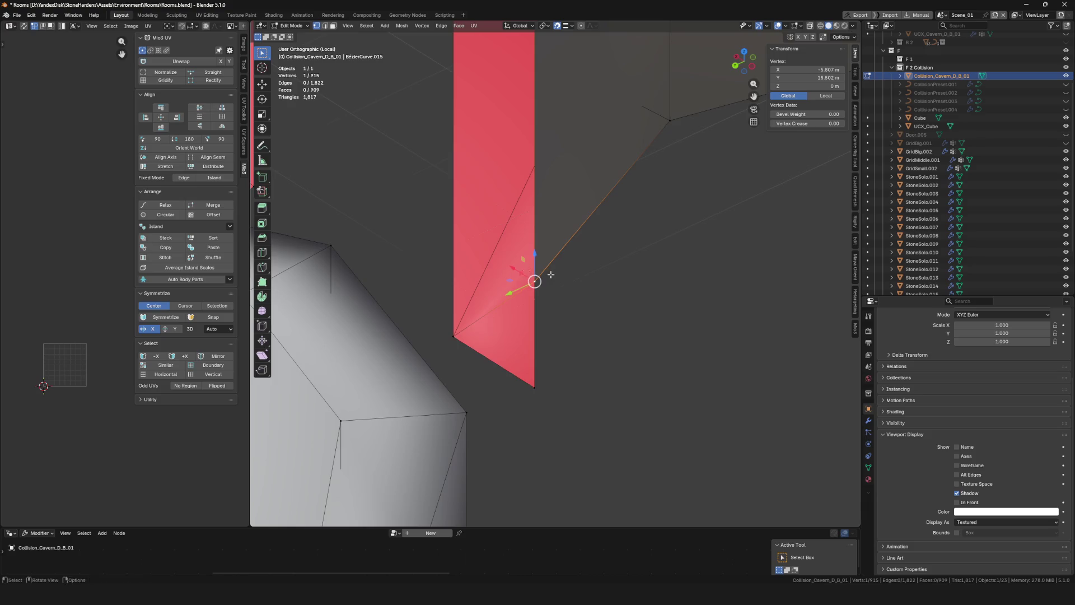
{"action": "scroll", "coordinate": [570, 298], "scroll_direction": "down", "scroll_amount": 2}
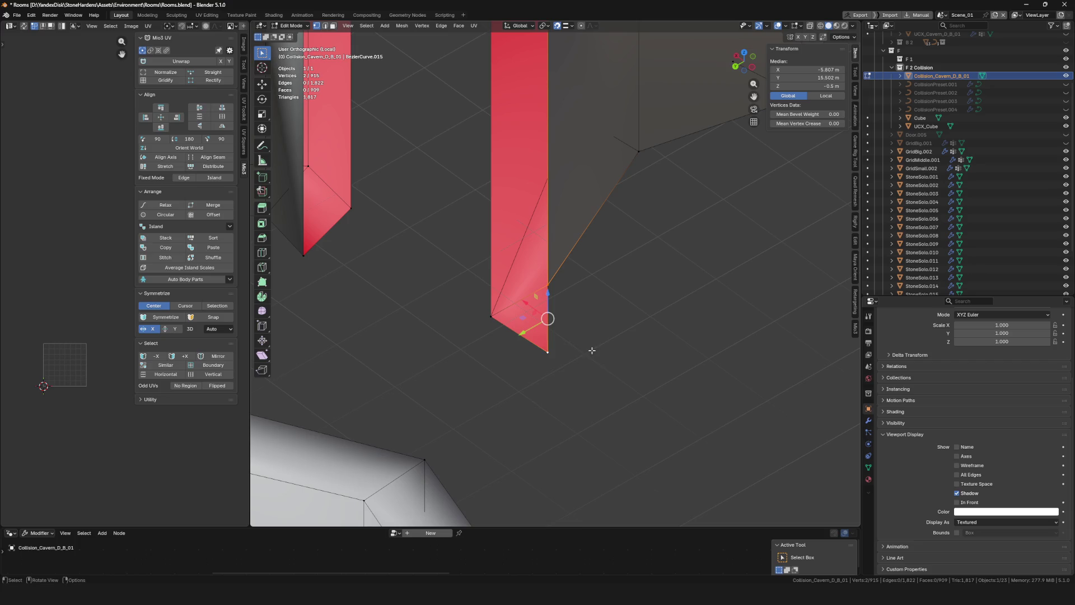
{"action": "left_click", "coordinate": [580, 388]}
{"action": "scroll", "coordinate": [604, 343], "scroll_direction": "up", "scroll_amount": 2}
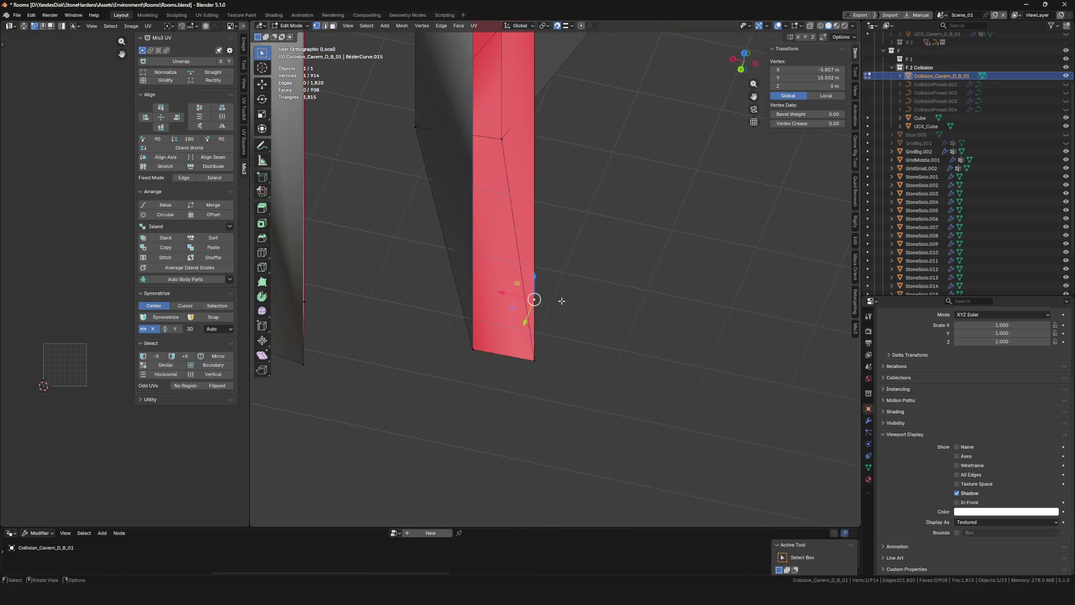
{"action": "key", "text": "ctrl+x"}
{"action": "scroll", "coordinate": [504, 297], "scroll_direction": "down", "scroll_amount": 5}
{"action": "scroll", "coordinate": [569, 329], "scroll_direction": "up", "scroll_amount": 3}
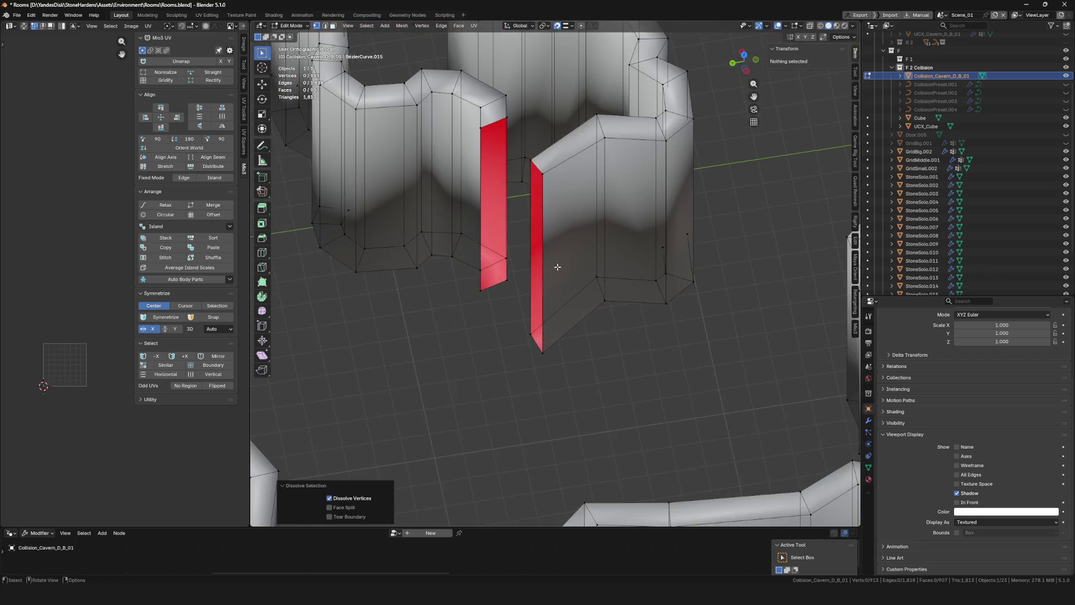
{"action": "scroll", "coordinate": [560, 275], "scroll_direction": "down", "scroll_amount": 3}
Undo a trial bridge of the opening loops, then fill the gap between the two edges with a face
{"action": "mouse_move", "coordinate": [574, 288]}
{"action": "left_mouse_down"}
{"action": "mouse_move", "coordinate": [653, 255]}
{"action": "mouse_move", "coordinate": [567, 286]}
{"action": "left_mouse_up"}
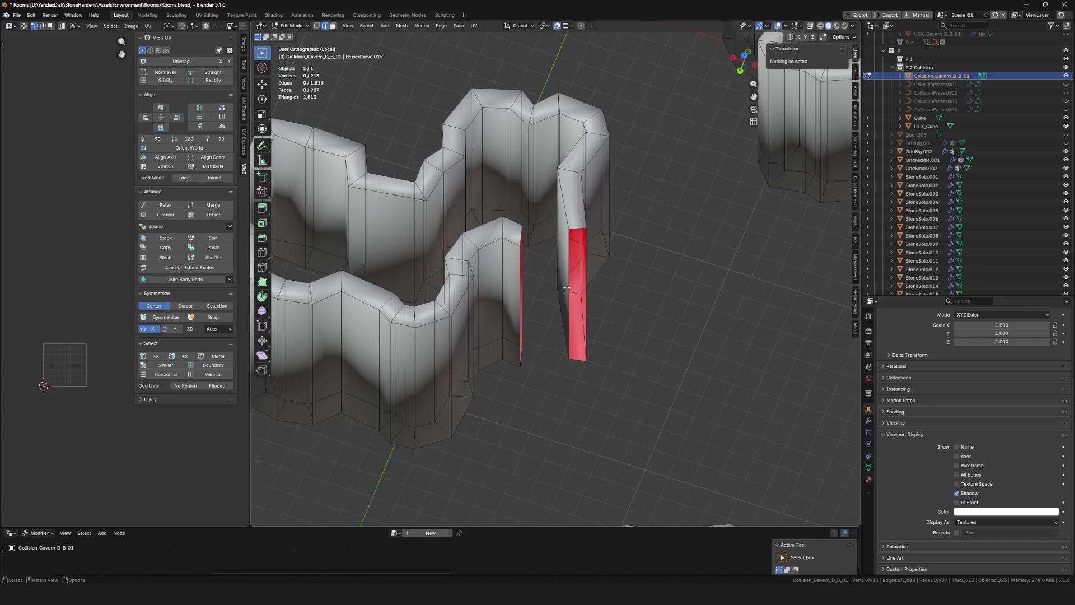
{"action": "left_click", "coordinate": [570, 280], "text": "alt"}
{"action": "scroll", "coordinate": [561, 269], "scroll_direction": "up", "scroll_amount": 4}
{"action": "right_click", "coordinate": [550, 261]}
{"action": "left_click", "coordinate": [550, 261]}
{"action": "scroll", "coordinate": [526, 280], "scroll_direction": "down", "scroll_amount": 2}
{"action": "key", "text": "ctrl+z"}
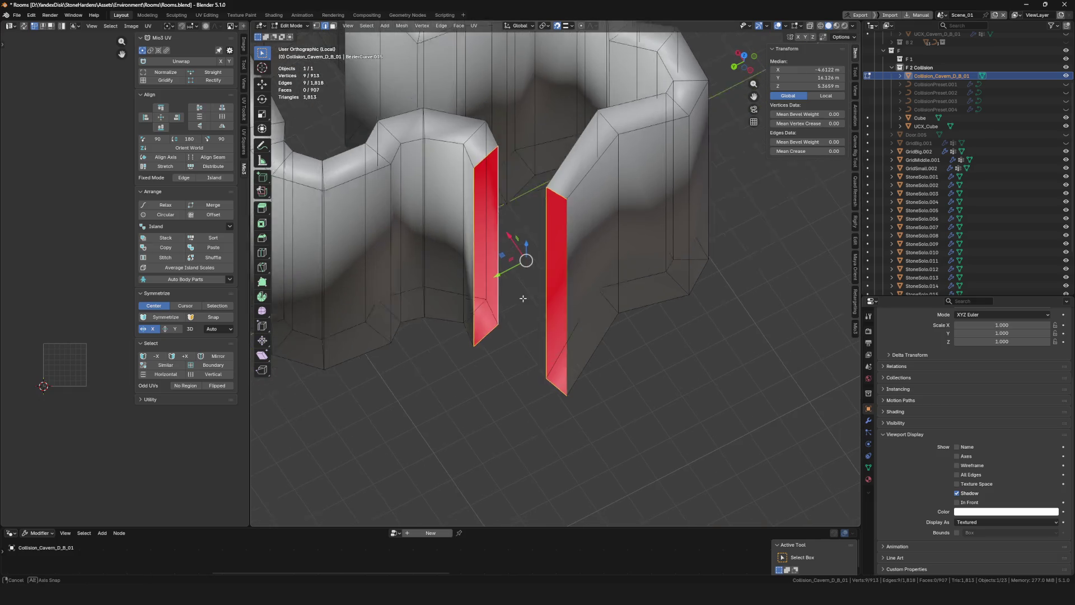
{"action": "scroll", "coordinate": [525, 308], "scroll_direction": "up", "scroll_amount": 2}
{"action": "left_click_drag", "start_coordinate": [525, 308], "coordinate": [530, 281]}
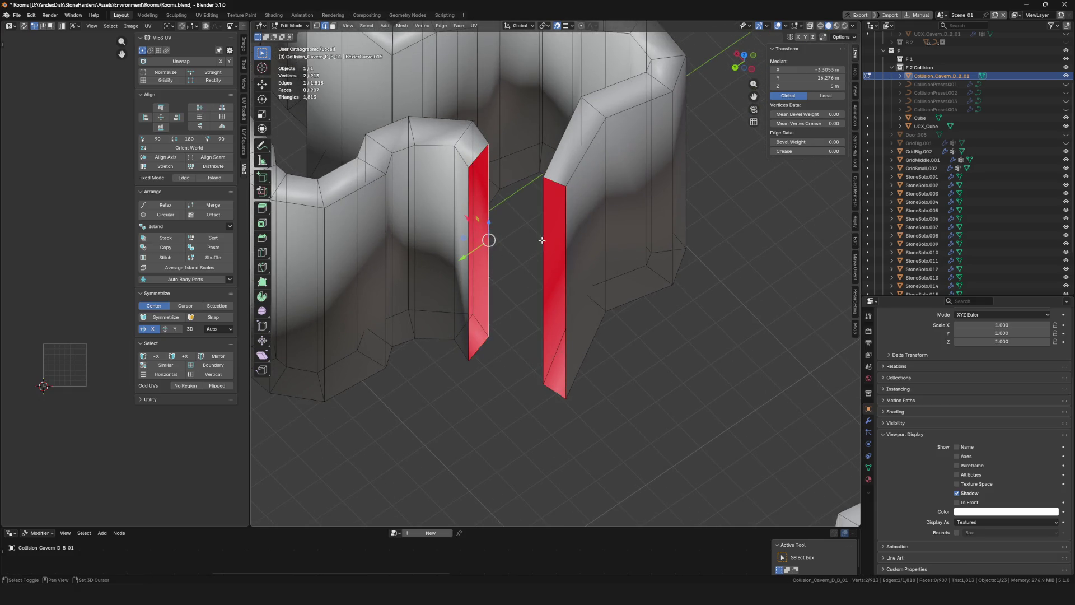
{"action": "key", "text": "f"}
Slide a vertical edge of the new patch face into place
{"action": "left_click_drag", "start_coordinate": [542, 240], "coordinate": [493, 218]}
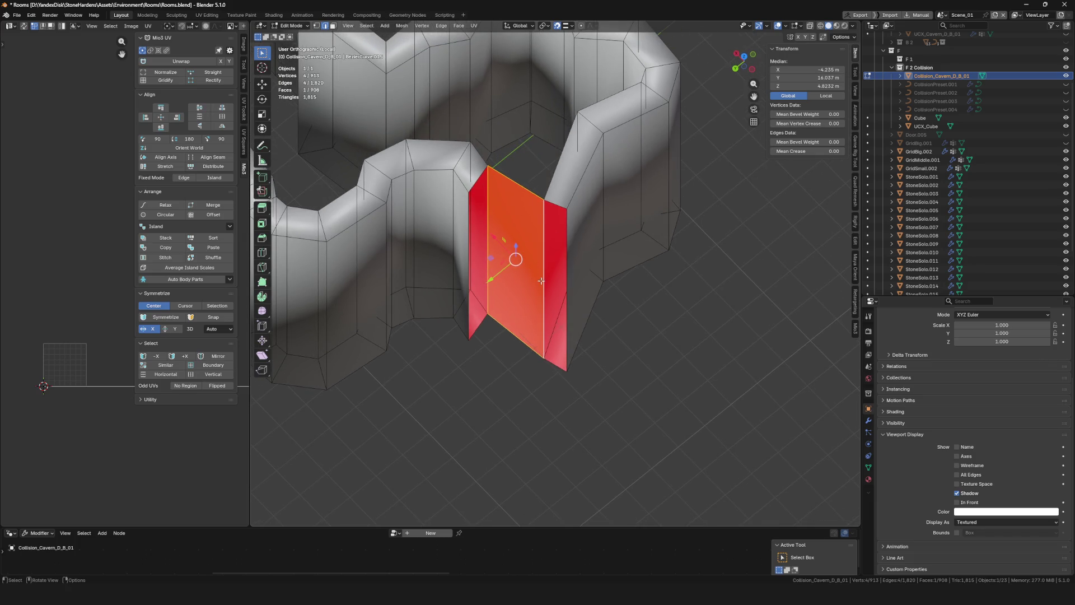
{"action": "left_click_drag", "start_coordinate": [542, 276], "coordinate": [677, 294]}
{"action": "left_click", "coordinate": [561, 224]}
{"action": "key", "text": "g"}
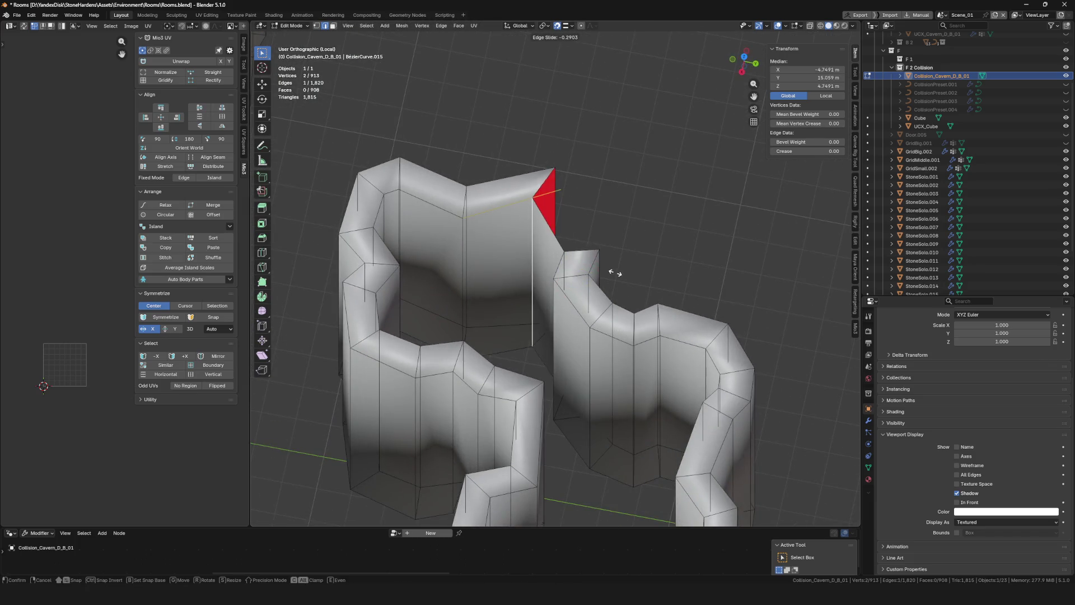
{"action": "left_click", "coordinate": [615, 273]}
Fill the two remaining gaps at the joint with new faces
{"action": "left_click_drag", "start_coordinate": [533, 280], "coordinate": [576, 312]}
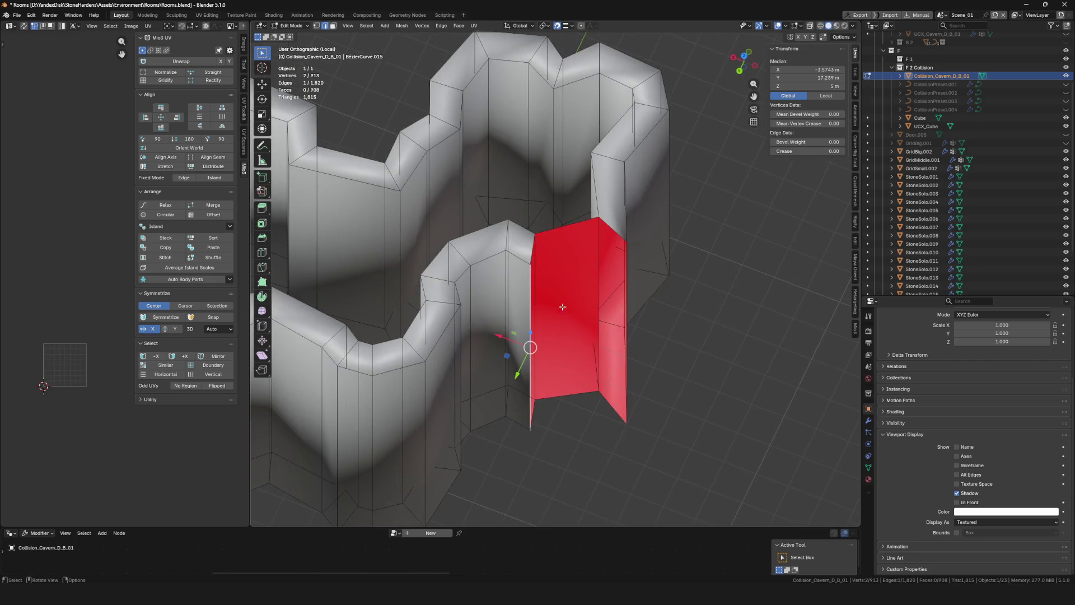
{"action": "left_click_drag", "start_coordinate": [629, 284], "coordinate": [624, 330]}
{"action": "key", "text": "f"}
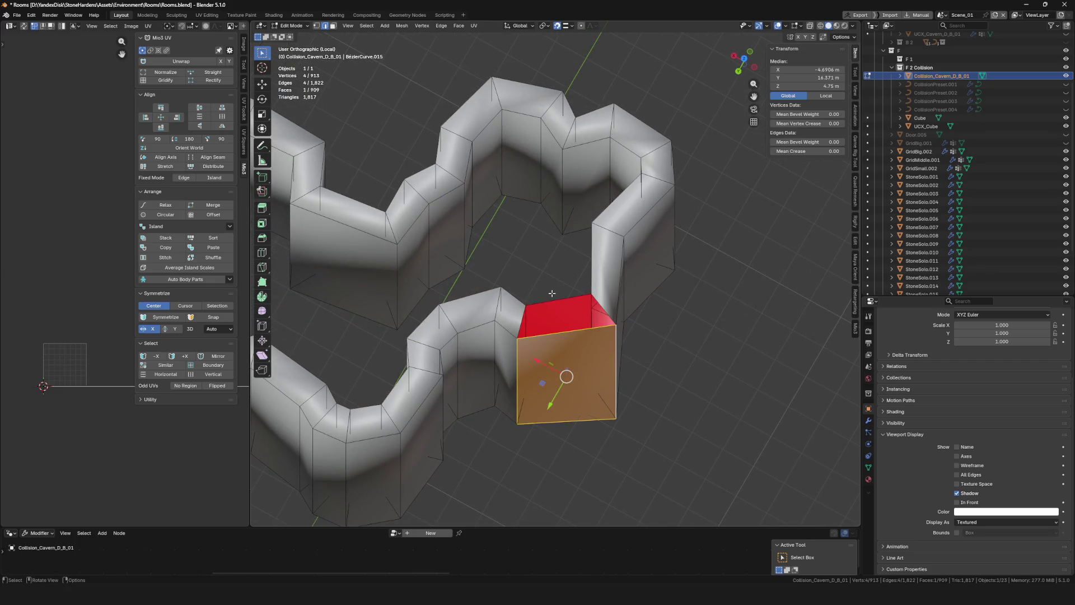
{"action": "key", "text": "f"}
{"action": "left_click_drag", "start_coordinate": [562, 338], "coordinate": [549, 210]}
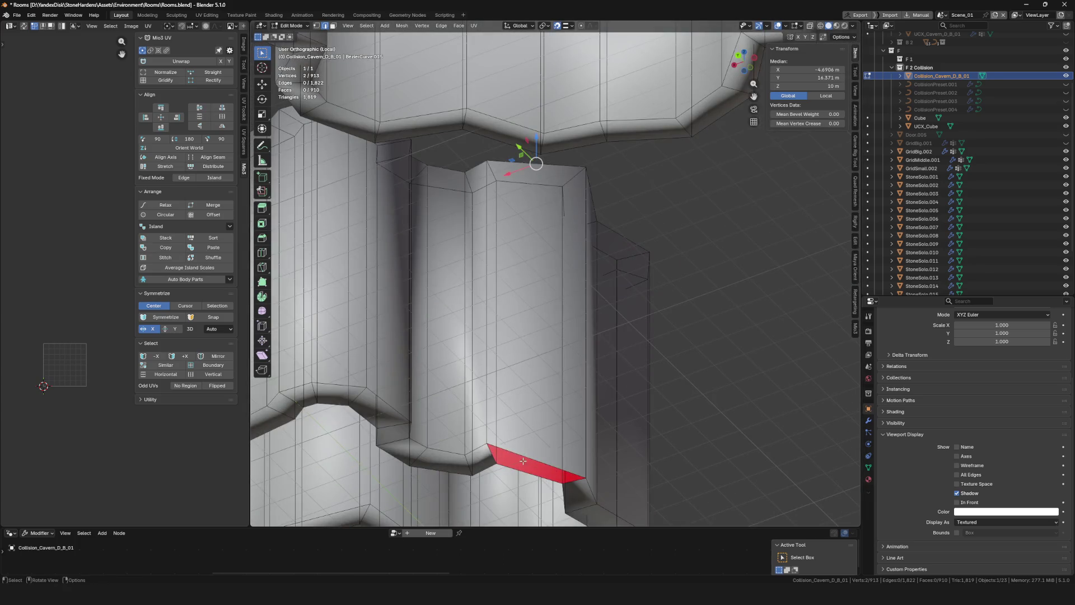
{"action": "scroll", "coordinate": [519, 476], "scroll_direction": "down", "scroll_amount": 8}
{"action": "key", "text": "ctrl+Tab"}
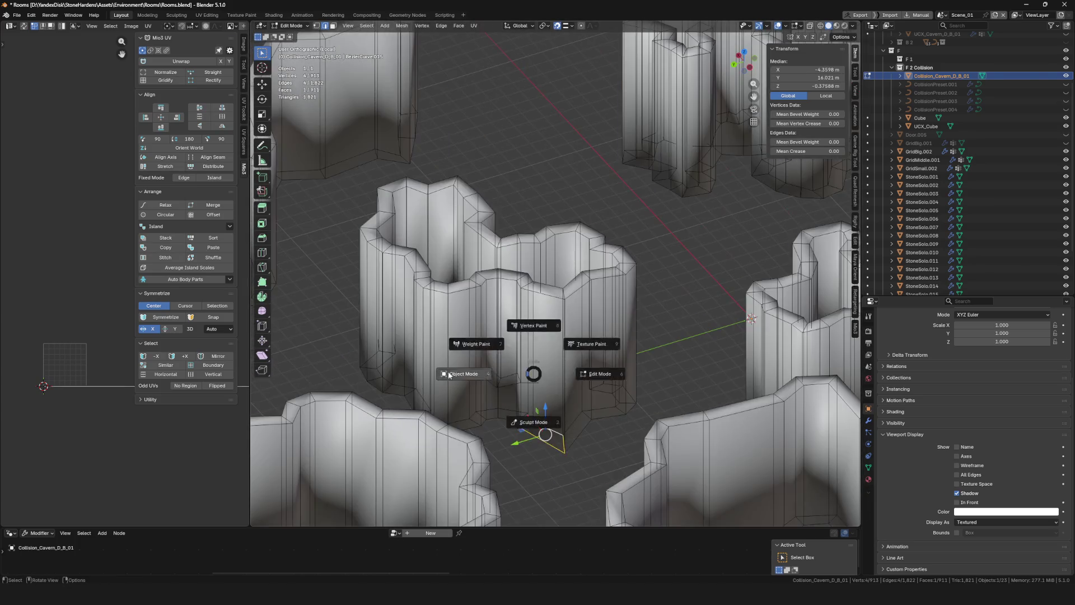
Select the whole mesh and merge by distance at 0.0001 m, removing 1 duplicate vertex
{"action": "left_click", "coordinate": [574, 349]}
{"action": "key", "text": "Tab"}
{"action": "scroll", "coordinate": [574, 349], "scroll_direction": "down", "scroll_amount": 5}
{"action": "scroll", "coordinate": [572, 325], "scroll_direction": "up", "scroll_amount": 8}
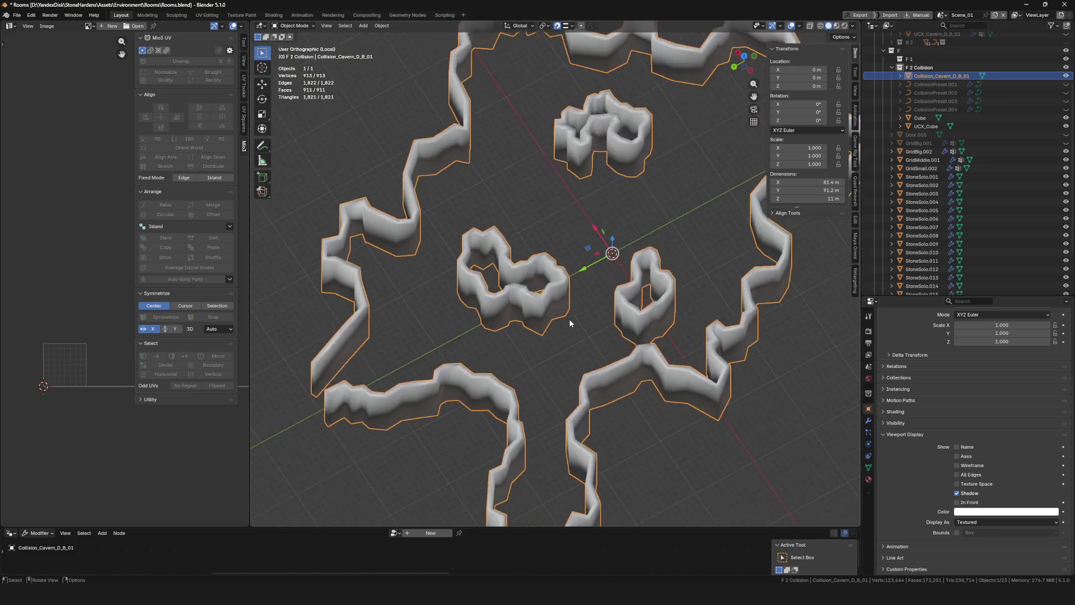
{"action": "key", "text": "a"}
{"action": "scroll", "coordinate": [694, 310], "scroll_direction": "down", "scroll_amount": 3}
{"action": "scroll", "coordinate": [661, 320], "scroll_direction": "up", "scroll_amount": 3}
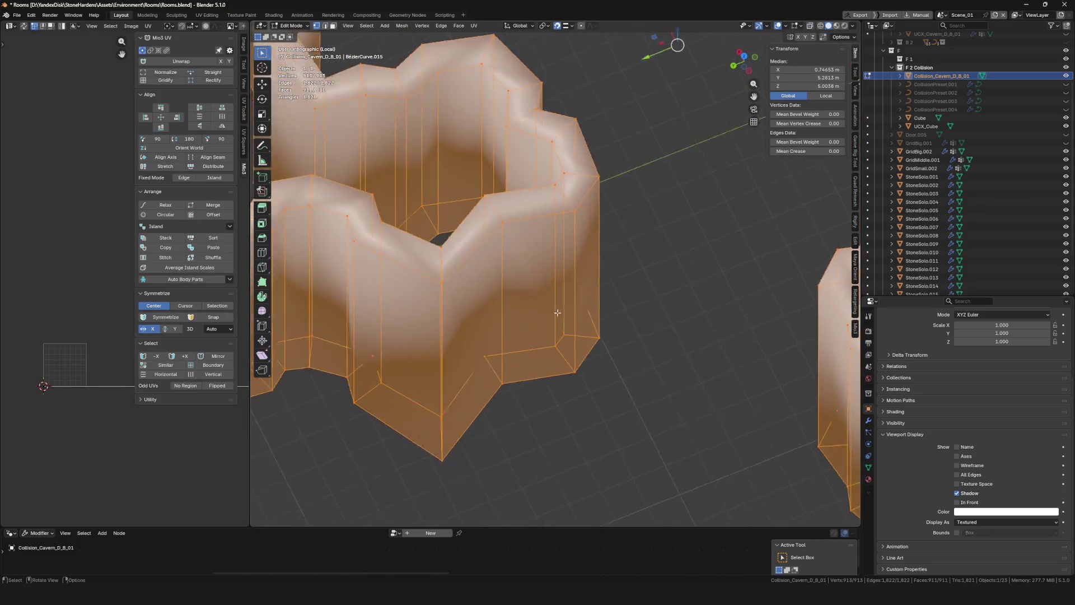
{"action": "scroll", "coordinate": [613, 332], "scroll_direction": "down", "scroll_amount": 5}
{"action": "left_click", "coordinate": [591, 363]}
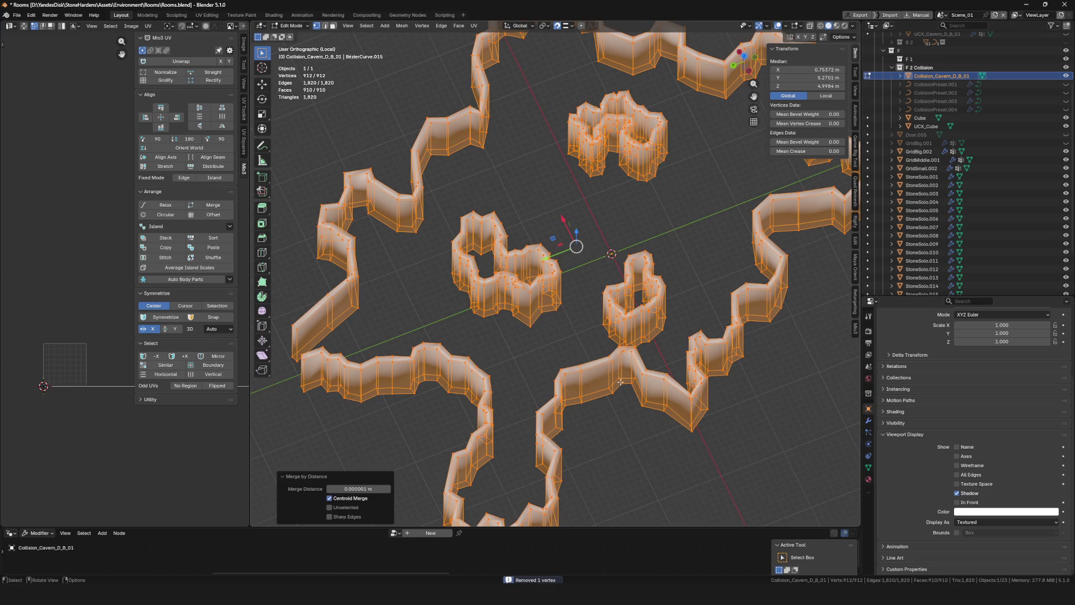
{"action": "scroll", "coordinate": [455, 466], "scroll_direction": "up", "scroll_amount": 1}
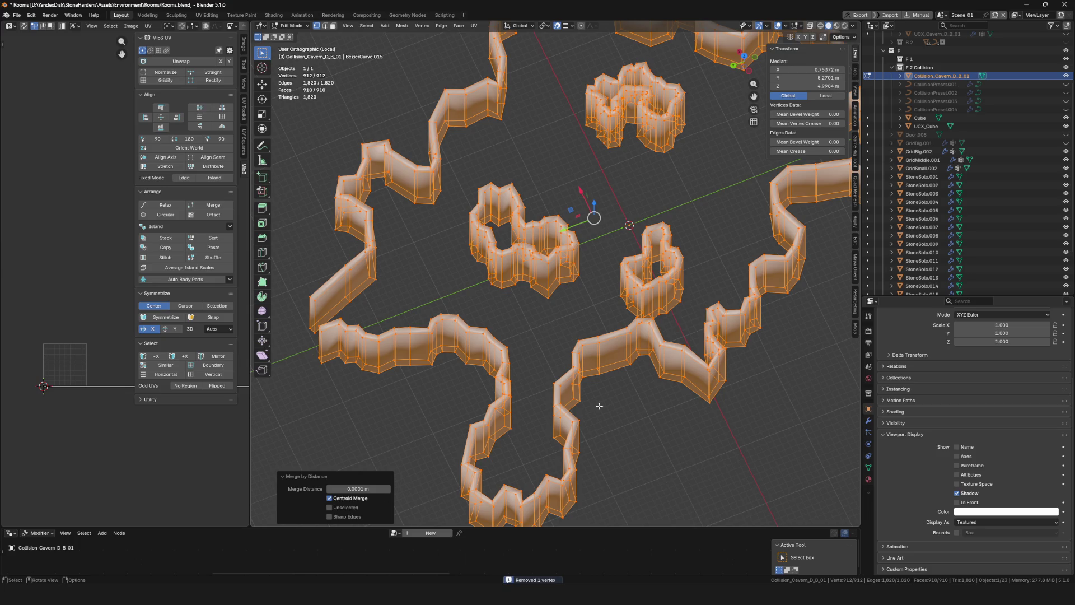
Return to Object Mode and save Rooms.blend
{"action": "key", "text": "Tab"}
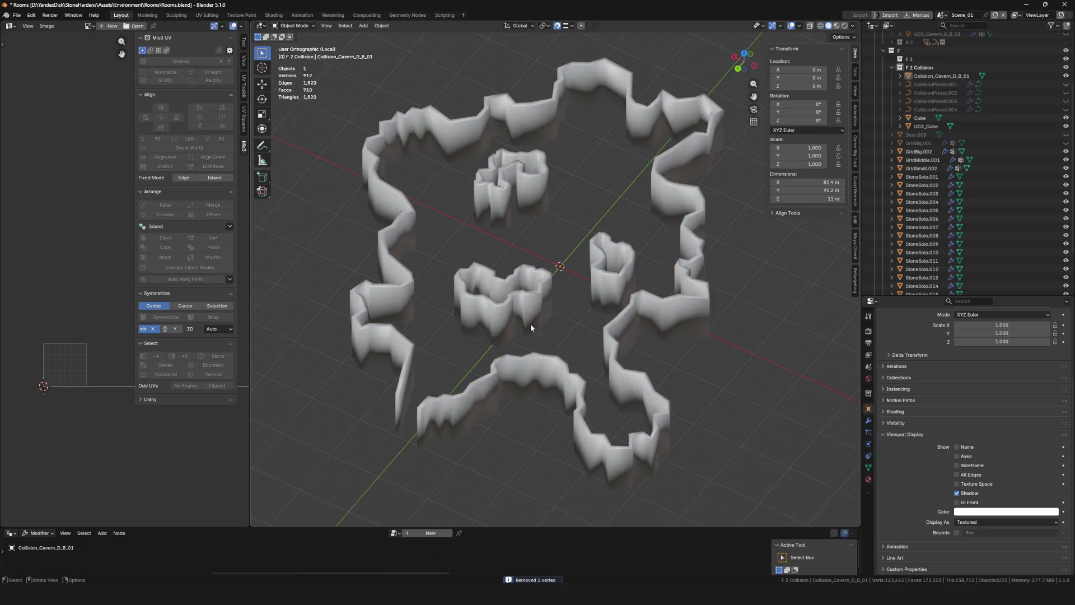
{"action": "scroll", "coordinate": [549, 270], "scroll_direction": "up", "scroll_amount": 6}
{"action": "key", "text": "Tab"}
{"action": "key", "text": "ctrl+s"}
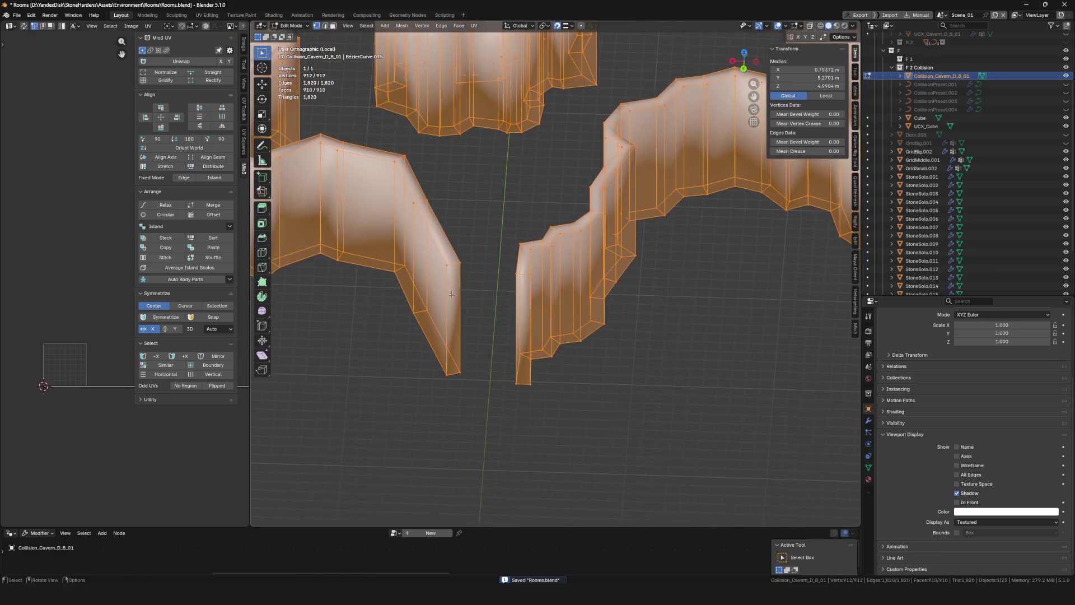
{"action": "scroll", "coordinate": [542, 333], "scroll_direction": "down", "scroll_amount": 8}
{"action": "key", "text": "Tab"}
{"action": "scroll", "coordinate": [491, 253], "scroll_direction": "up", "scroll_amount": 4}
{"action": "mouse_move", "coordinate": [490, 253]}
{"action": "left_mouse_down"}
{"action": "mouse_move", "coordinate": [482, 311]}
{"action": "mouse_move", "coordinate": [510, 250]}
{"action": "left_mouse_up"}
{"action": "scroll", "coordinate": [509, 249], "scroll_direction": "down", "scroll_amount": 5}
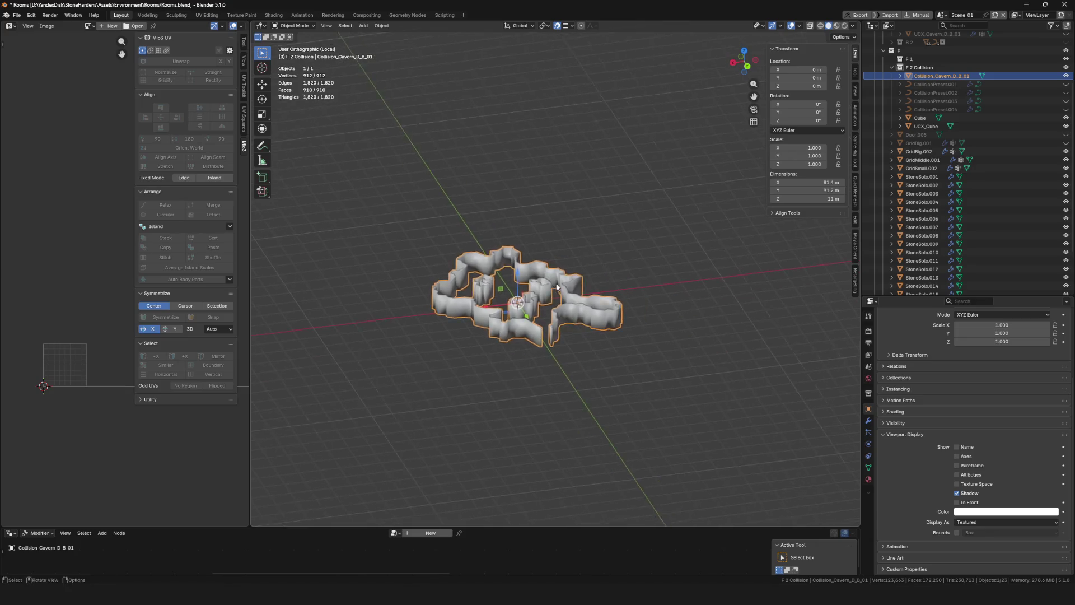
Exit Local View to show the surrounding stones and save the blend file
{"action": "scroll", "coordinate": [515, 279], "scroll_direction": "up", "scroll_amount": 3}
{"action": "key", "text": "KP_Divide"}
{"action": "scroll", "coordinate": [543, 284], "scroll_direction": "down", "scroll_amount": 5}
{"action": "scroll", "coordinate": [543, 284], "scroll_direction": "up", "scroll_amount": 4}
{"action": "key", "text": "ctrl+s"}
{"action": "scroll", "coordinate": [543, 284], "scroll_direction": "up", "scroll_amount": 3}
{"action": "mouse_move", "coordinate": [543, 284]}
{"action": "left_mouse_down"}
{"action": "mouse_move", "coordinate": [555, 310]}
{"action": "mouse_move", "coordinate": [605, 304]}
{"action": "mouse_move", "coordinate": [609, 321]}
{"action": "mouse_move", "coordinate": [591, 326]}
{"action": "left_mouse_up"}
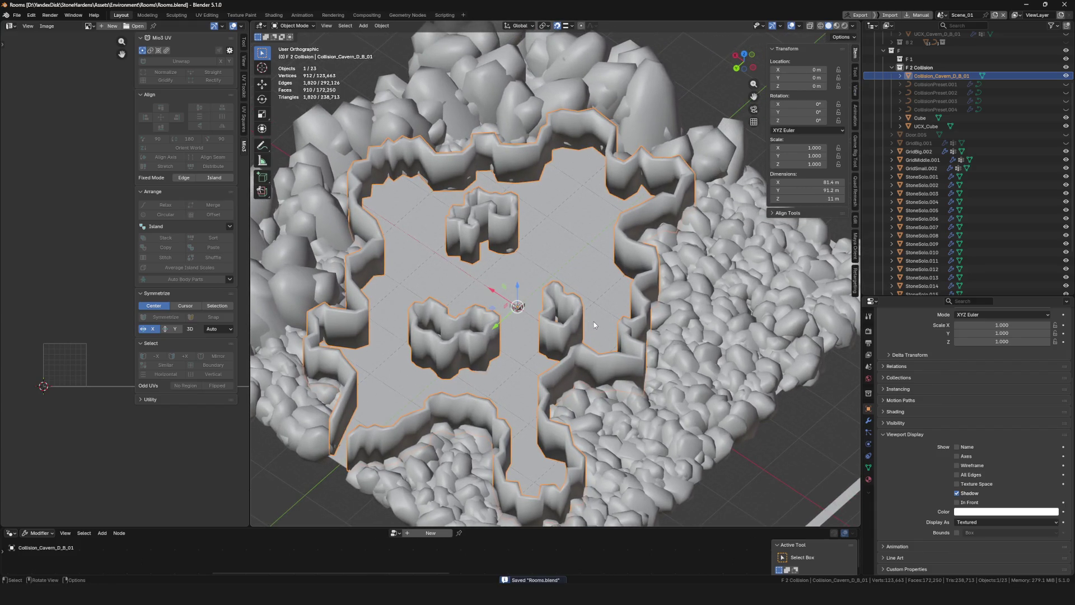
Duplicate the collision mesh in place as UCX_Collision_Cavern_D_B_01 and select it with the original
{"action": "key", "text": "shift+d"}
{"action": "right_click", "coordinate": [595, 321]}
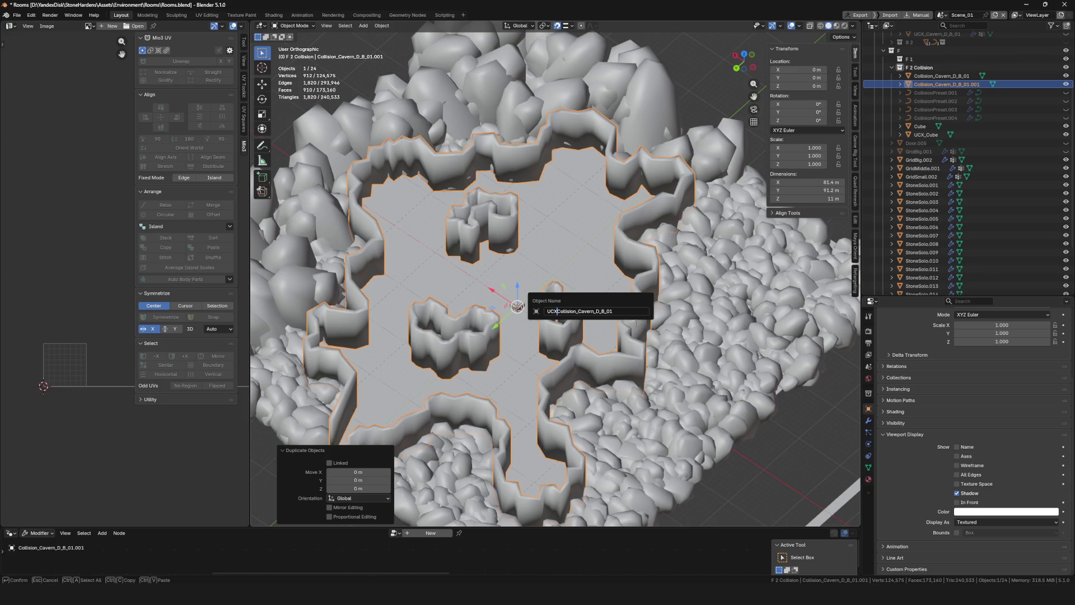
{"action": "key", "text": "Return"}
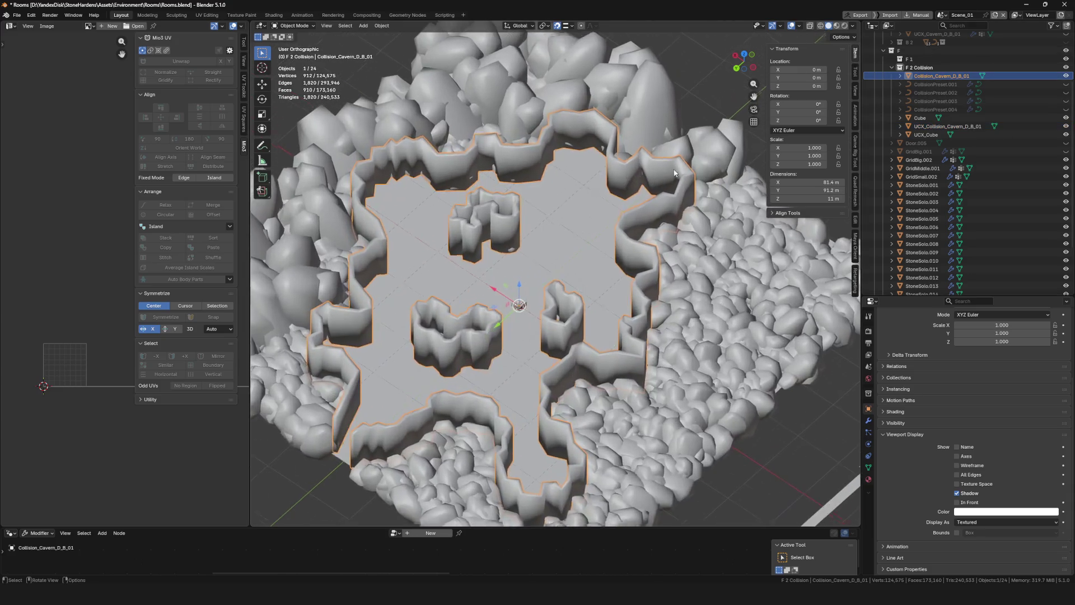
{"action": "left_click", "coordinate": [936, 127], "text": "ctrl"}
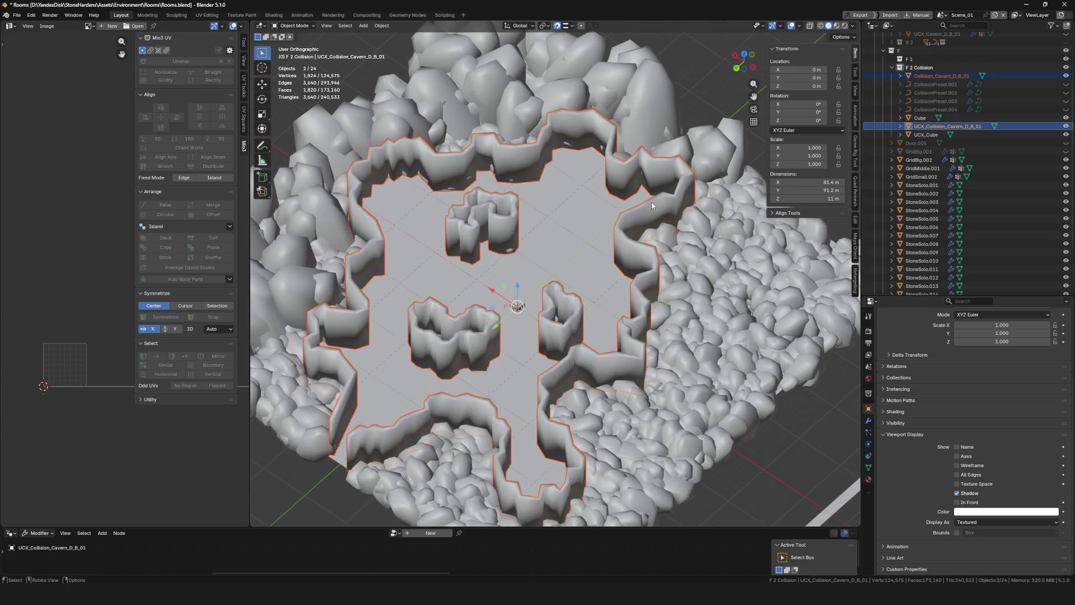
{"action": "right_click", "coordinate": [652, 203]}
Export both collision meshes as FBX, overwriting Collision_Cavern_D_B_01.fbx, and save the blend file
{"action": "left_click", "coordinate": [698, 272]}
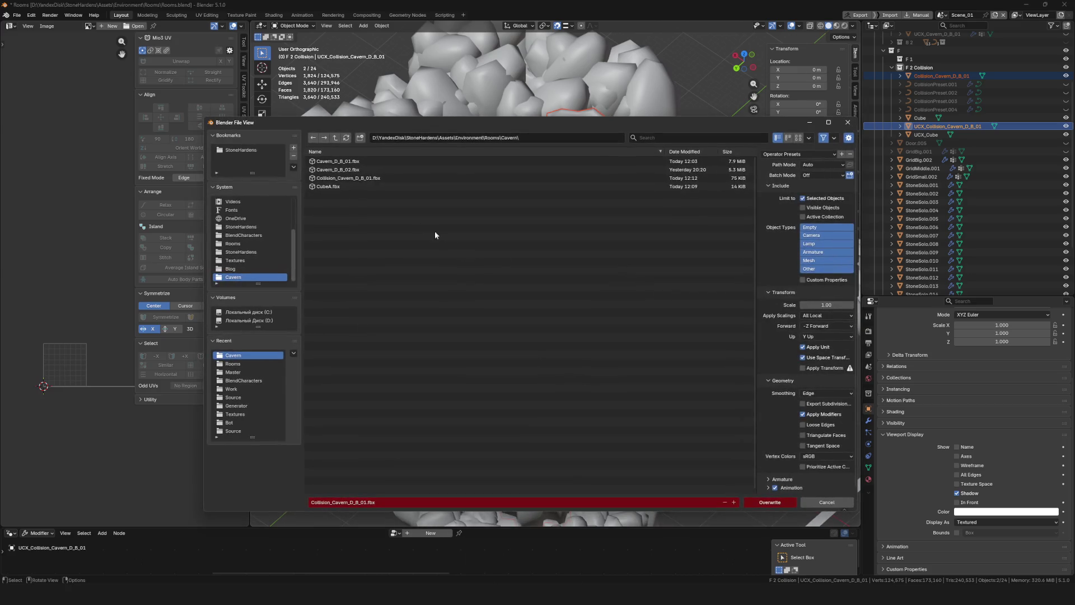
{"action": "left_click", "coordinate": [764, 504]}
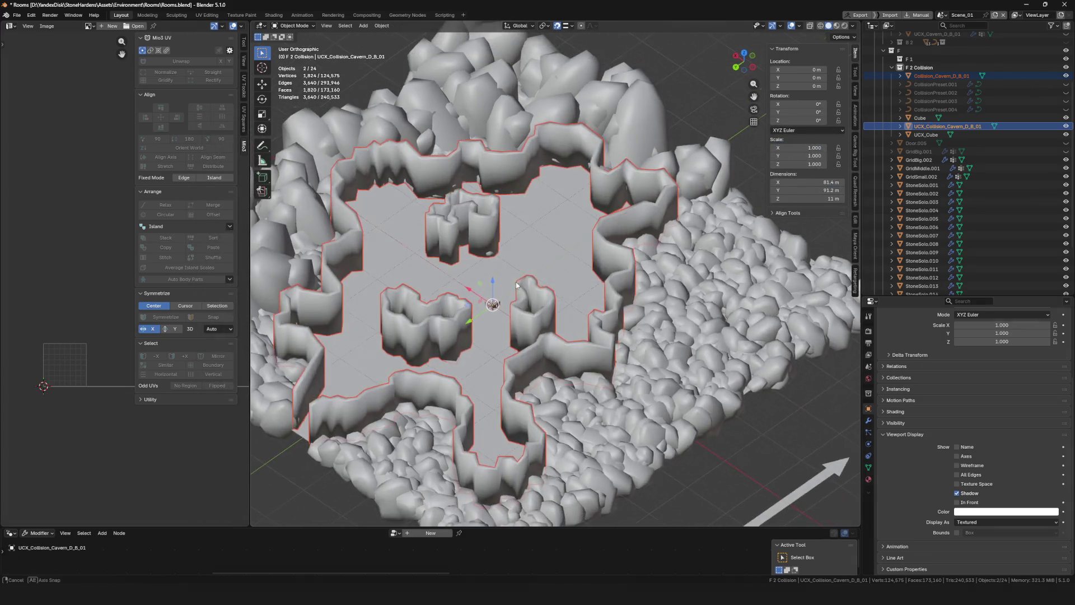
{"action": "key", "text": "ctrl+s"}
{"action": "scroll", "coordinate": [516, 285], "scroll_direction": "down", "scroll_amount": 5}
{"action": "scroll", "coordinate": [550, 357], "scroll_direction": "up", "scroll_amount": 4}
{"action": "key", "text": "alt+Tab"}
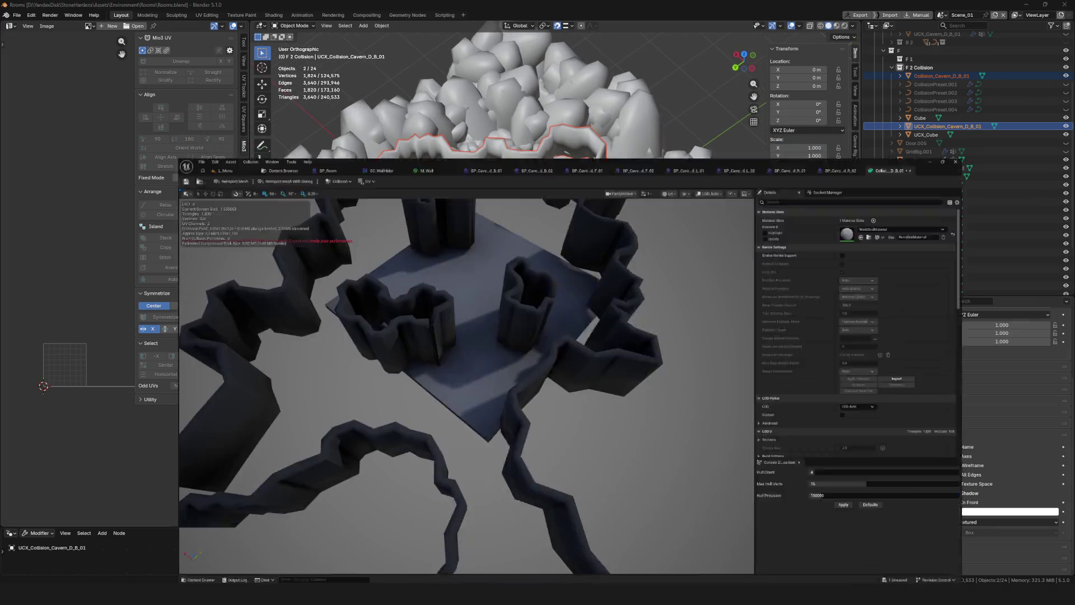
Force-delete Collision_Cavern_D_B_01, re-import the updated FBX into the Deadend B folder, and open it
{"action": "left_click", "coordinate": [145, 15]}
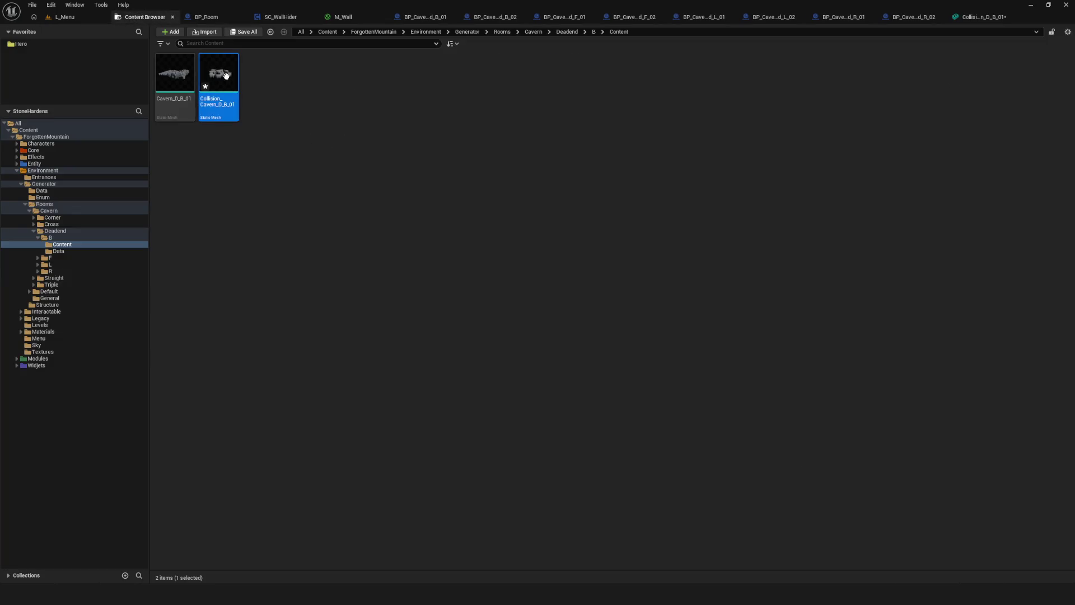
{"action": "key", "text": "Delete"}
{"action": "left_click", "coordinate": [493, 433]}
{"action": "right_click", "coordinate": [308, 140]}
{"action": "left_click", "coordinate": [347, 172]}
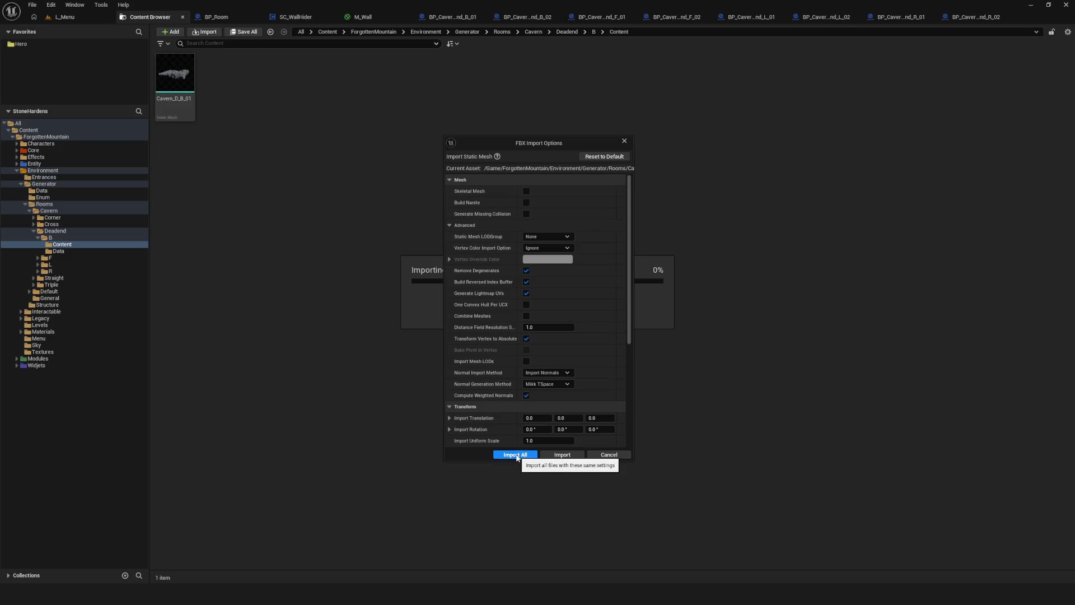
{"action": "left_click", "coordinate": [516, 455]}
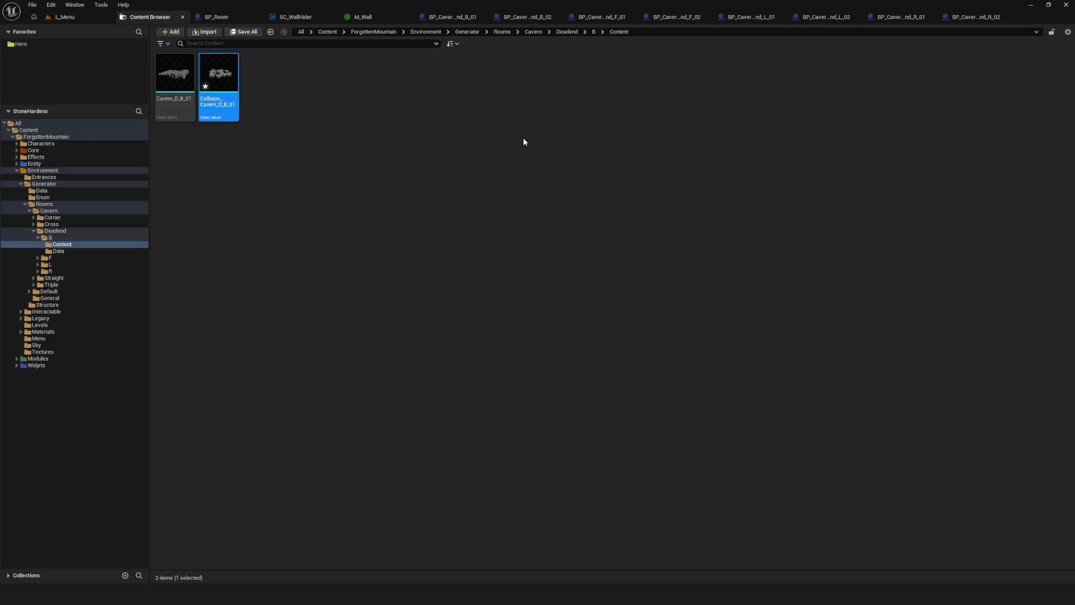
{"action": "key", "text": "Return"}
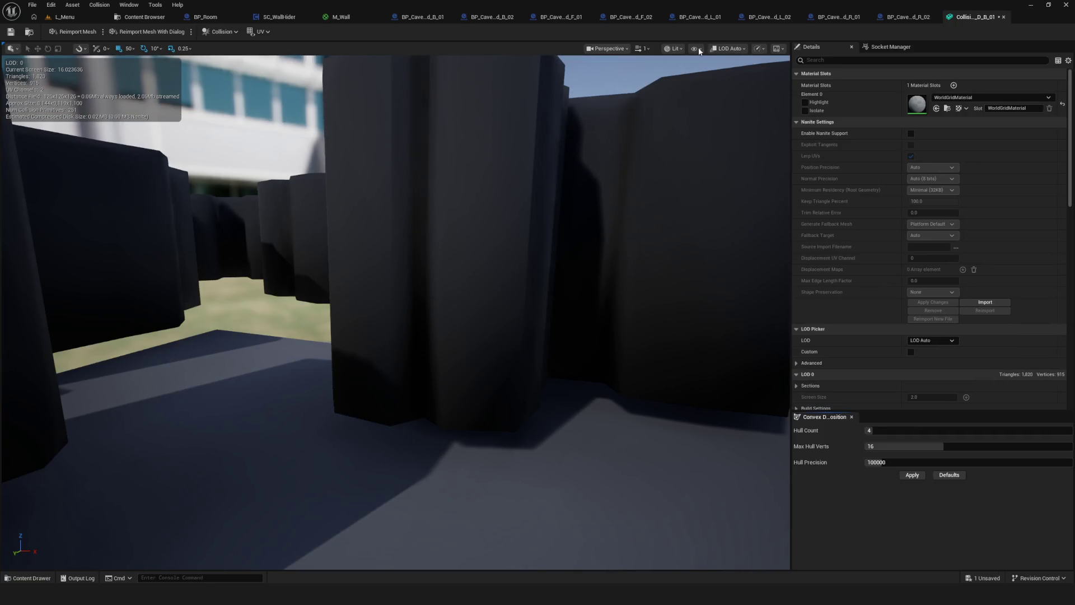
Turn on Simple Collision in the mesh viewport and orbit to inspect the green UCX hulls
{"action": "left_click", "coordinate": [696, 49]}
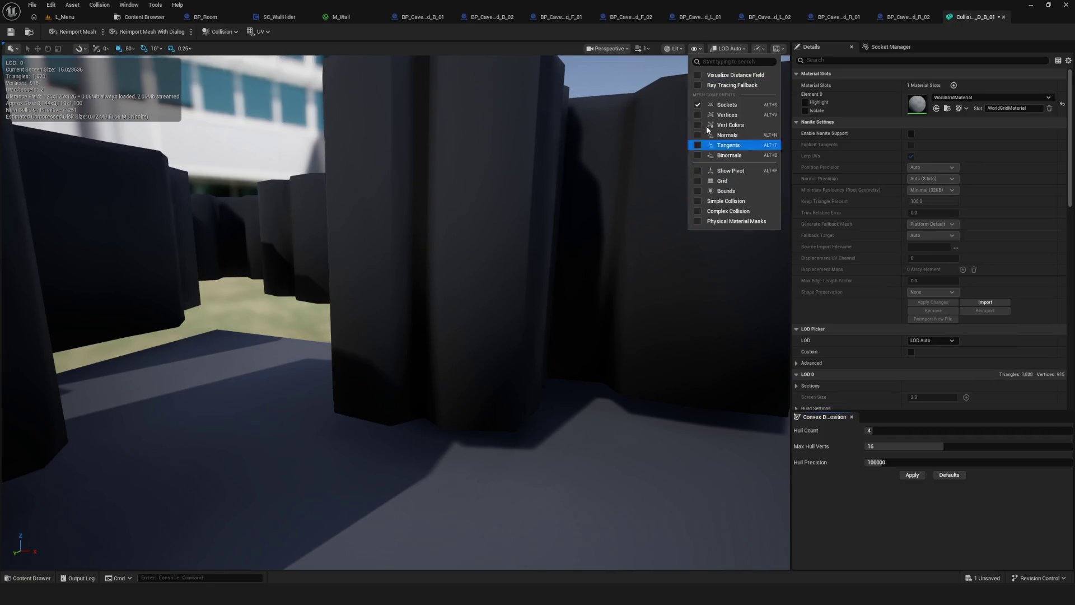
{"action": "left_click", "coordinate": [705, 200]}
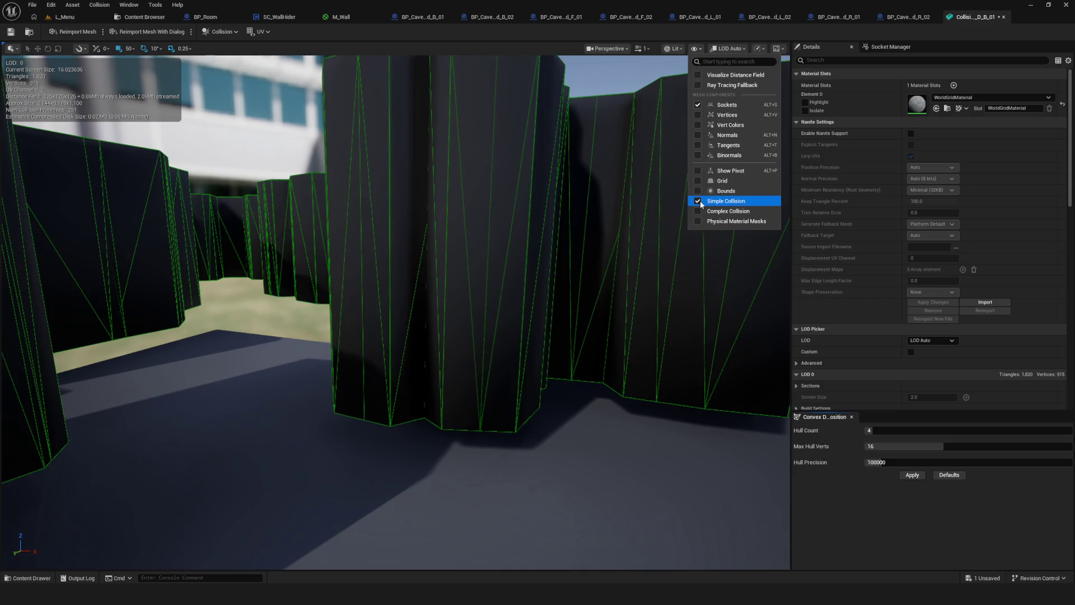
{"action": "scroll", "coordinate": [396, 312], "scroll_direction": "down", "scroll_amount": 10}
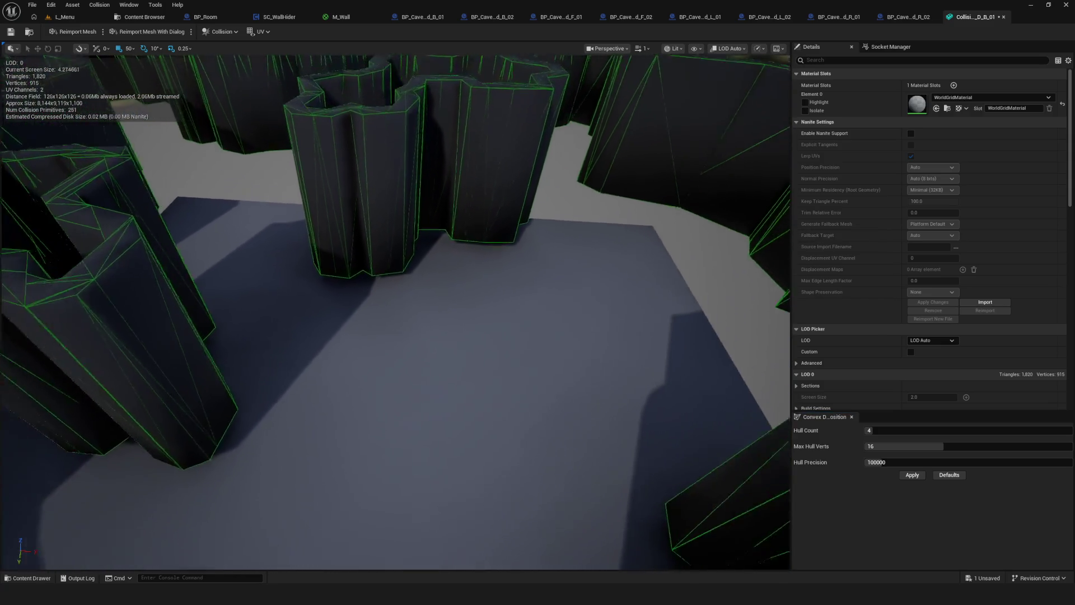
{"action": "scroll", "coordinate": [459, 364], "scroll_direction": "down", "scroll_amount": 3}
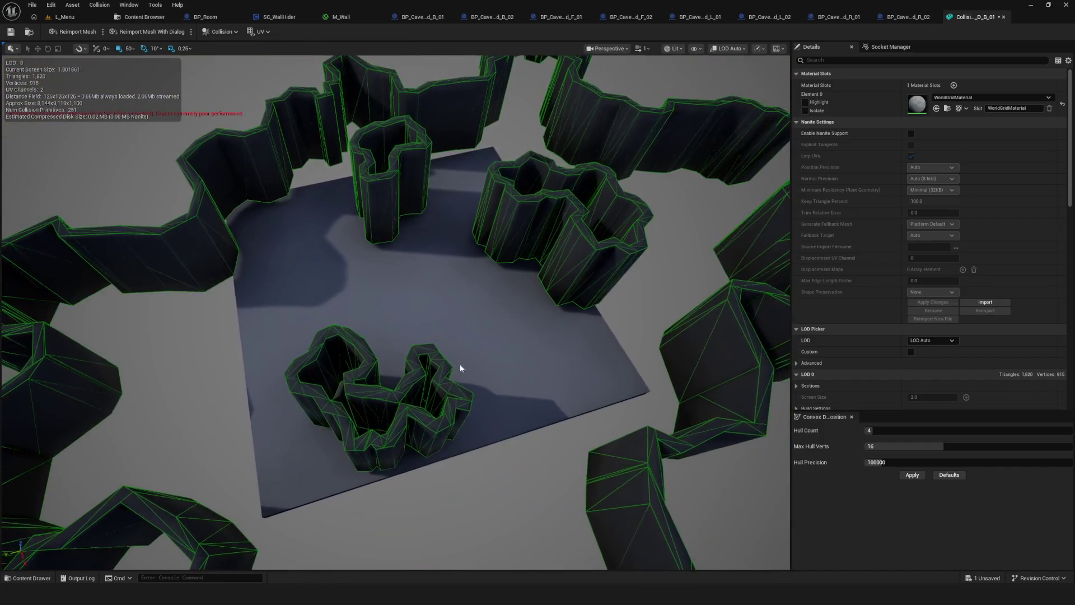
{"action": "mouse_move", "coordinate": [394, 422]}
{"action": "left_mouse_down"}
{"action": "mouse_move", "coordinate": [330, 415]}
{"action": "mouse_move", "coordinate": [280, 384]}
{"action": "mouse_move", "coordinate": [266, 341]}
{"action": "mouse_move", "coordinate": [269, 386]}
{"action": "mouse_move", "coordinate": [274, 364]}
{"action": "mouse_move", "coordinate": [249, 325]}
{"action": "mouse_move", "coordinate": [252, 347]}
{"action": "mouse_move", "coordinate": [241, 313]}
{"action": "left_mouse_up"}
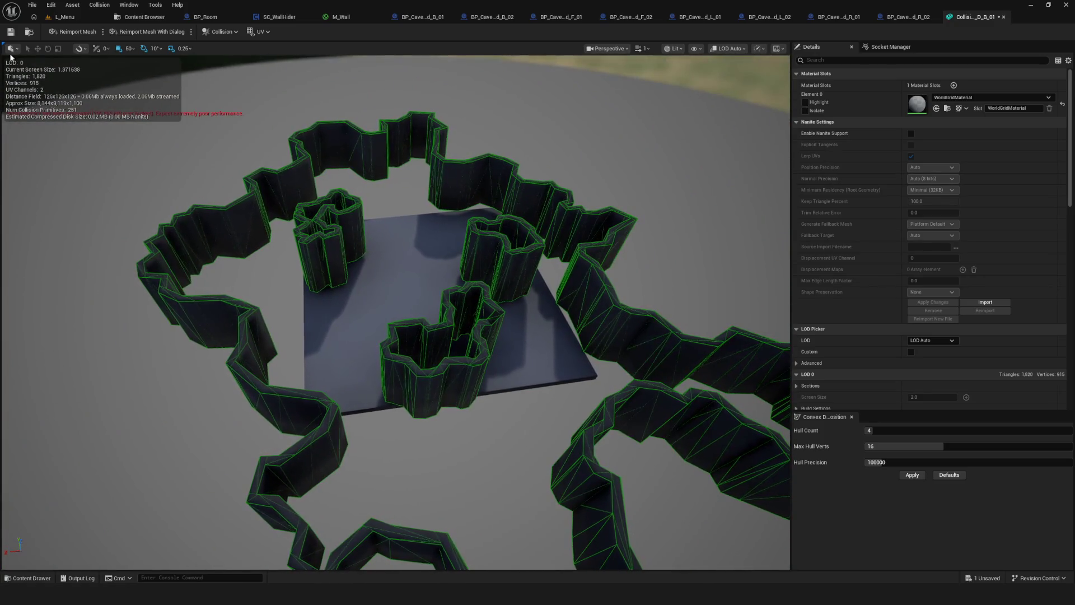
{"action": "left_click", "coordinate": [697, 48]}
Hide Simple Collision, close the mesh editor, and fly through the cavern in BP_Cavern_Deadend_B_01
{"action": "left_click", "coordinate": [698, 201]}
{"action": "left_click", "coordinate": [1004, 17]}
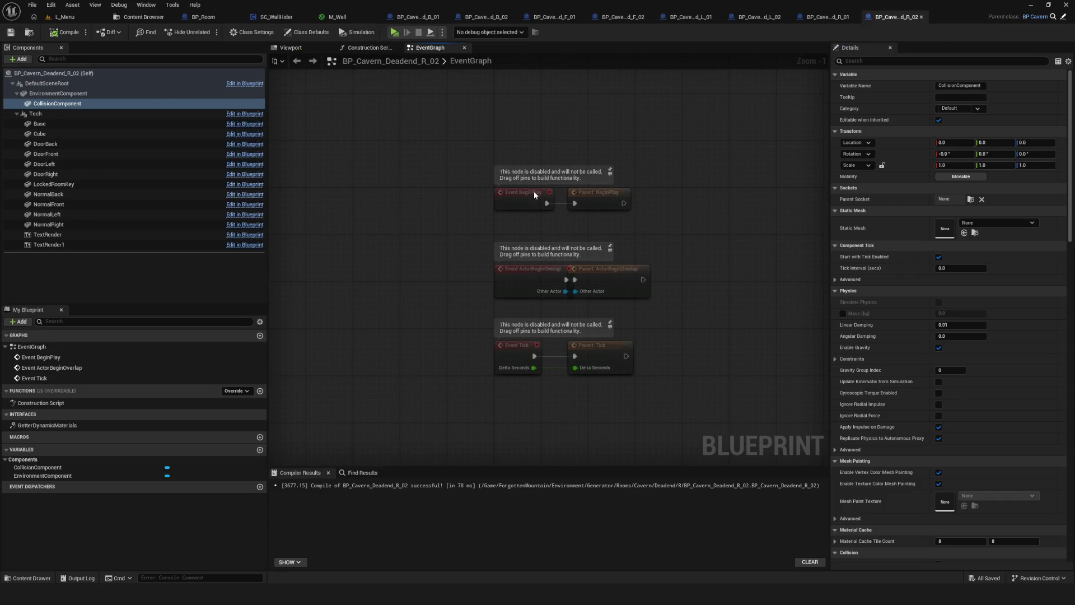
{"action": "scroll", "coordinate": [535, 194], "scroll_direction": "down", "scroll_amount": 3}
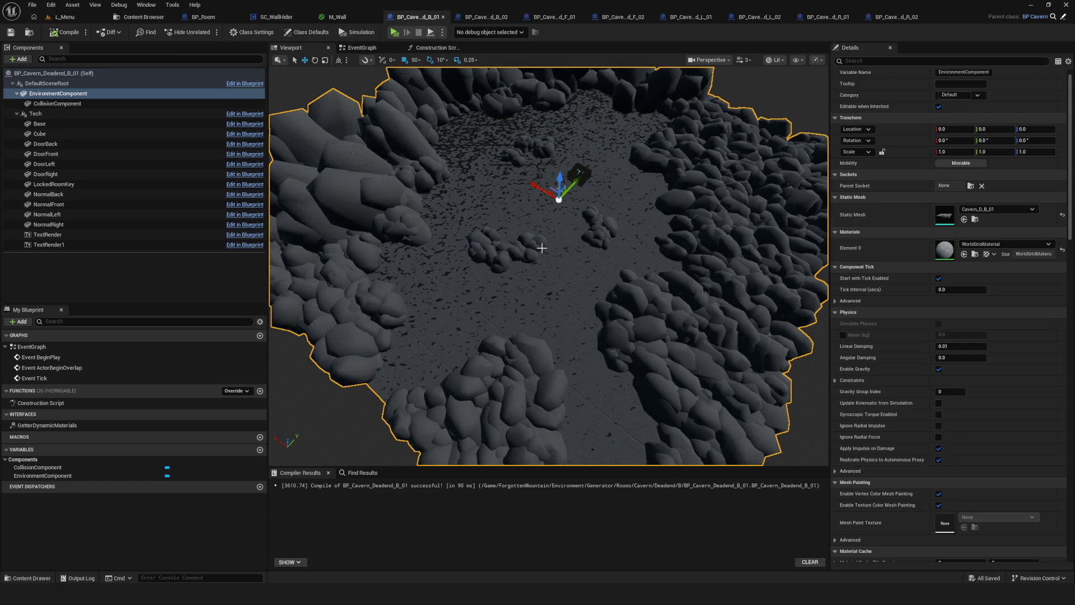
{"action": "mouse_move", "coordinate": [541, 248]}
{"action": "left_mouse_down"}
{"action": "mouse_move", "coordinate": [537, 224]}
{"action": "mouse_move", "coordinate": [554, 208]}
{"action": "mouse_move", "coordinate": [554, 261]}
{"action": "mouse_move", "coordinate": [535, 241]}
{"action": "left_mouse_up"}
Back in Blender, select the Cube object in the Outliner
{"action": "left_click", "coordinate": [744, 552]}
{"action": "scroll", "coordinate": [532, 233], "scroll_direction": "down", "scroll_amount": 5}
{"action": "scroll", "coordinate": [532, 233], "scroll_direction": "up", "scroll_amount": 5}
{"action": "left_click", "coordinate": [921, 118]}
Delete Cube and UCX_Cube, then select GridBig.002 through StoneSolo.015 and frame them
{"action": "left_click", "coordinate": [925, 134], "text": "ctrl"}
{"action": "key", "text": "x"}
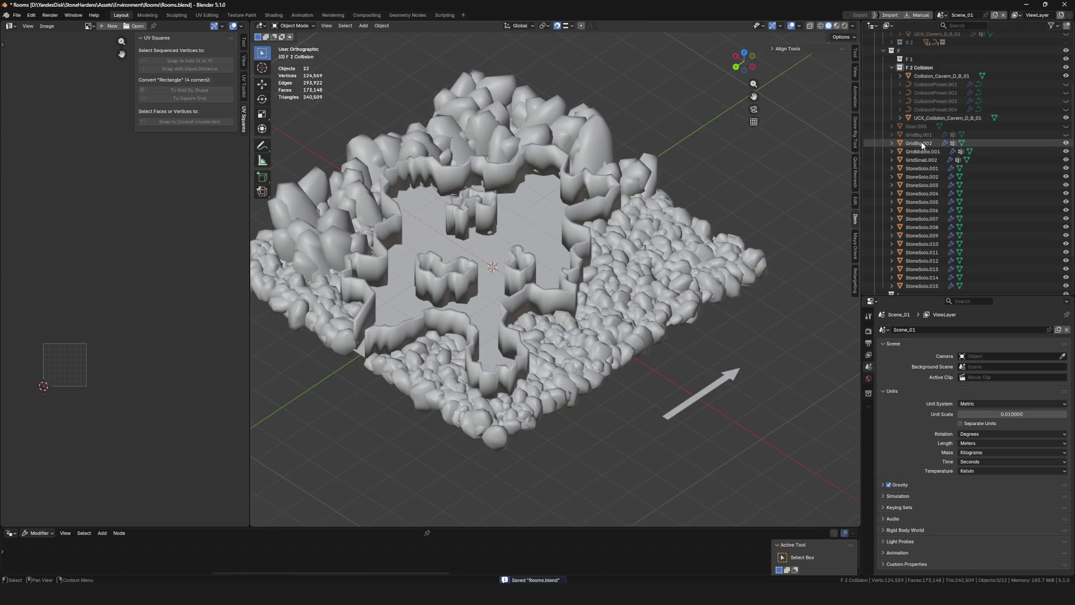
{"action": "left_click", "coordinate": [952, 143]}
{"action": "scroll", "coordinate": [952, 223], "scroll_direction": "down", "scroll_amount": 3}
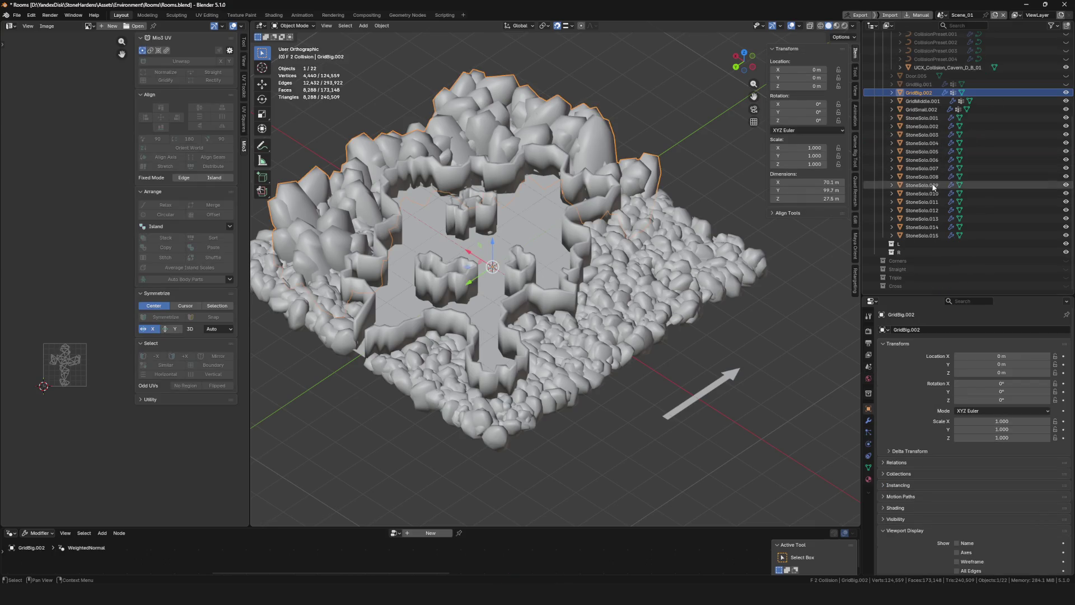
{"action": "left_click", "coordinate": [944, 235], "text": "shift"}
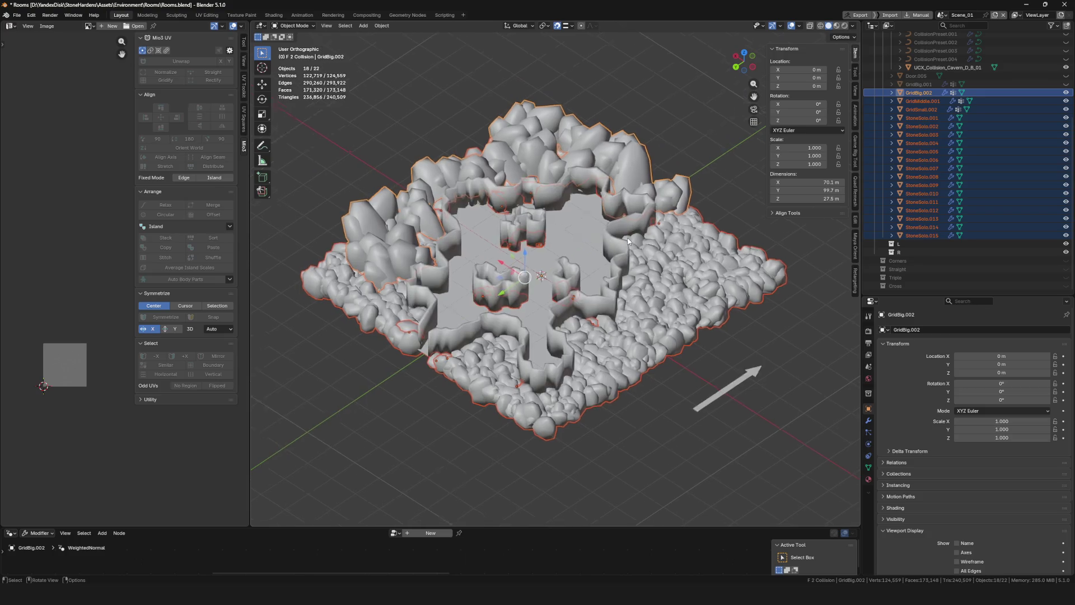
{"action": "scroll", "coordinate": [502, 233], "scroll_direction": "up", "scroll_amount": 2}
{"action": "key", "text": "KP_Decimal"}
Inspect the Scatter on Surface modifiers on GridBig.002, GridMiddle.001 and GridSmall.002
{"action": "left_click", "coordinate": [919, 93]}
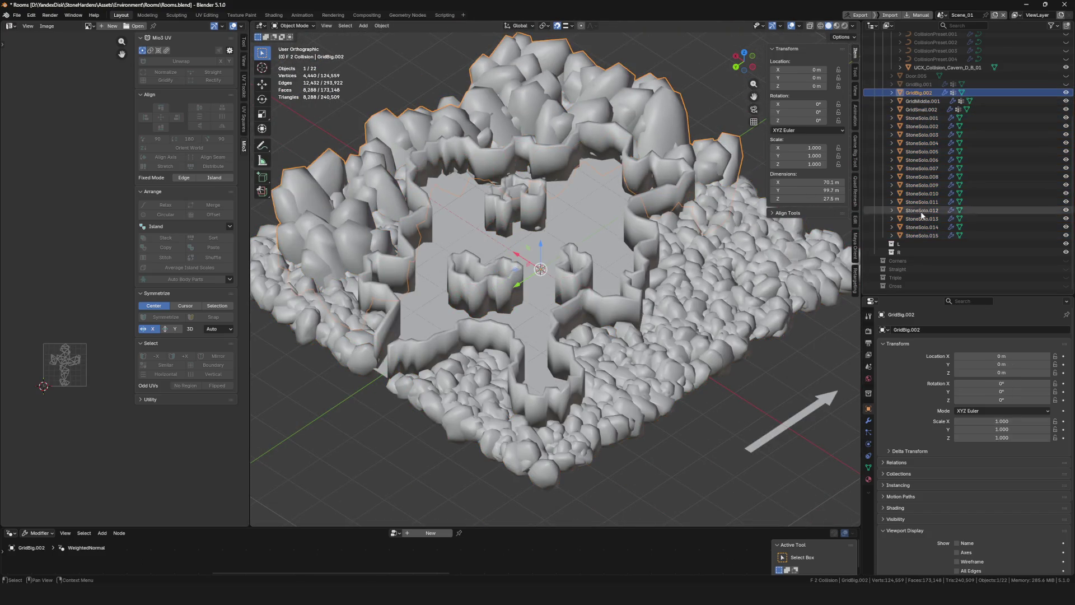
{"action": "left_click", "coordinate": [869, 421]}
{"action": "left_click", "coordinate": [883, 343]}
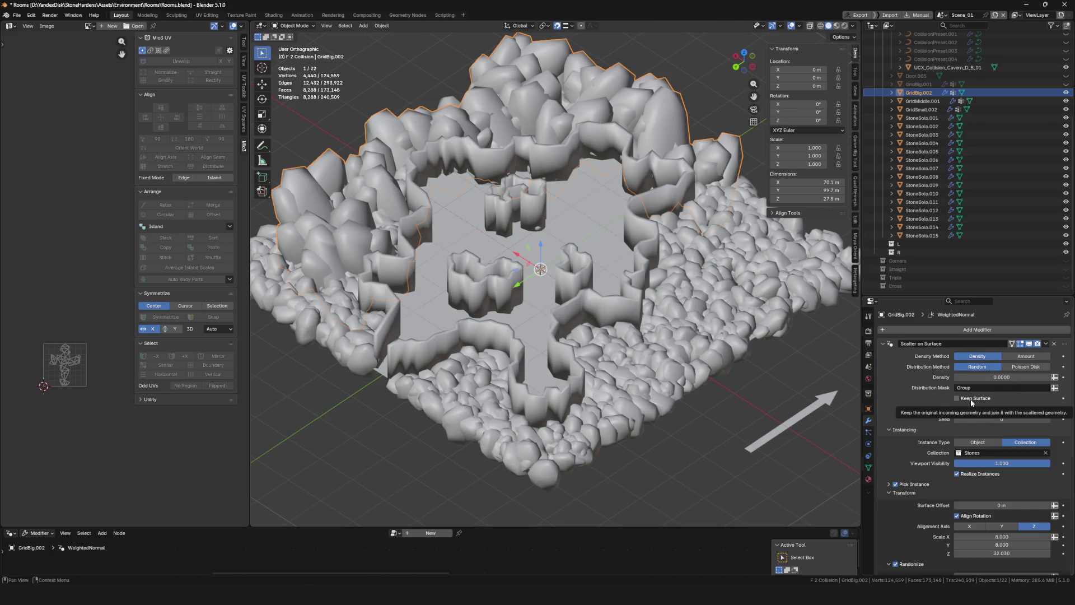
{"action": "left_click", "coordinate": [923, 101]}
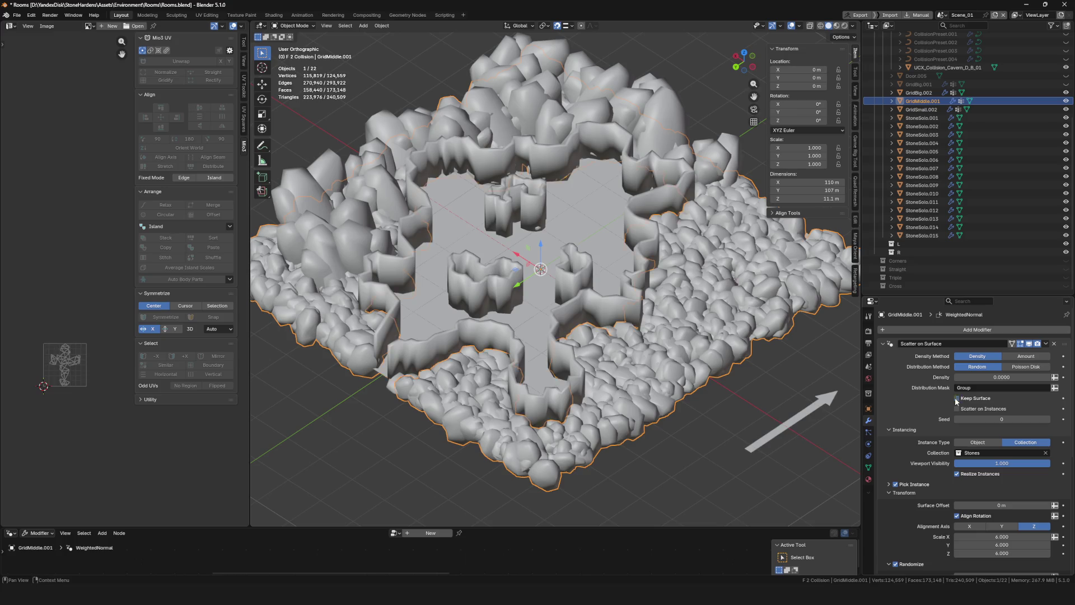
{"action": "left_click", "coordinate": [922, 109]}
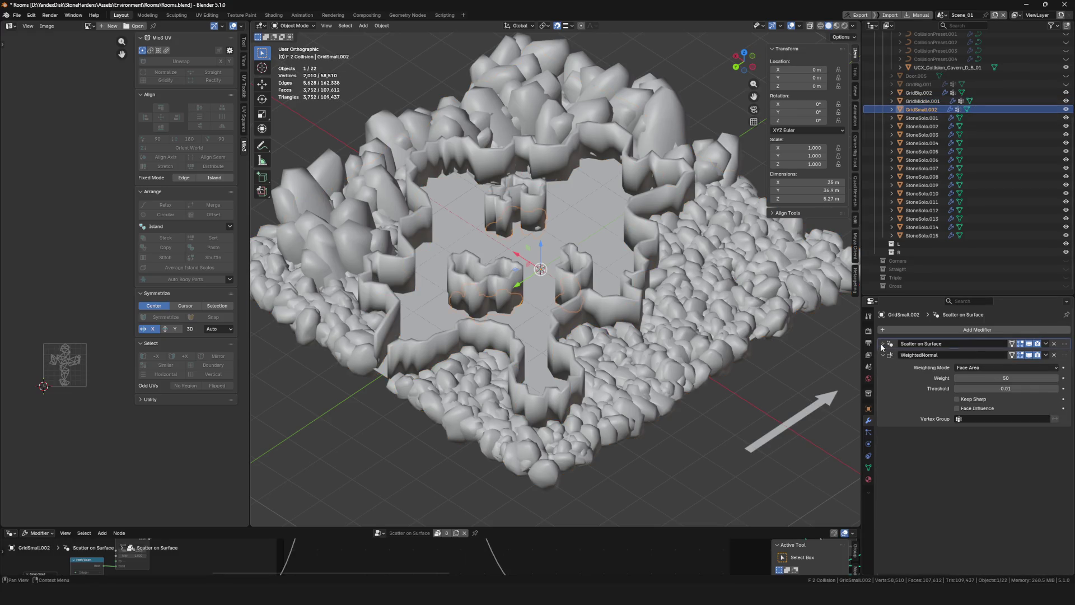
{"action": "left_click", "coordinate": [884, 344]}
Reselect GridBig.002 through StoneSolo.015 and bring up the F4 menu toward File > Export > FBX
{"action": "scroll", "coordinate": [707, 225], "scroll_direction": "down", "scroll_amount": 4}
{"action": "left_click", "coordinate": [918, 92]}
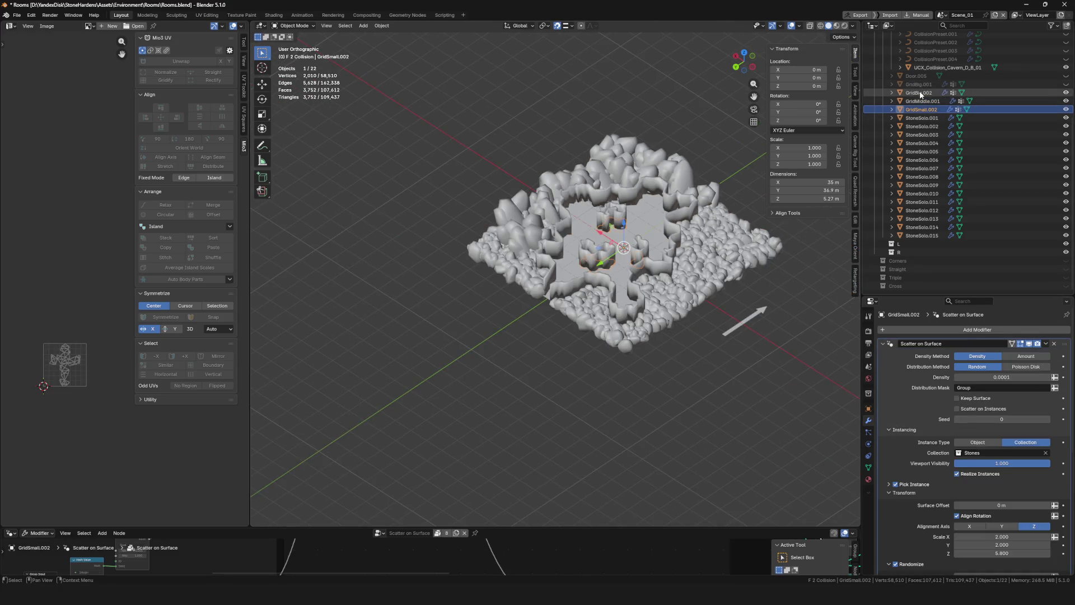
{"action": "left_click", "coordinate": [929, 236], "text": "shift"}
{"action": "scroll", "coordinate": [686, 271], "scroll_direction": "up", "scroll_amount": 3}
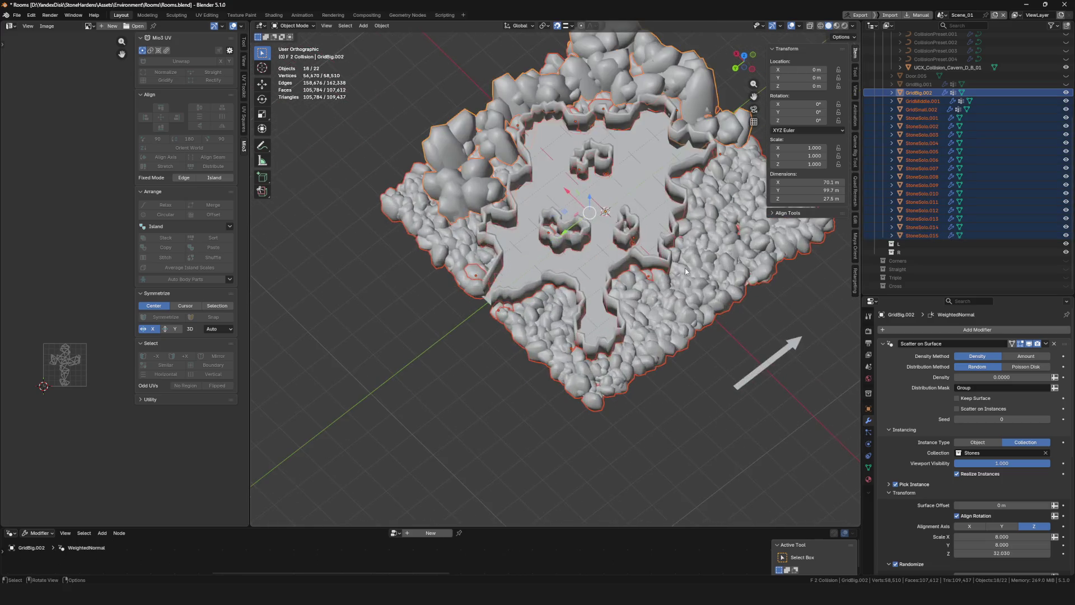
{"action": "key", "text": "F4"}
{"action": "mouse_move", "coordinate": [653, 242]}
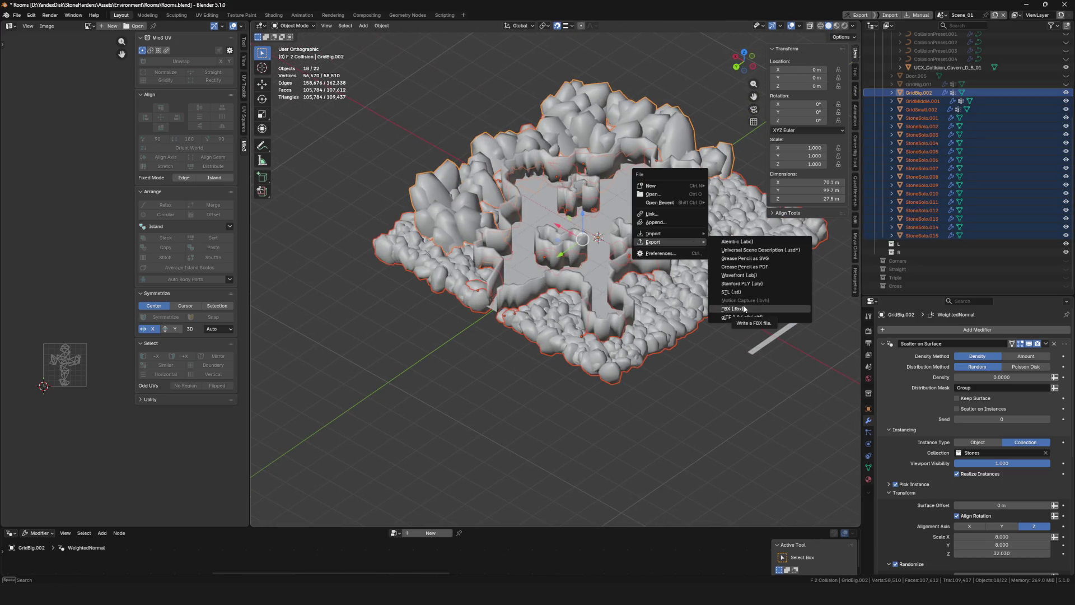
Export the selection as FBX over Cavern_D_B_01.fbx, deleting the stray CubeA.fbx
{"action": "left_click", "coordinate": [744, 308]}
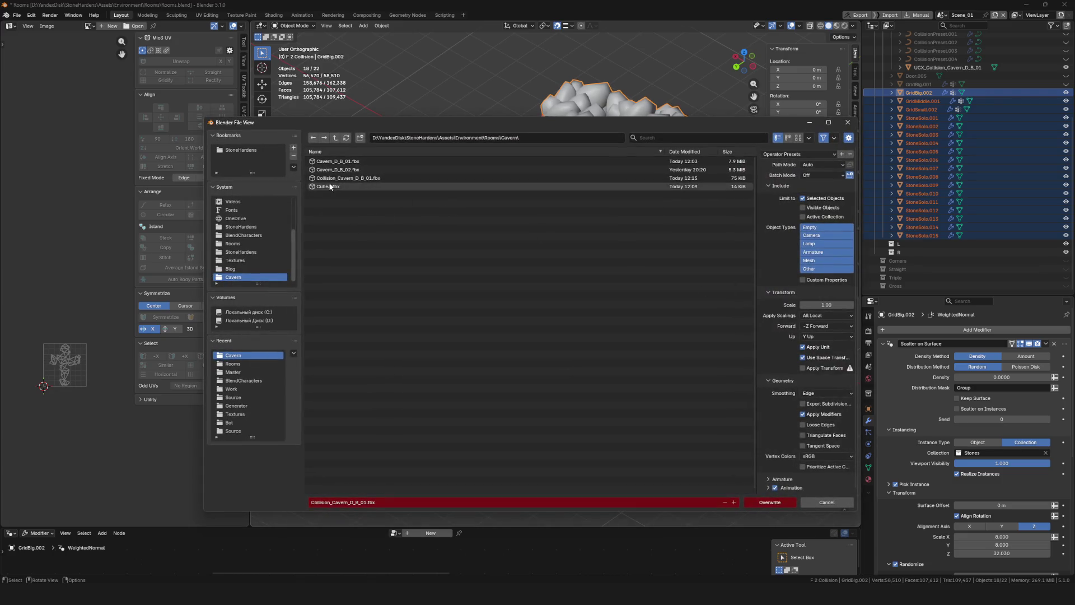
{"action": "left_click", "coordinate": [358, 161]}
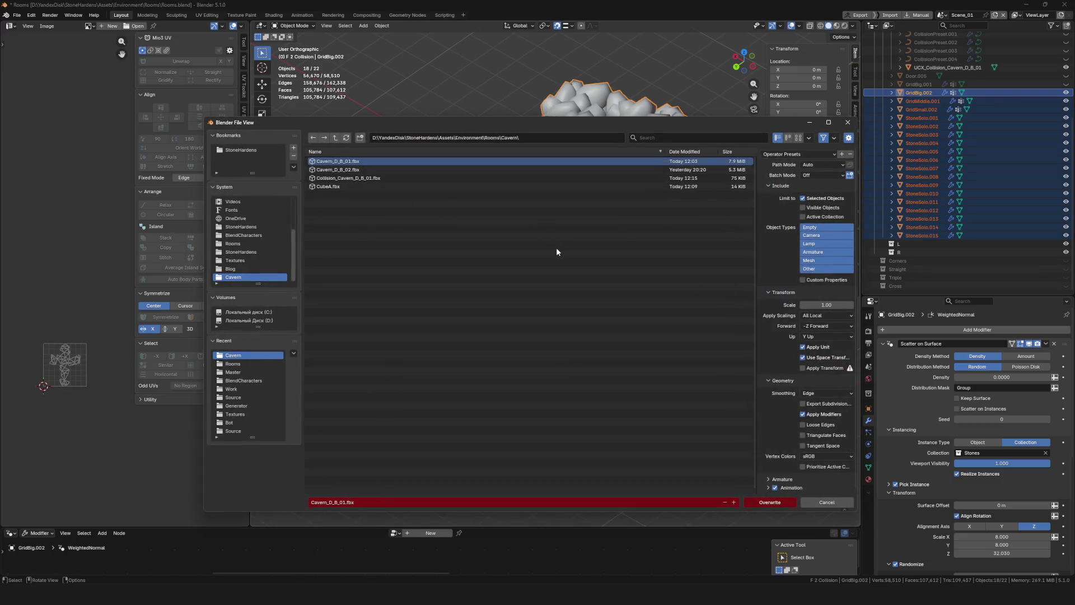
{"action": "left_click", "coordinate": [336, 186]}
{"action": "key", "text": "Delete"}
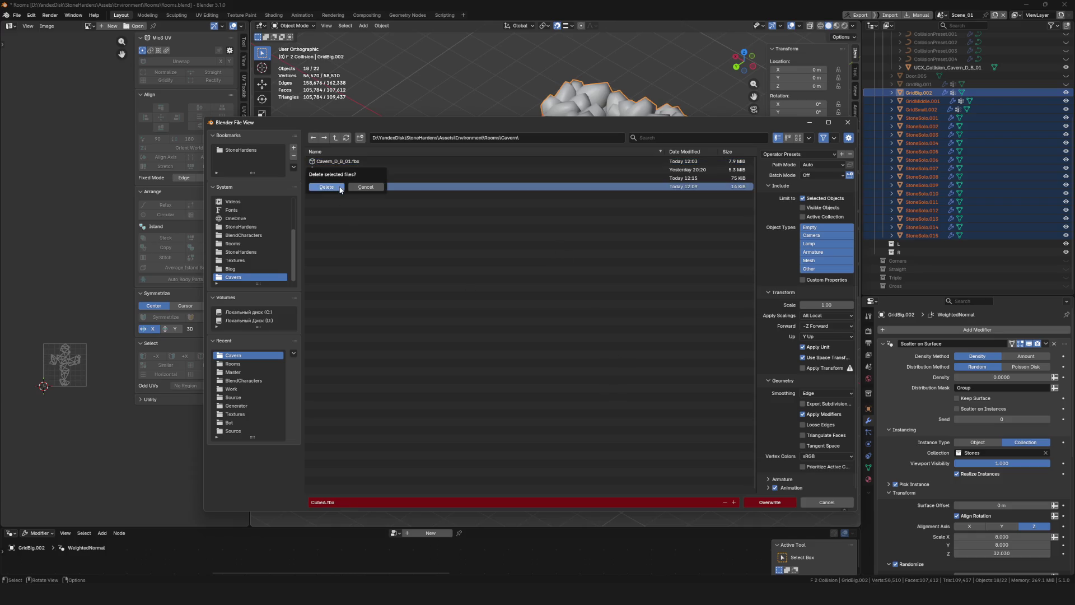
{"action": "key", "text": "Return"}
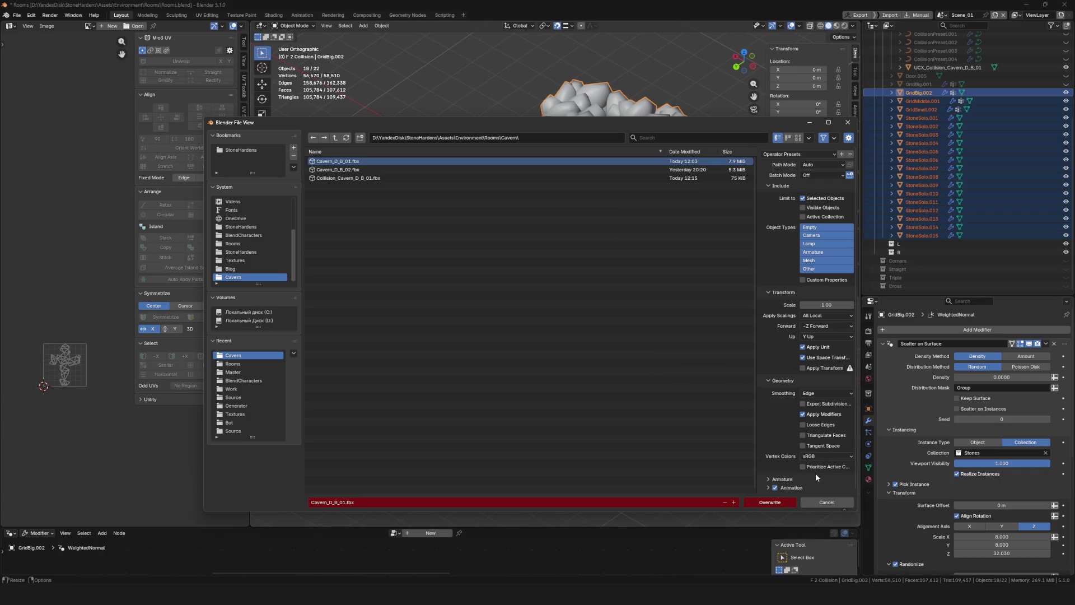
{"action": "left_click", "coordinate": [760, 503]}
Save Rooms.blend and return to Unreal's cavern mesh folder
{"action": "key", "text": "ctrl+s"}
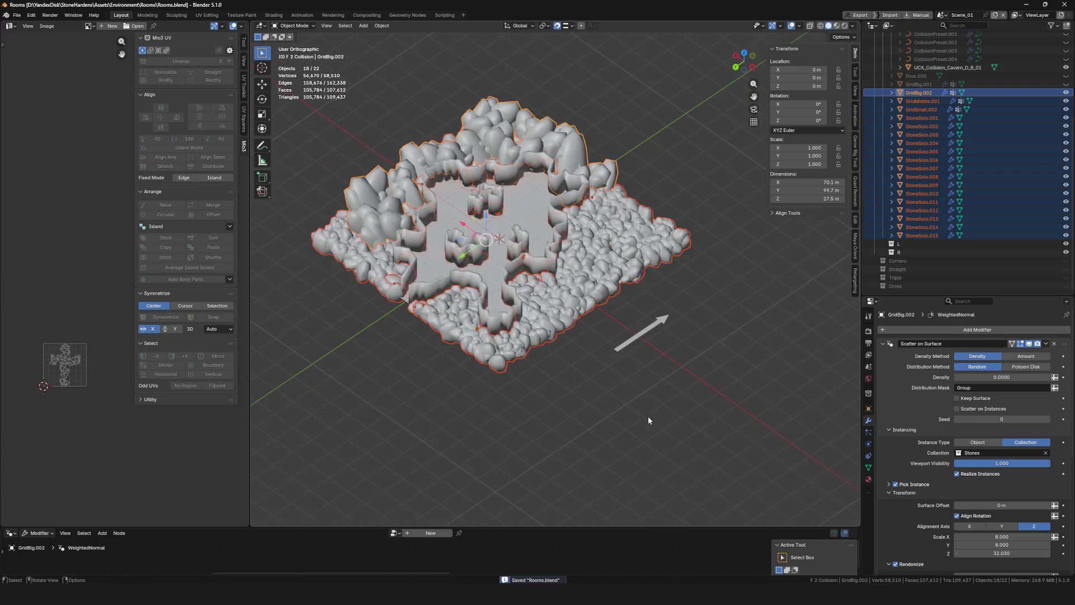
{"action": "key", "text": "alt+Tab"}
{"action": "left_click", "coordinate": [144, 17]}
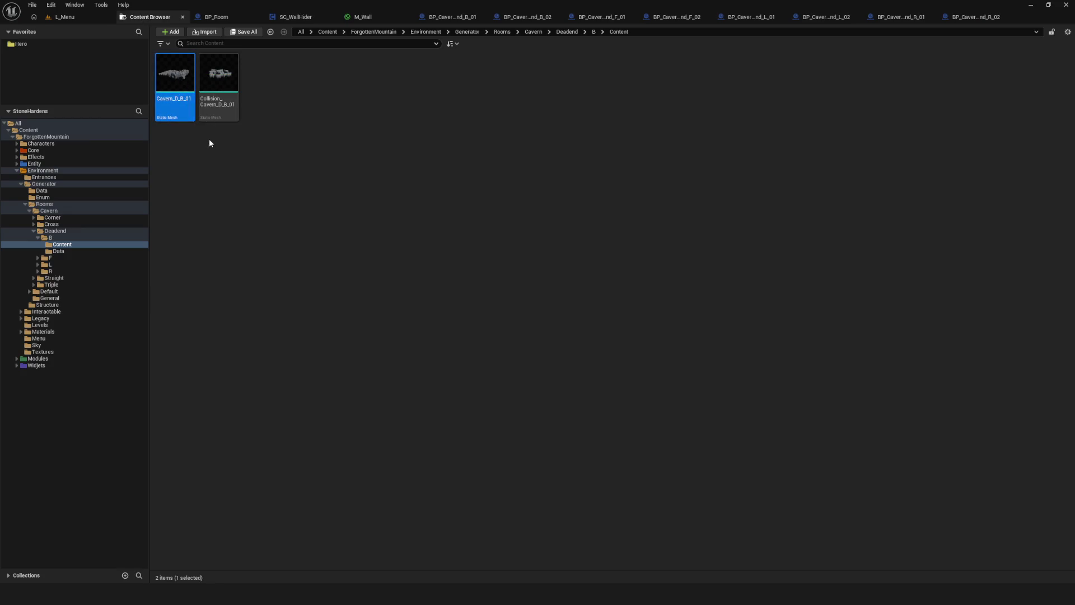
Reimport the Cavern_D_B_01 static mesh from the updated FBX
{"action": "right_click", "coordinate": [180, 105]}
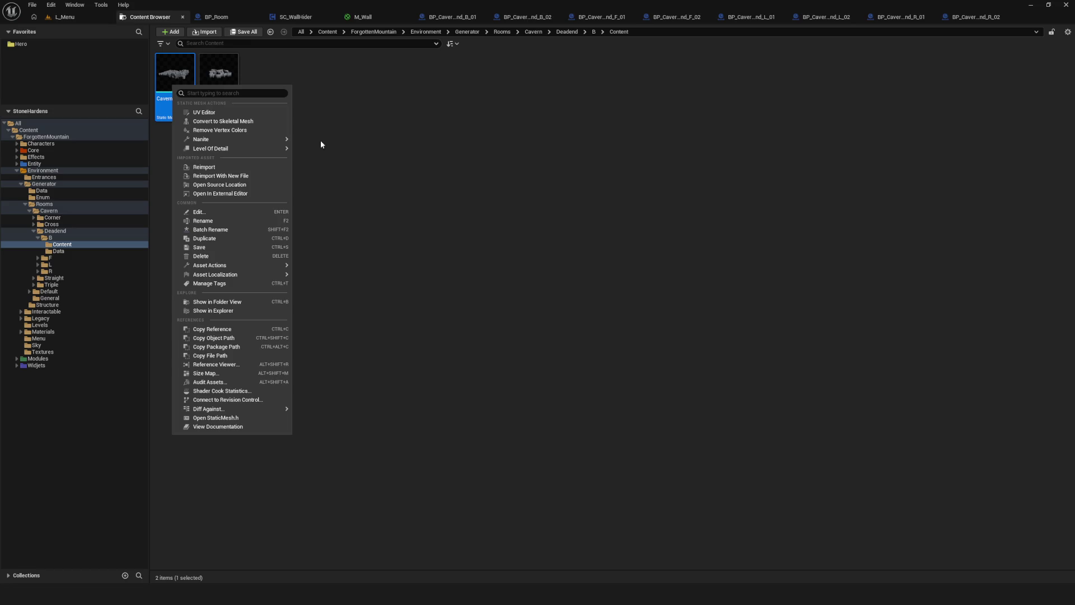
{"action": "left_click", "coordinate": [355, 142]}
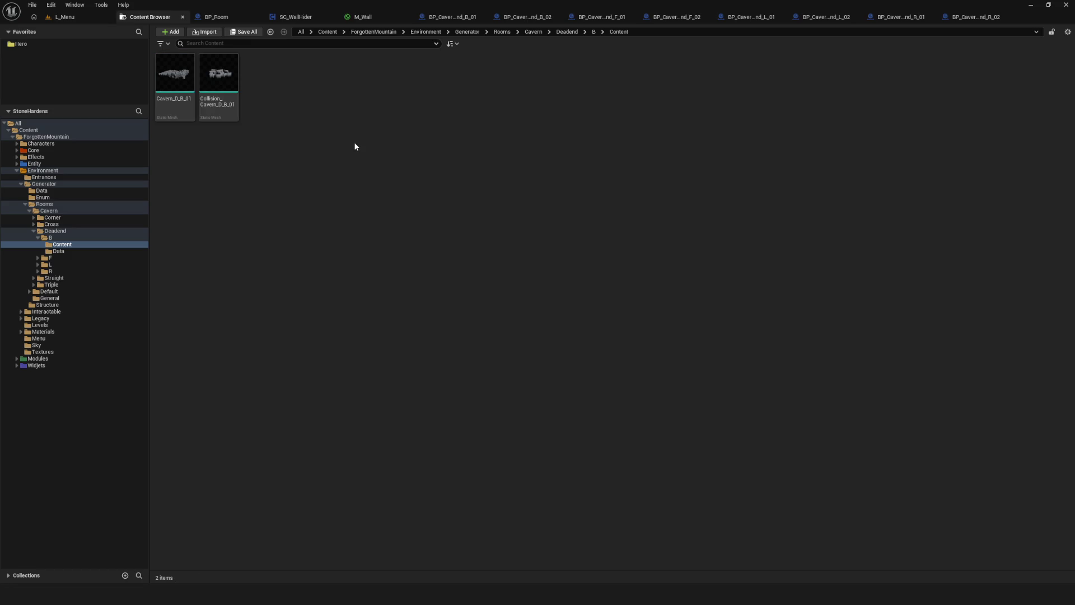
{"action": "right_click", "coordinate": [183, 76]}
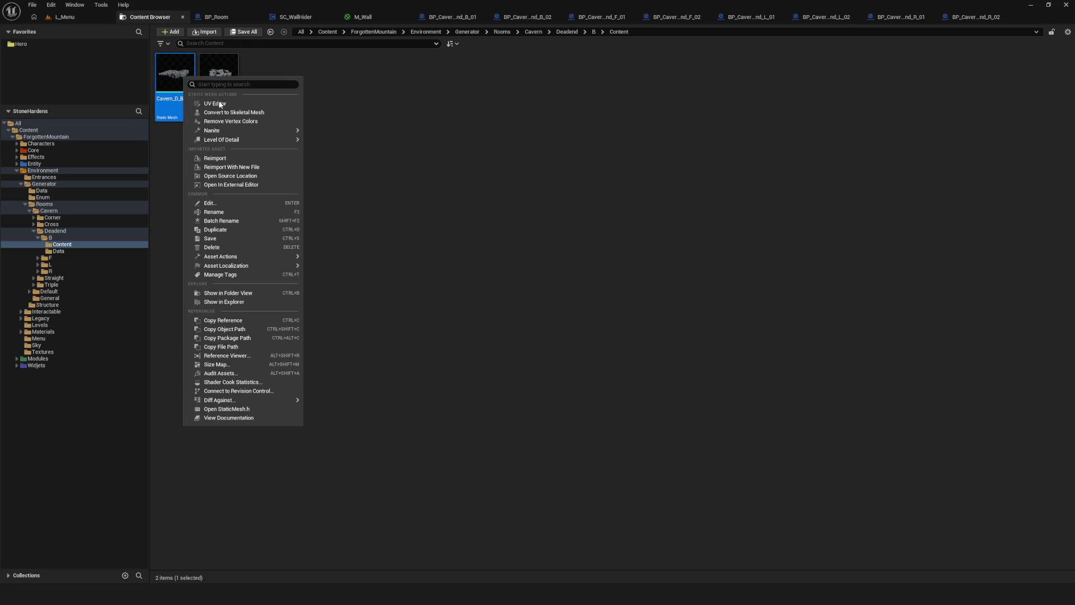
{"action": "mouse_move", "coordinate": [257, 130]}
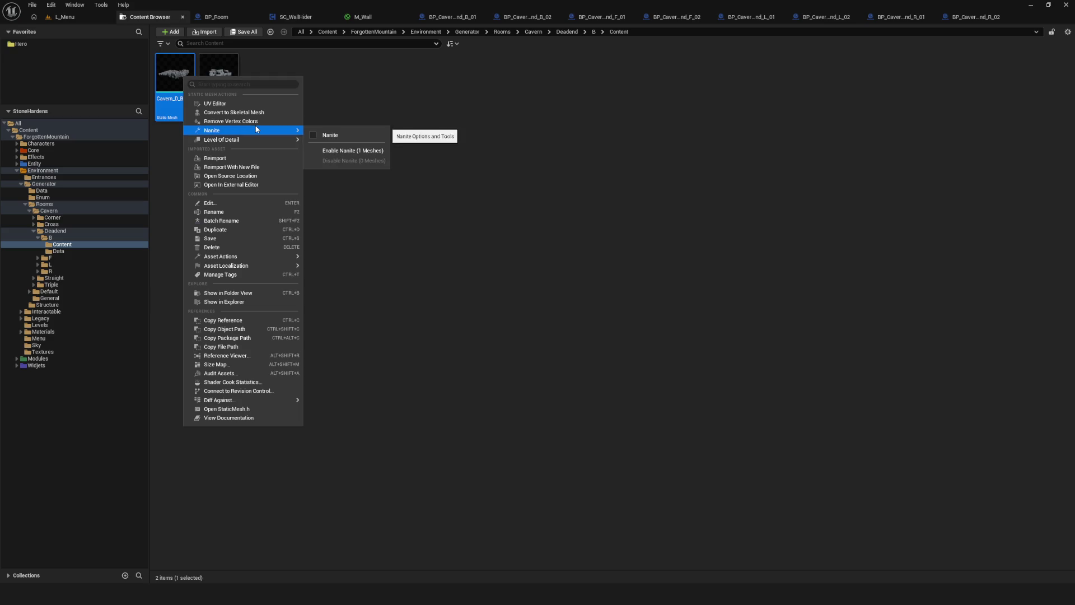
{"action": "left_click", "coordinate": [246, 159]}
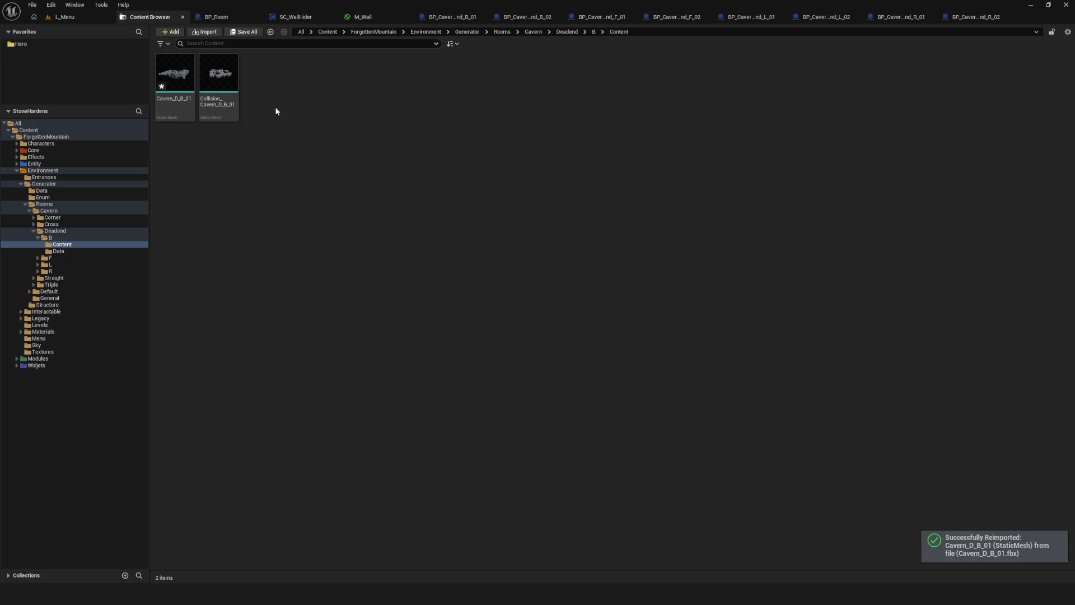
Open Cavern_D_B_01 to check its Collision menu, then go back to the Content Browser
{"action": "left_click", "coordinate": [175, 91]}
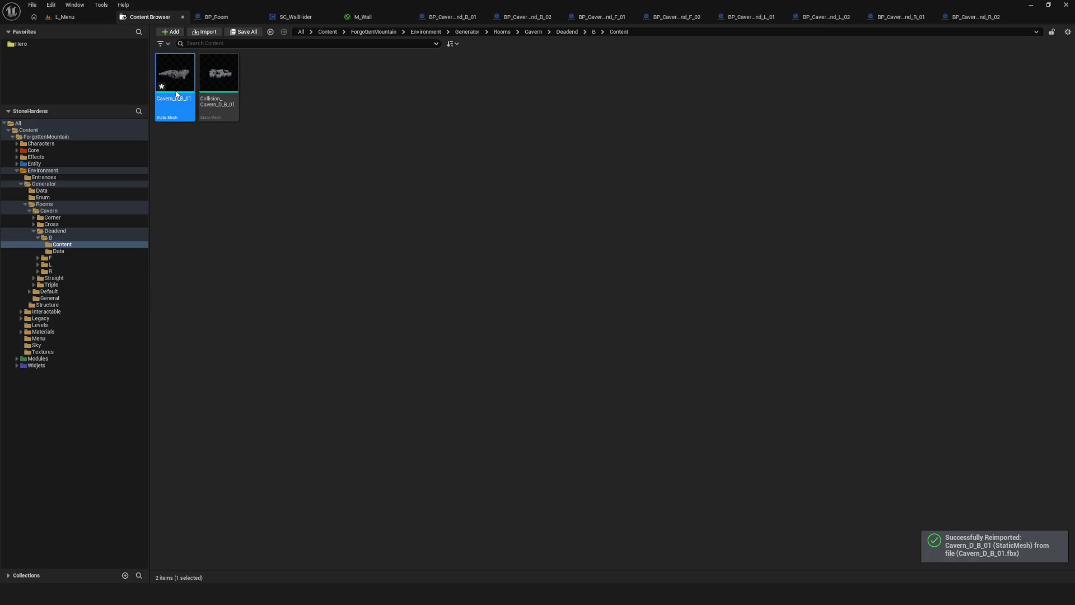
{"action": "double_click", "coordinate": [175, 90]}
{"action": "left_click", "coordinate": [220, 32]}
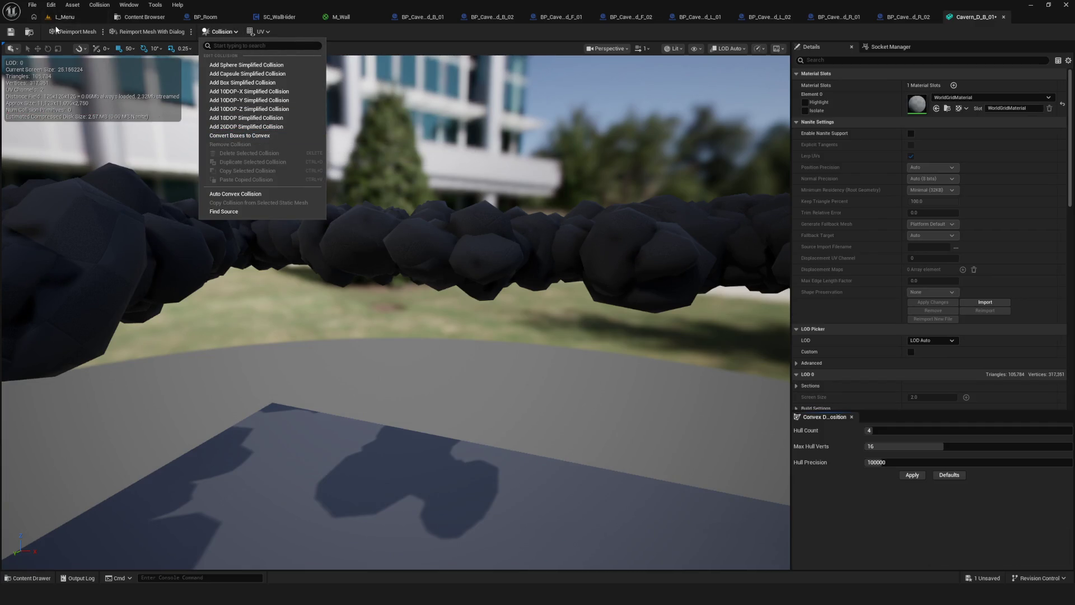
{"action": "left_click", "coordinate": [9, 34]}
{"action": "left_click", "coordinate": [156, 18]}
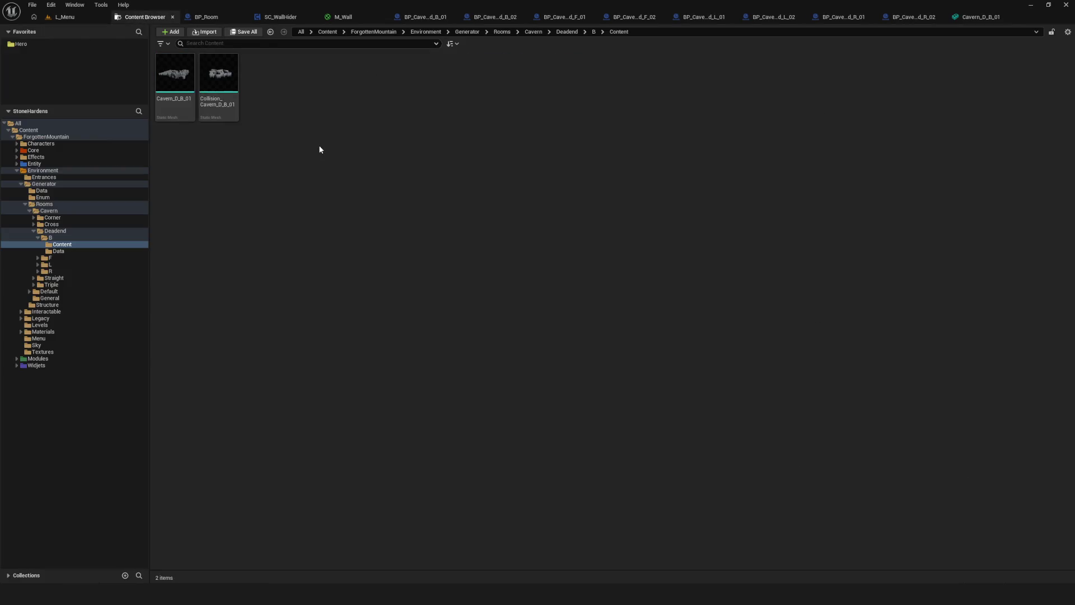
In BP_Cavern_Deadend_B_01, set the cavern mesh's Element 0 material to M_Lit_Room_Gray2
{"action": "left_click", "coordinate": [433, 13]}
{"action": "scroll", "coordinate": [647, 218], "scroll_direction": "down", "scroll_amount": 8}
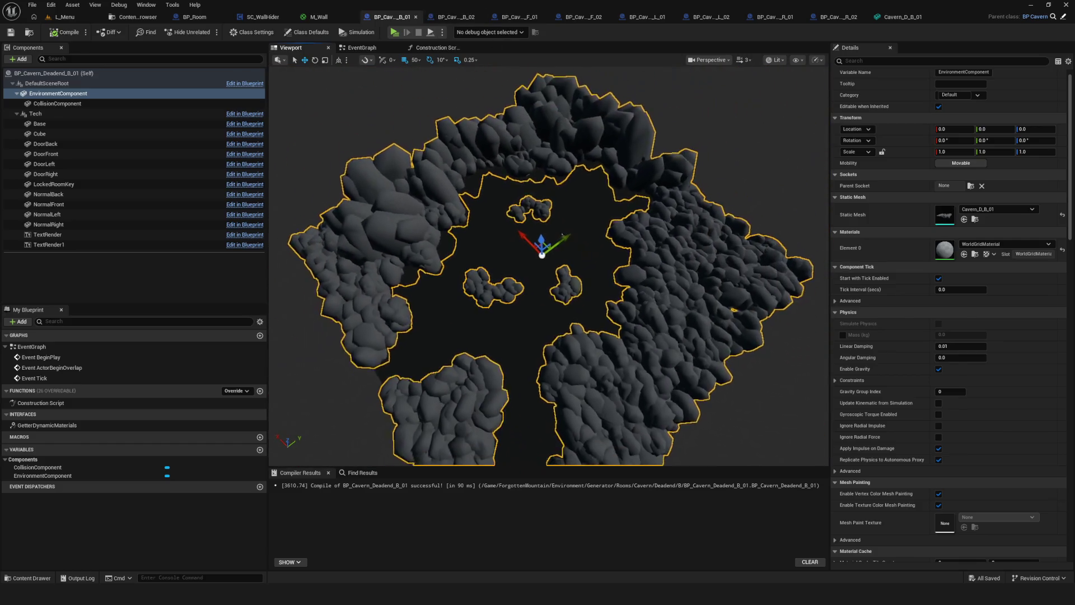
{"action": "scroll", "coordinate": [647, 217], "scroll_direction": "up", "scroll_amount": 4}
{"action": "scroll", "coordinate": [549, 266], "scroll_direction": "up", "scroll_amount": 10}
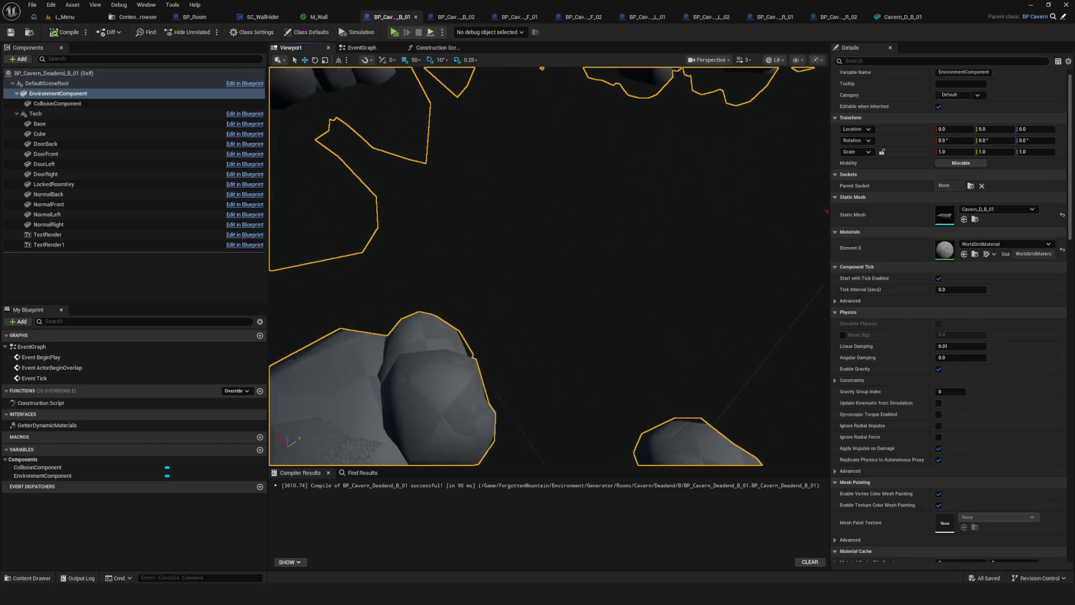
{"action": "scroll", "coordinate": [549, 267], "scroll_direction": "down", "scroll_amount": 10}
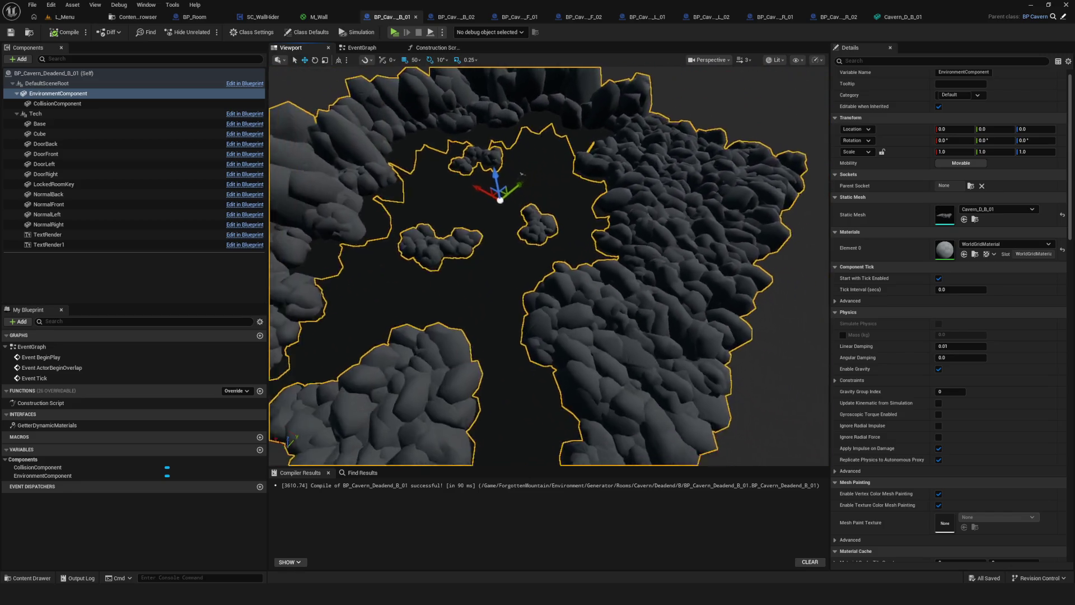
{"action": "scroll", "coordinate": [549, 266], "scroll_direction": "down", "scroll_amount": 2}
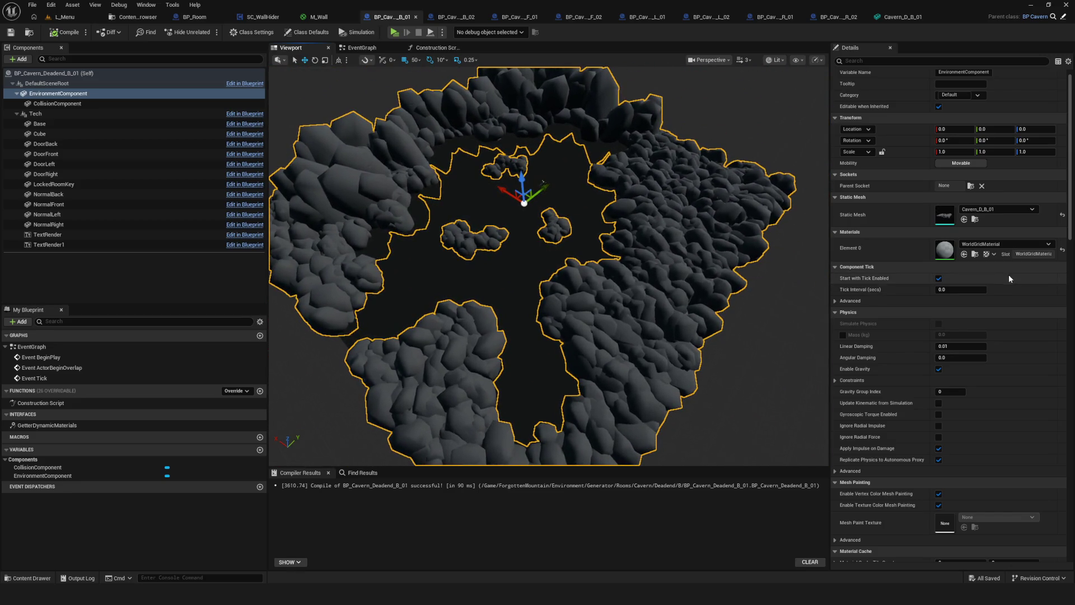
{"action": "left_click", "coordinate": [989, 244]}
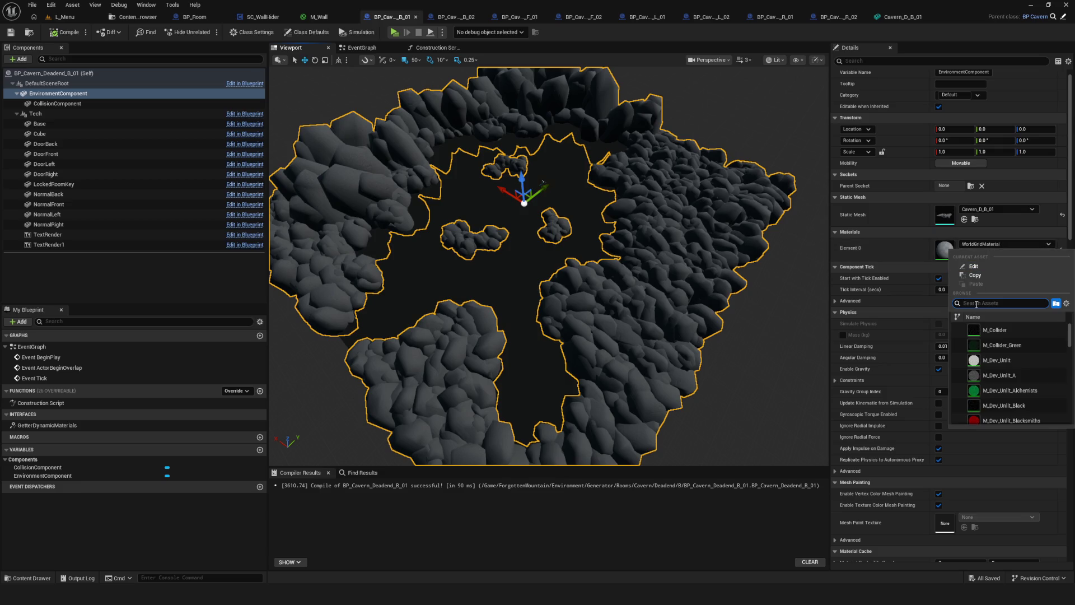
{"action": "type", "text": "Room"}
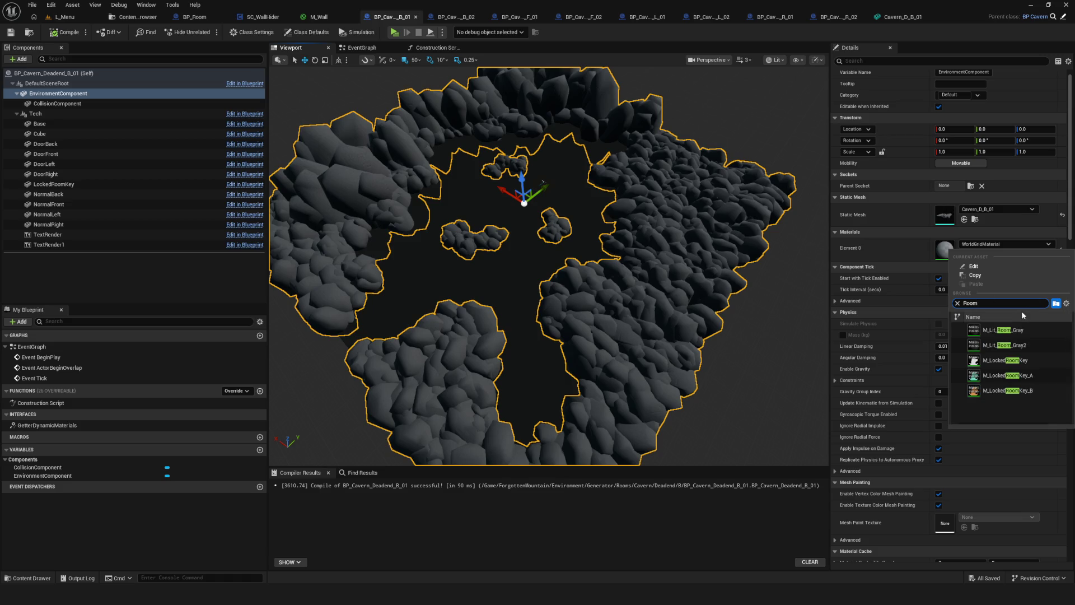
{"action": "left_click", "coordinate": [1003, 345]}
Tilt the view to check the cavern, then search the material picker for 'Room' again
{"action": "mouse_move", "coordinate": [549, 336]}
{"action": "left_mouse_down"}
{"action": "mouse_move", "coordinate": [549, 255]}
{"action": "mouse_move", "coordinate": [549, 409]}
{"action": "mouse_move", "coordinate": [552, 395]}
{"action": "left_mouse_up"}
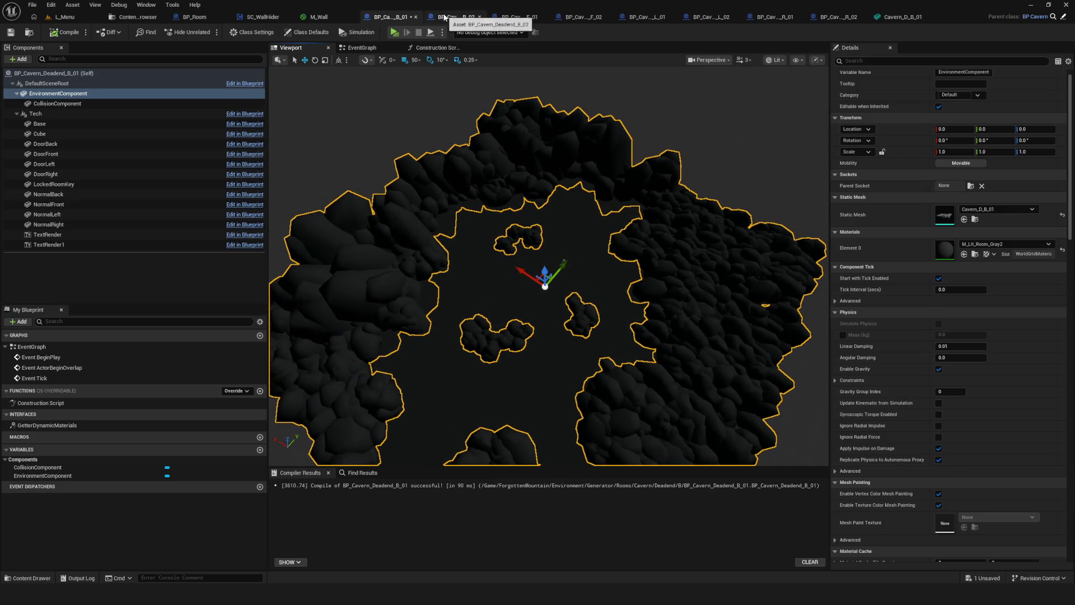
{"action": "left_click", "coordinate": [994, 246]}
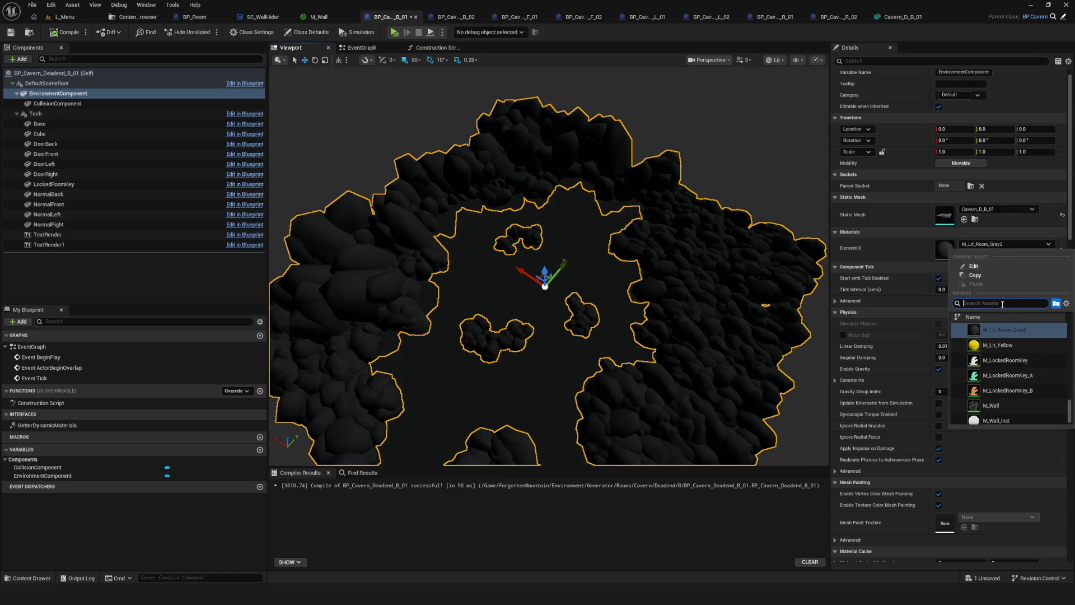
{"action": "type", "text": "Room"}
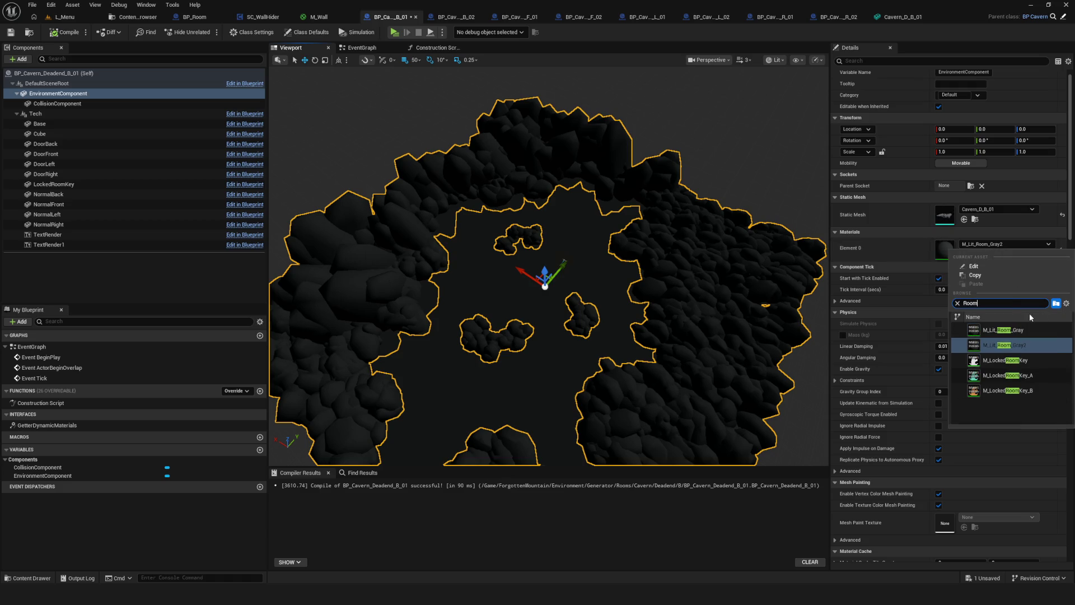
In BP_Cavern_Deadend_B_02, undo the accidental M_Lit_Room_Gray2 on the Cube and select the cavern component
{"action": "left_click", "coordinate": [459, 19]}
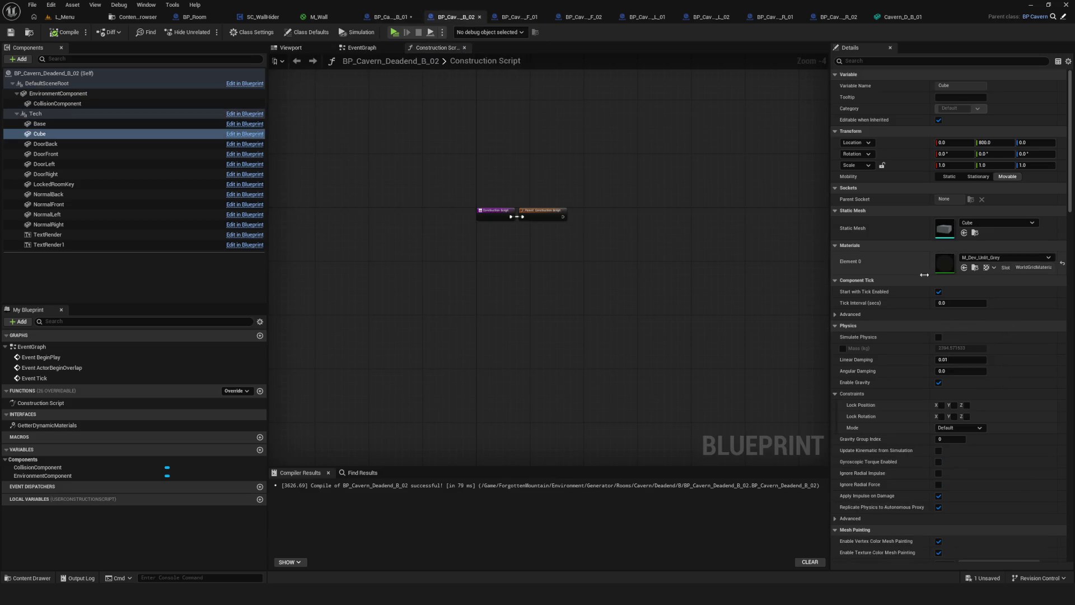
{"action": "left_click", "coordinate": [994, 268]}
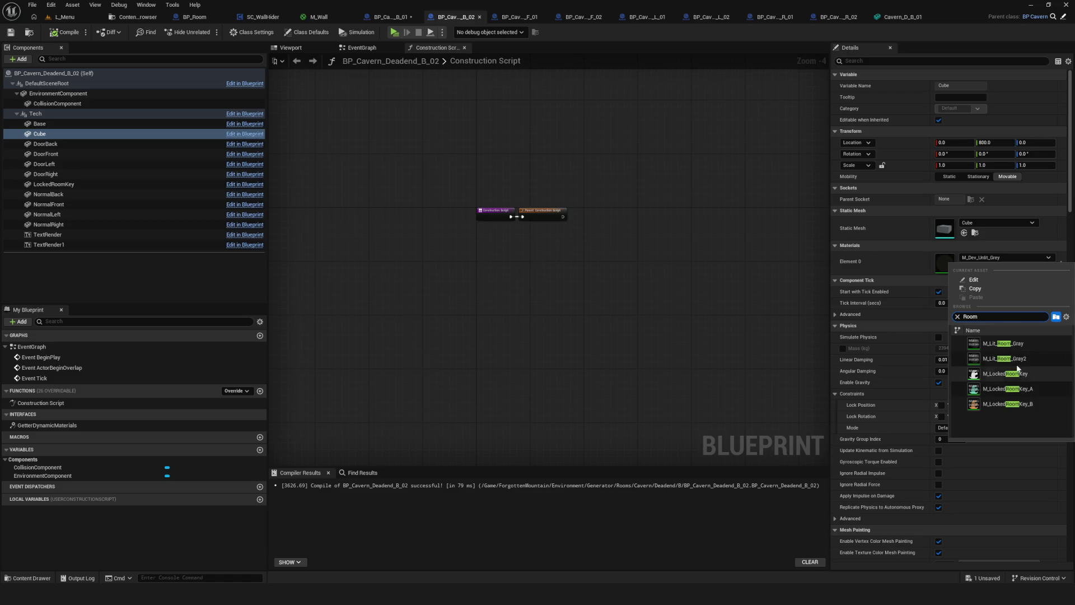
{"action": "left_click", "coordinate": [1002, 366]}
{"action": "left_click", "coordinate": [522, 18]}
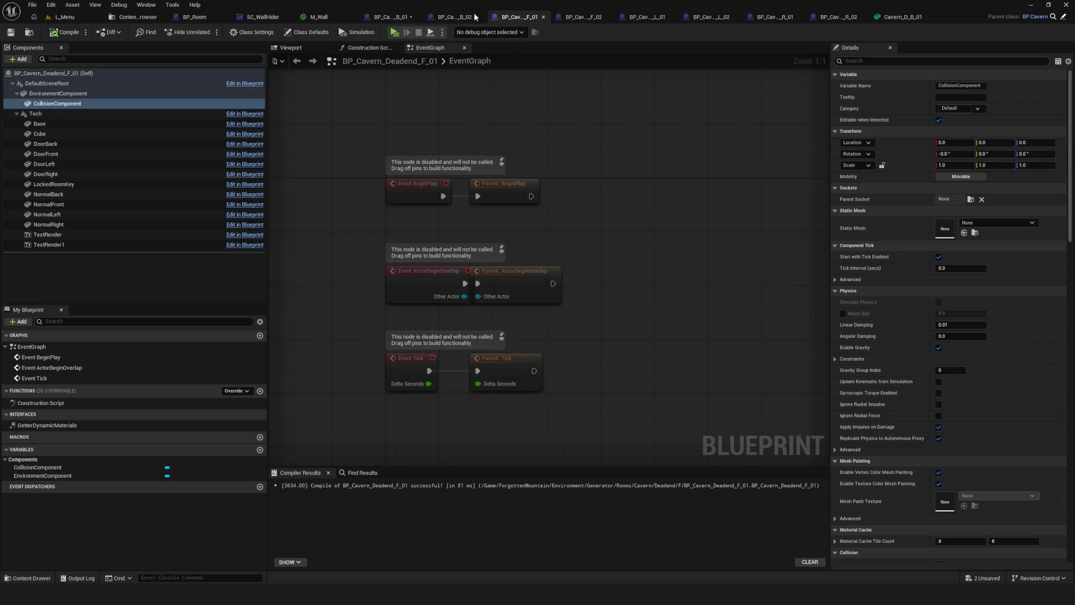
{"action": "left_click", "coordinate": [449, 17]}
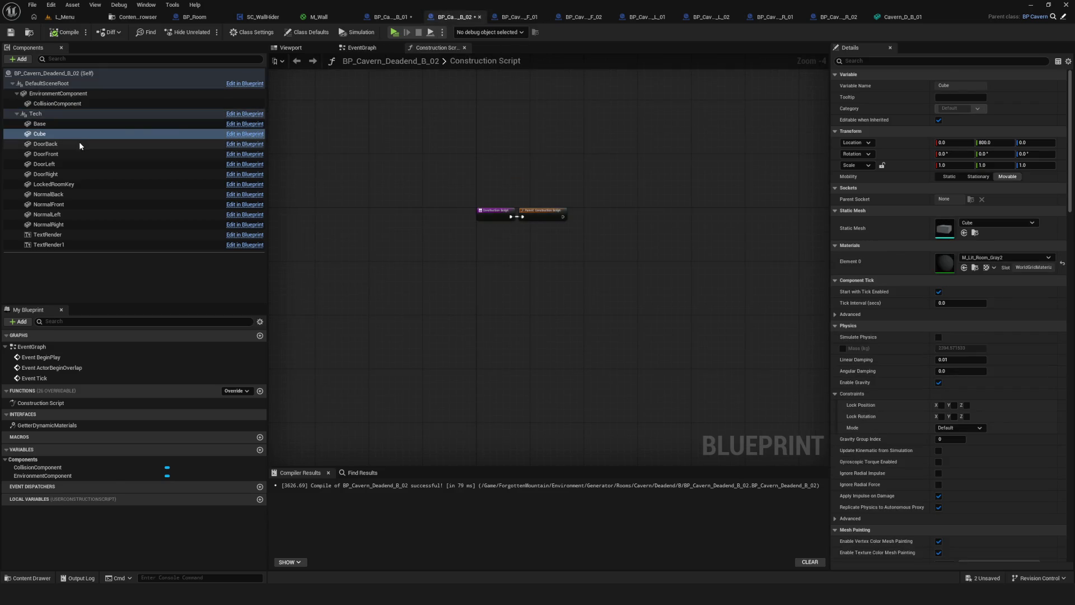
{"action": "key", "text": "ctrl+z"}
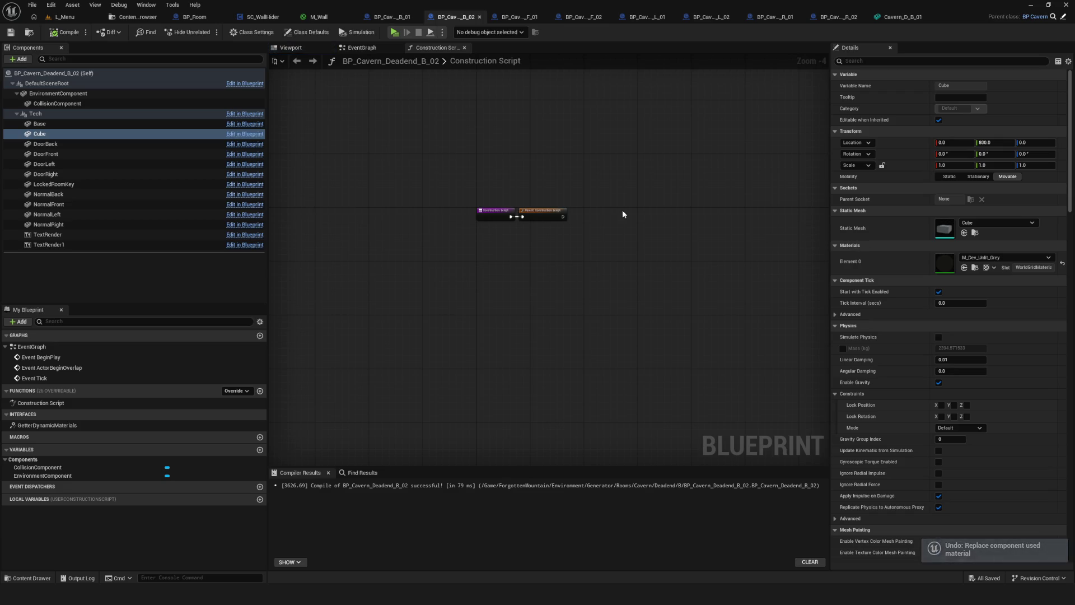
{"action": "left_click", "coordinate": [48, 94]}
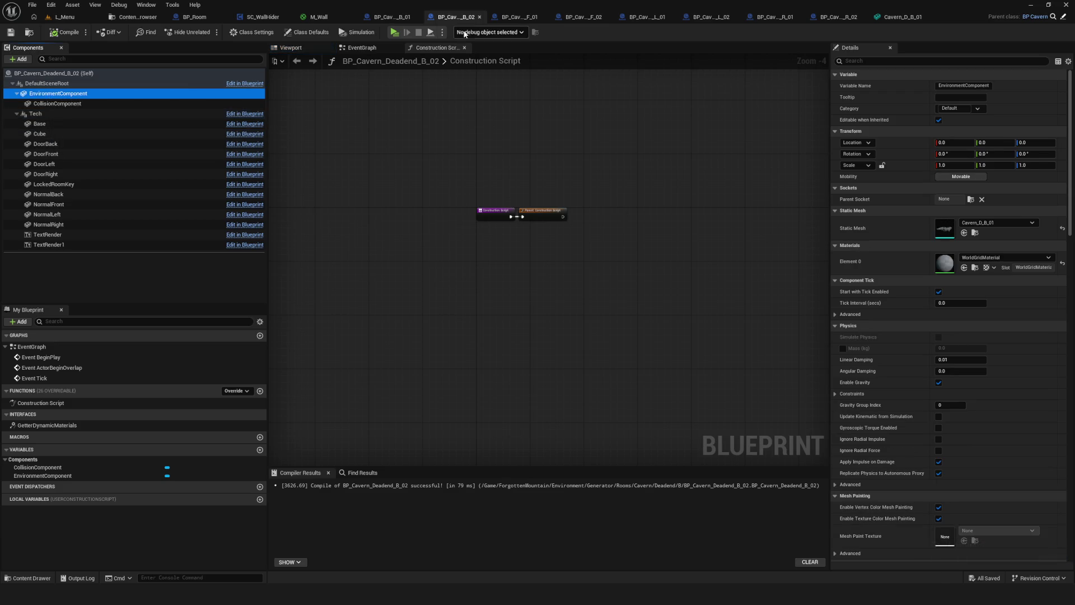
Give the B_01 and B_02 cavern meshes the M_Lit_Room_Gray2 material
{"action": "left_click", "coordinate": [381, 19]}
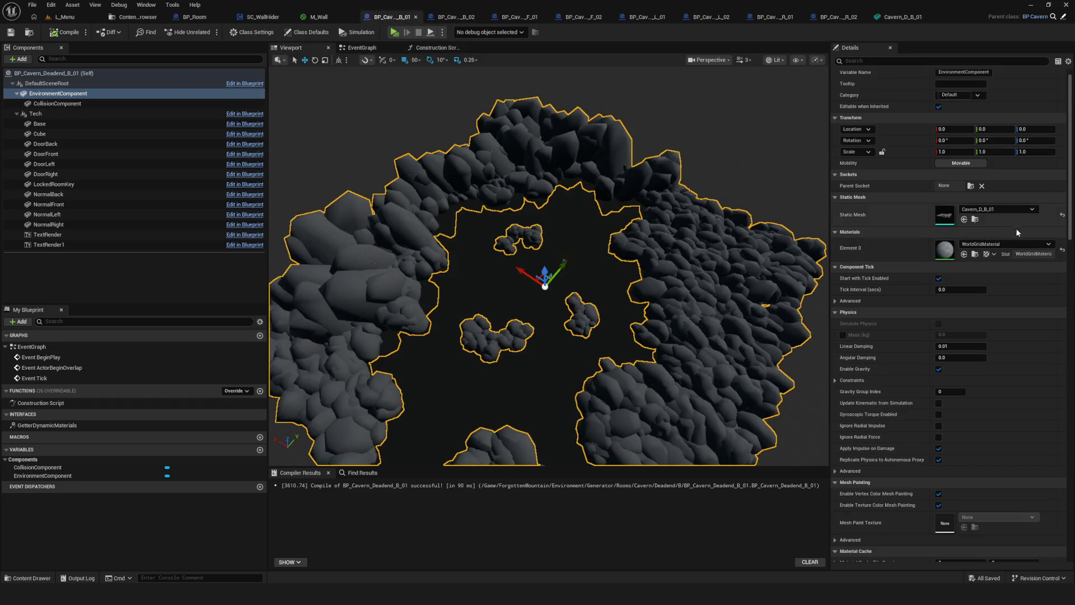
{"action": "left_click", "coordinate": [1005, 244]}
{"action": "type", "text": "Room"}
{"action": "left_click", "coordinate": [1023, 346]}
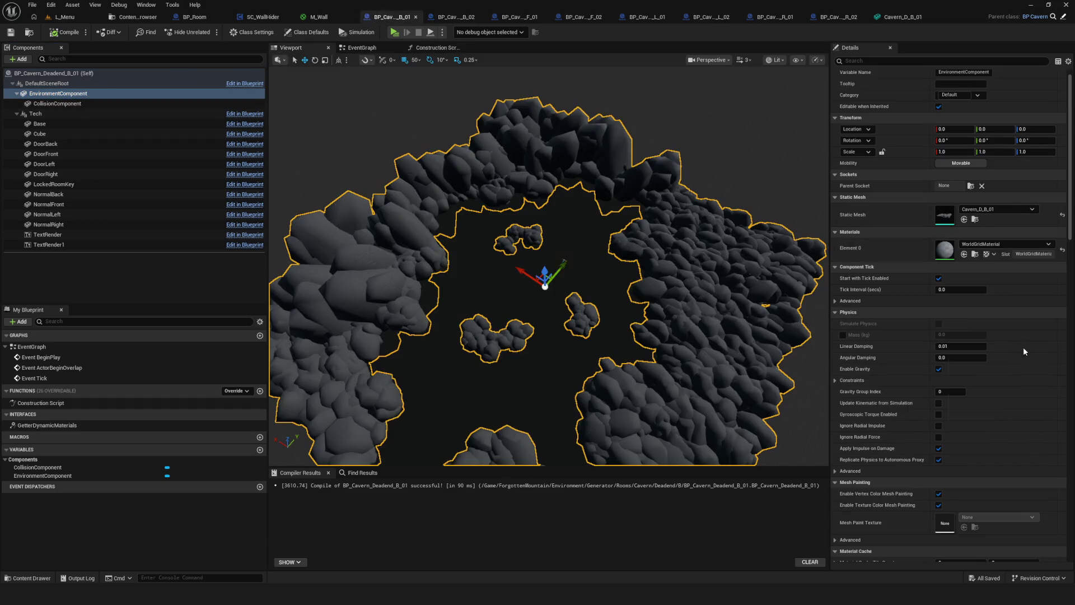
{"action": "left_click", "coordinate": [446, 17]}
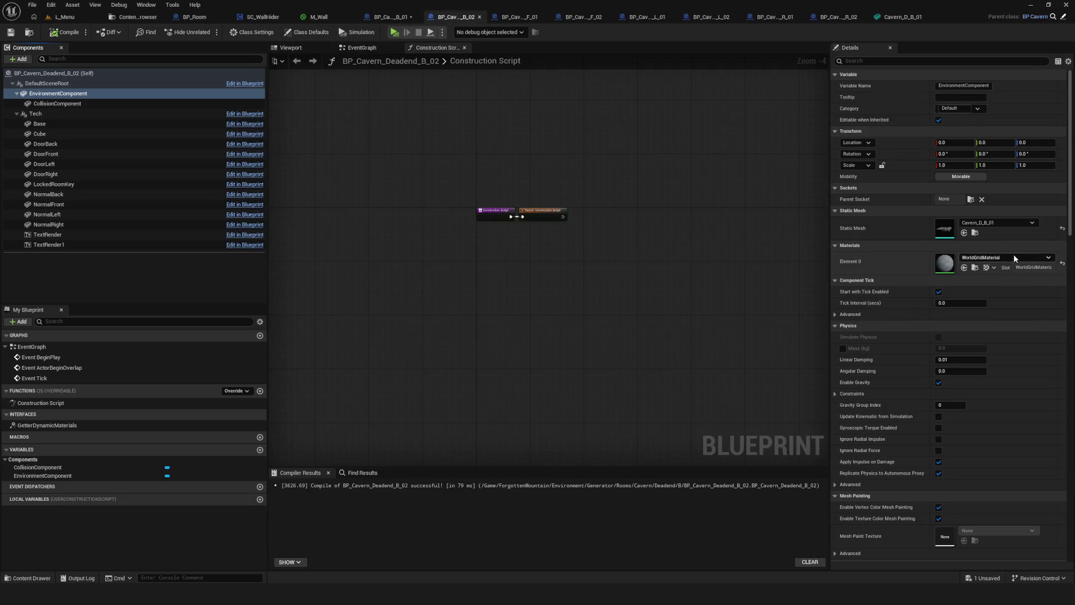
{"action": "left_click", "coordinate": [112, 94]}
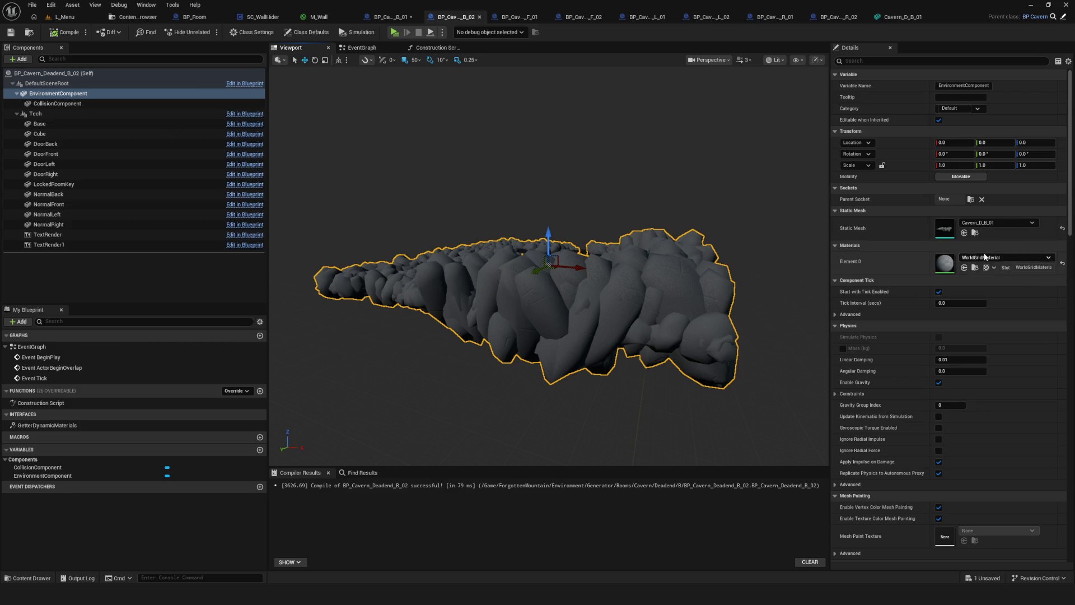
{"action": "left_click", "coordinate": [1003, 258]}
{"action": "left_click", "coordinate": [1009, 358]}
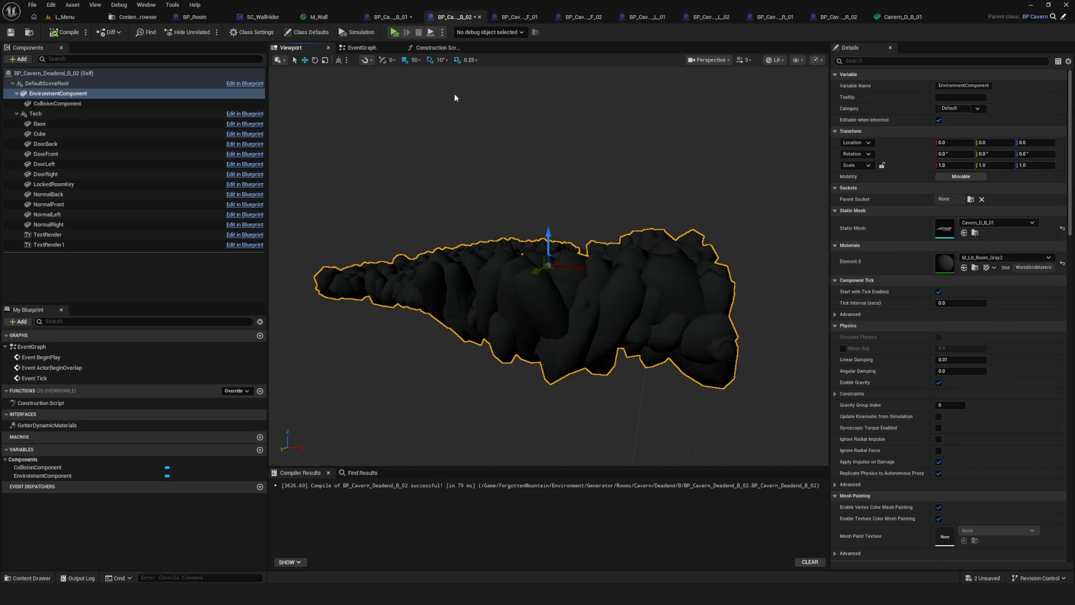
Give the F_01 and F_02 cavern meshes the M_Lit_Room_Gray2 material
{"action": "left_click", "coordinate": [520, 17]}
{"action": "left_click", "coordinate": [58, 93]}
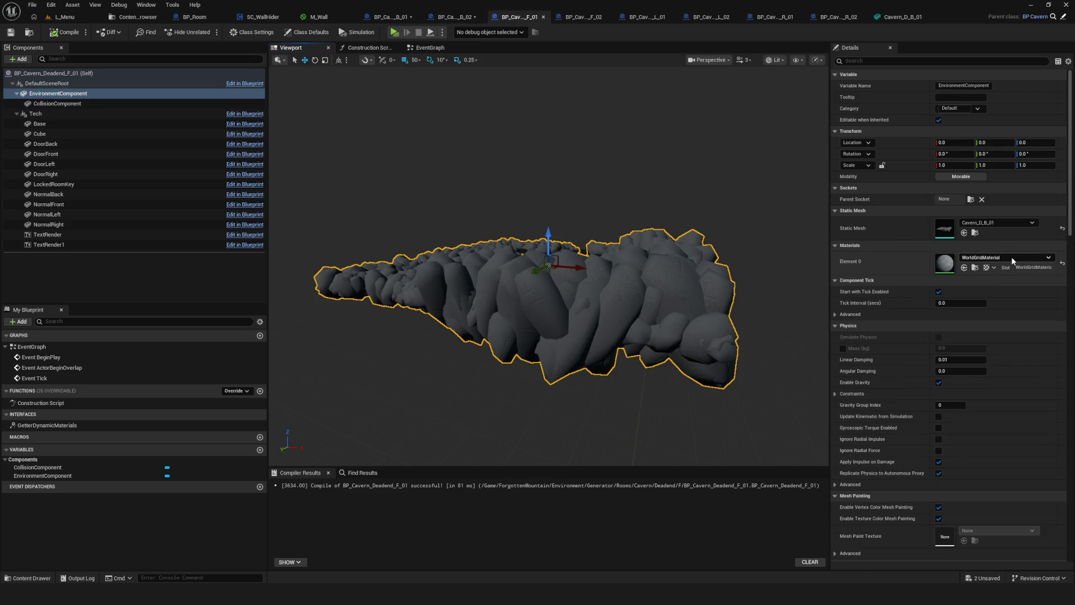
{"action": "left_click", "coordinate": [1010, 257]}
{"action": "left_click", "coordinate": [1009, 359]}
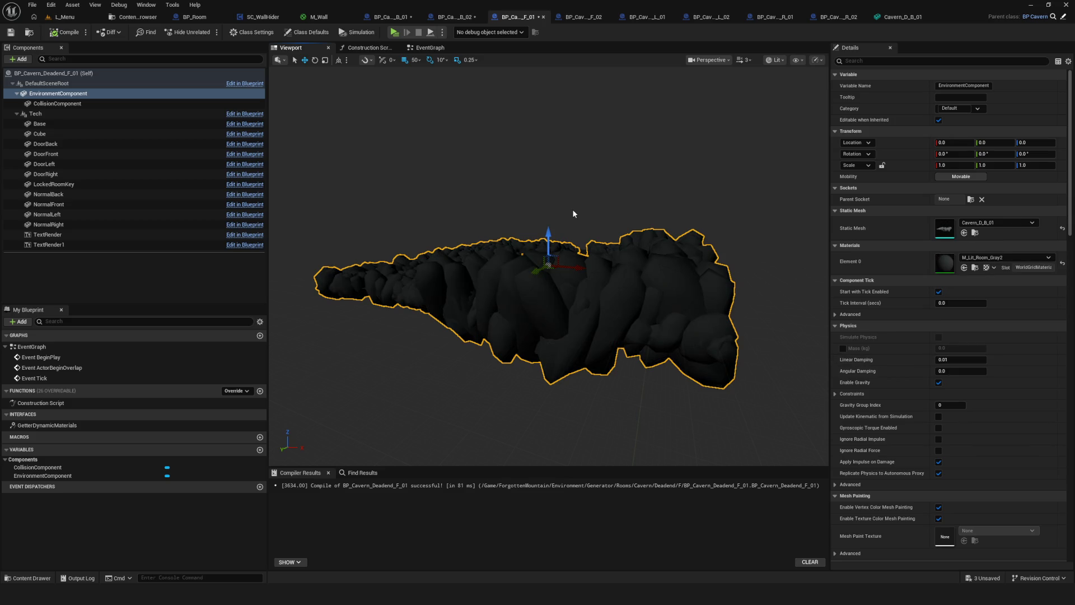
{"action": "left_click", "coordinate": [582, 17]}
{"action": "left_click", "coordinate": [59, 94]}
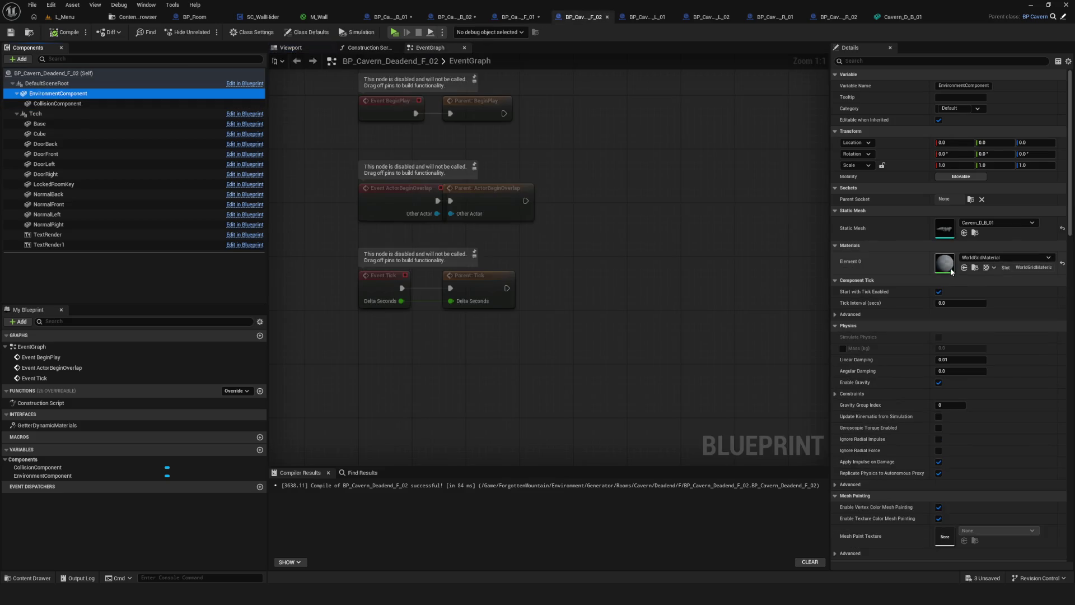
{"action": "left_click", "coordinate": [995, 223]}
{"action": "left_click", "coordinate": [1002, 257]}
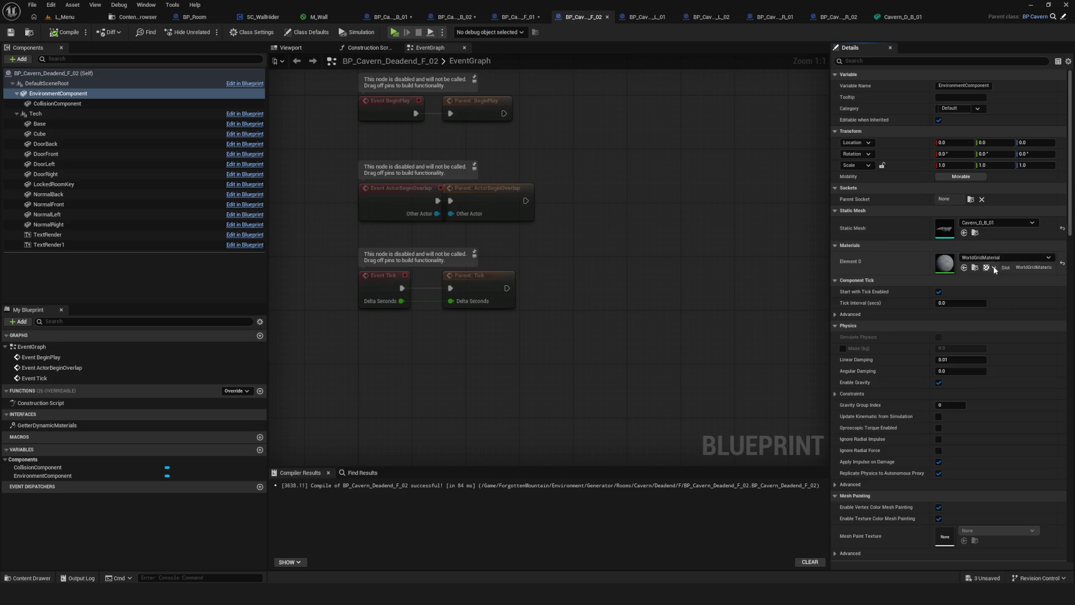
{"action": "left_click", "coordinate": [1003, 258]}
{"action": "type", "text": "Room"}
{"action": "left_click", "coordinate": [1018, 362]}
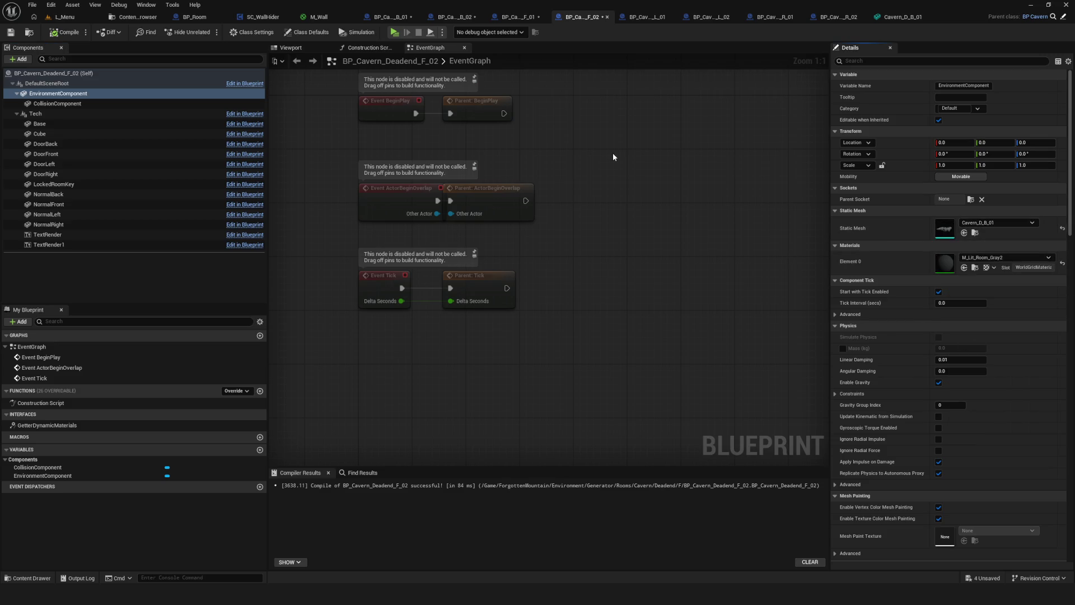
{"action": "left_click", "coordinate": [297, 48]}
Give the L_01 and L_02 cavern meshes the M_Lit_Room_Gray2 material
{"action": "left_click", "coordinate": [645, 17]}
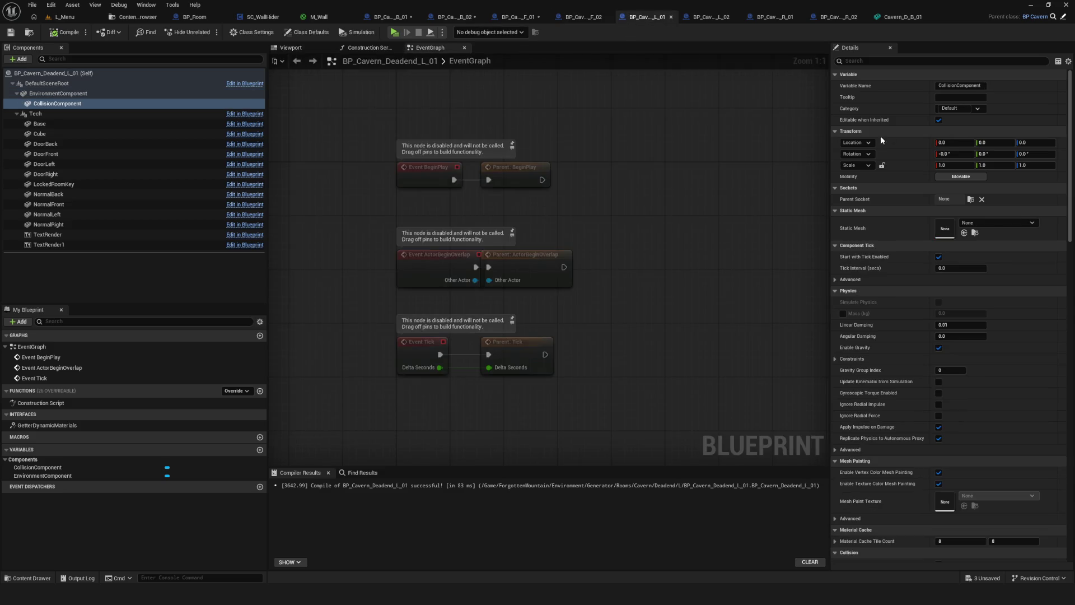
{"action": "left_click", "coordinate": [290, 47]}
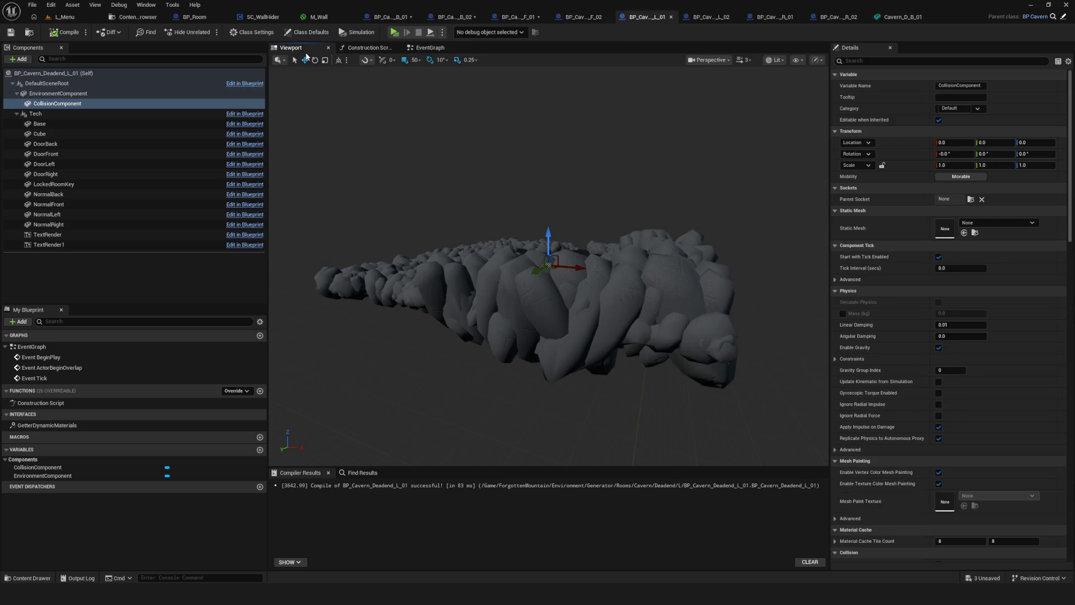
{"action": "left_click", "coordinate": [68, 94]}
{"action": "left_click", "coordinate": [1006, 258]}
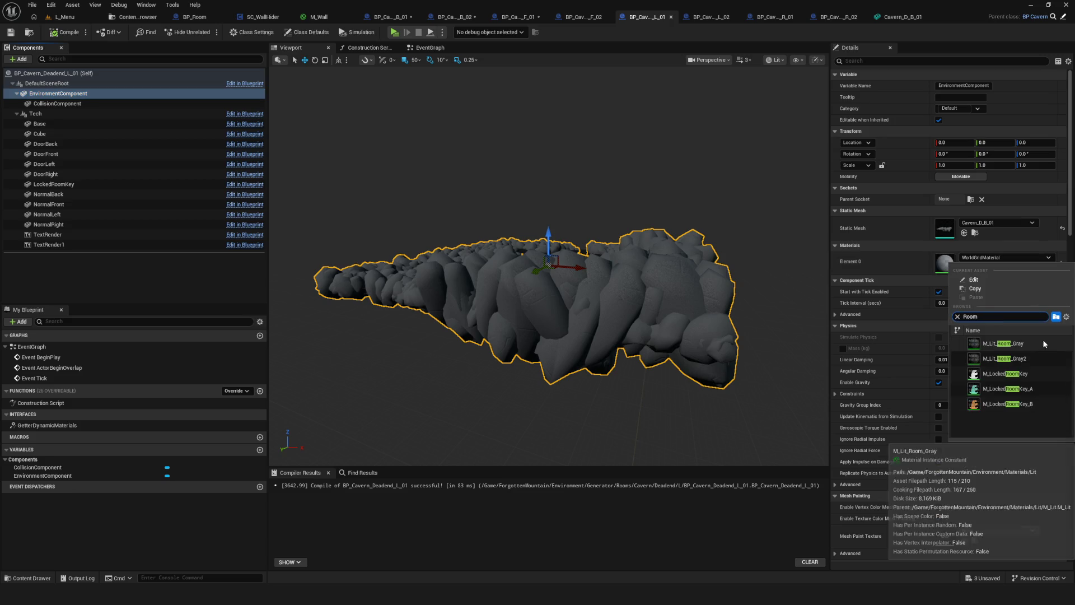
{"action": "left_click", "coordinate": [1043, 339]}
{"action": "left_click", "coordinate": [709, 17]}
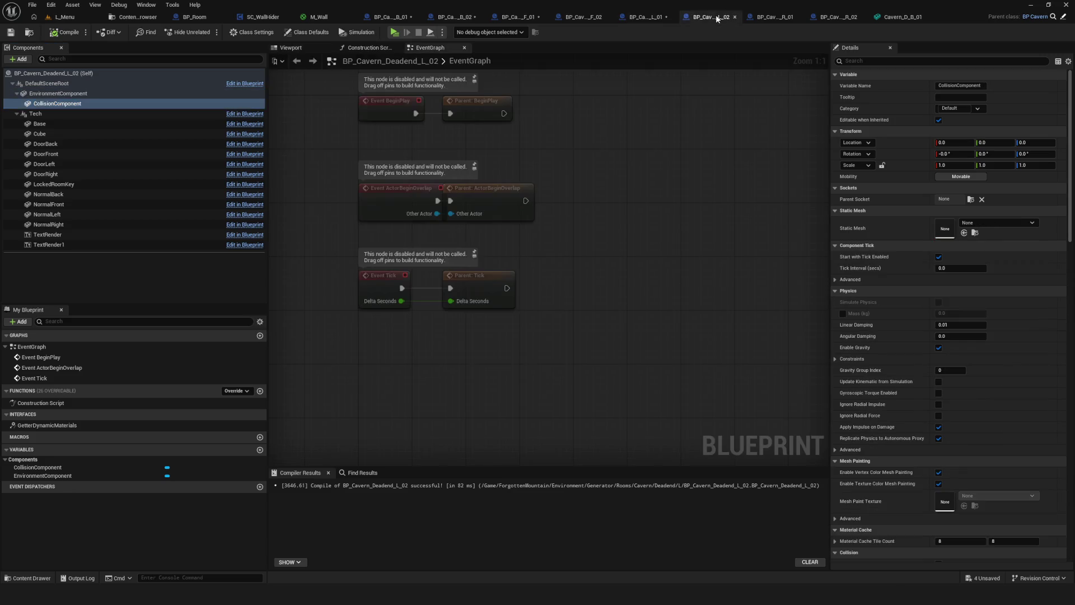
{"action": "left_click", "coordinate": [98, 94]}
{"action": "left_click", "coordinate": [1005, 257]}
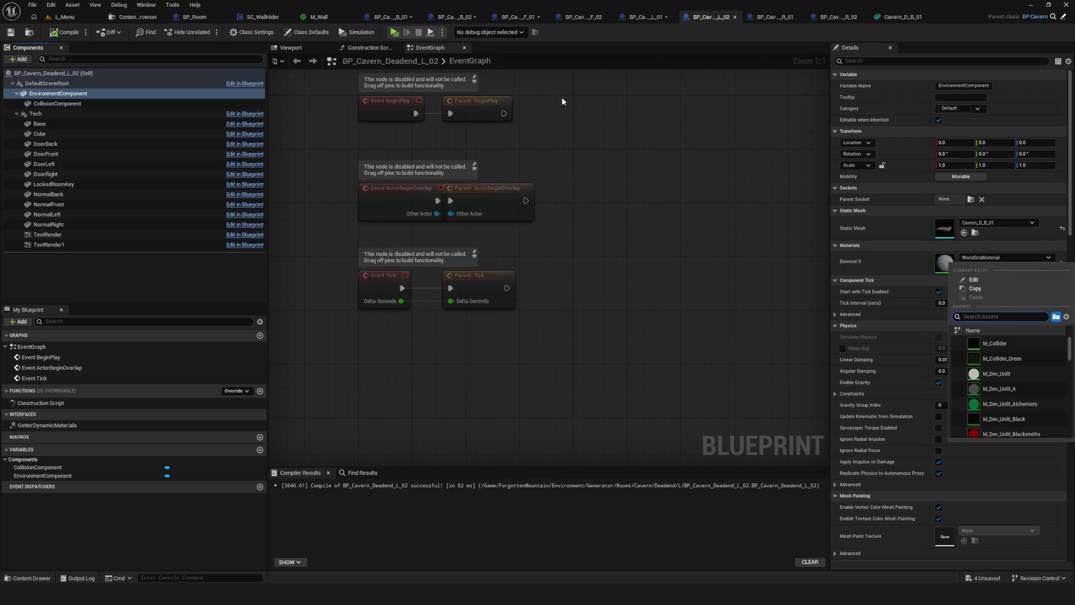
{"action": "left_click", "coordinate": [291, 48]}
{"action": "left_click", "coordinate": [1005, 257]}
{"action": "type", "text": "Room"}
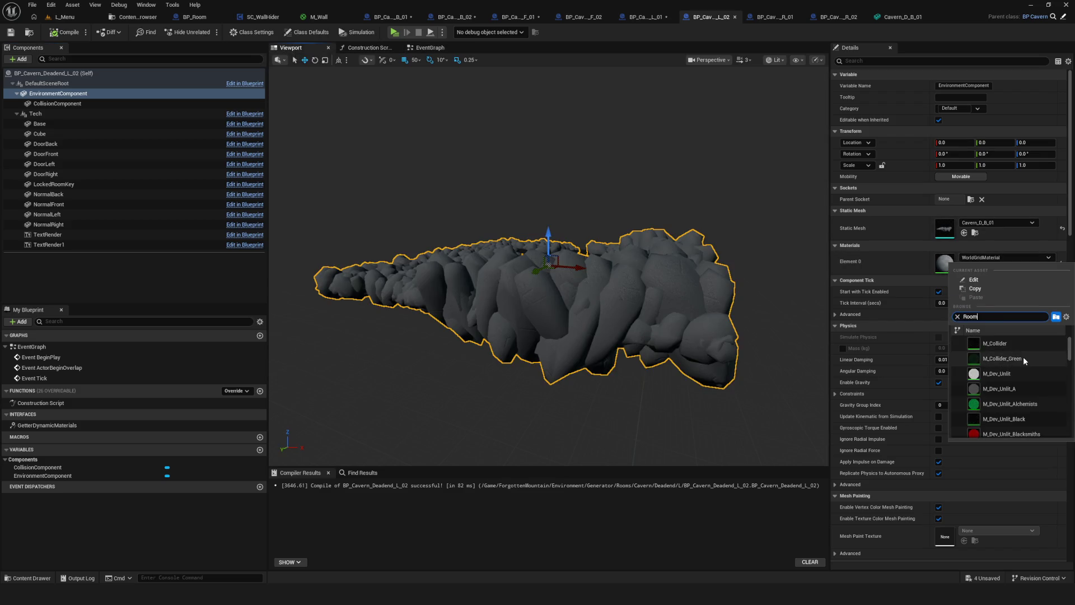
{"action": "left_click", "coordinate": [1023, 356]}
Give the R_01 cavern mesh the M_Lit_Room_Gray2 material and preview it
{"action": "left_click", "coordinate": [775, 17]}
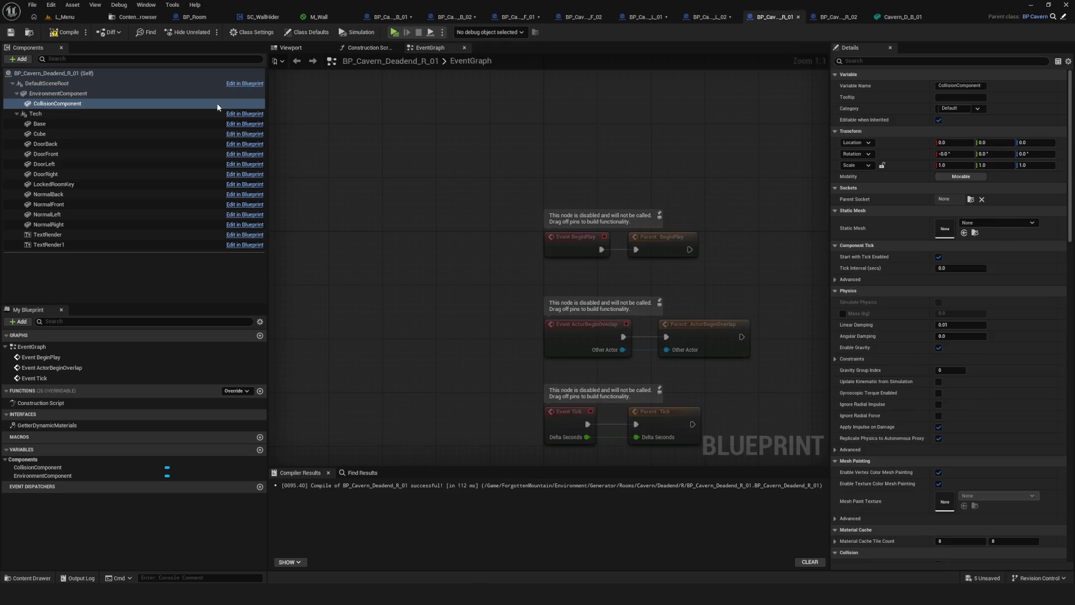
{"action": "left_click", "coordinate": [87, 94]}
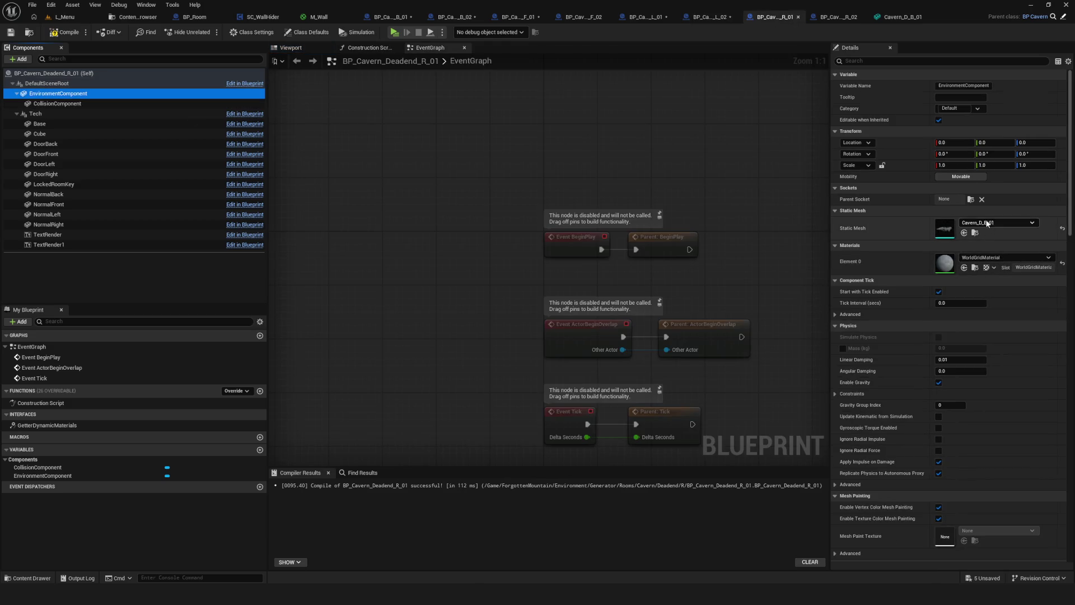
{"action": "left_click", "coordinate": [1008, 223]}
{"action": "type", "text": "Room"}
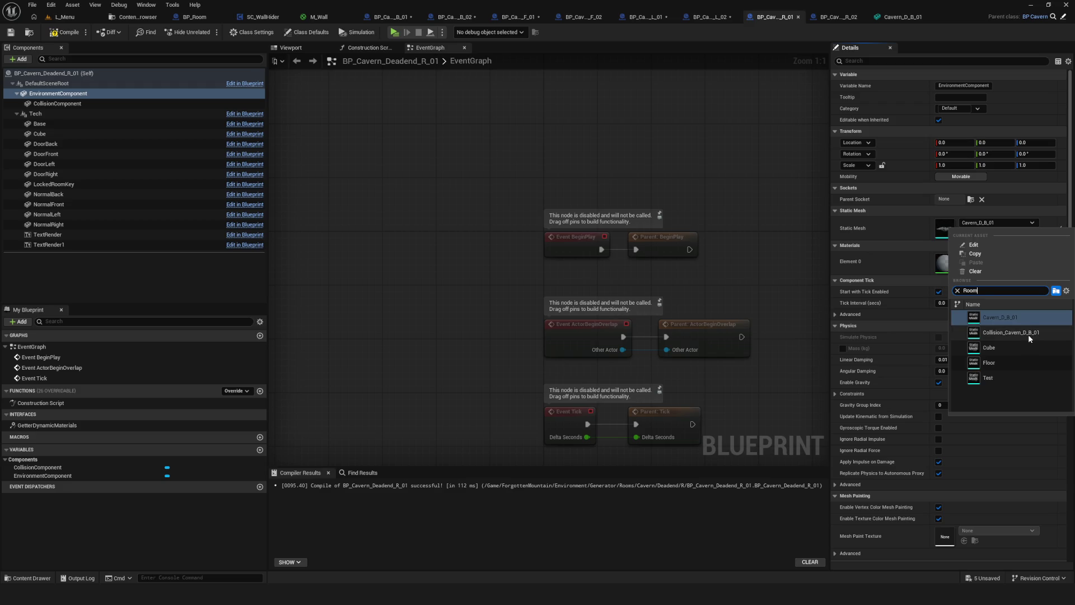
{"action": "left_click", "coordinate": [958, 291]}
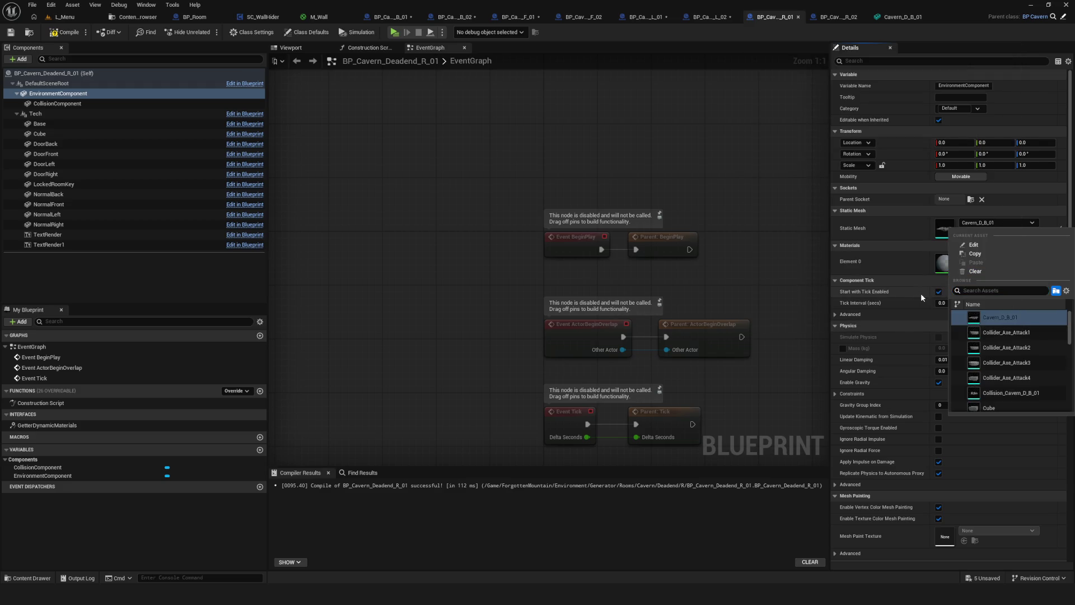
{"action": "left_click", "coordinate": [897, 246]}
{"action": "left_click", "coordinate": [863, 250]}
{"action": "left_click", "coordinate": [996, 257]}
{"action": "type", "text": "Room"}
{"action": "left_click", "coordinate": [1002, 358]}
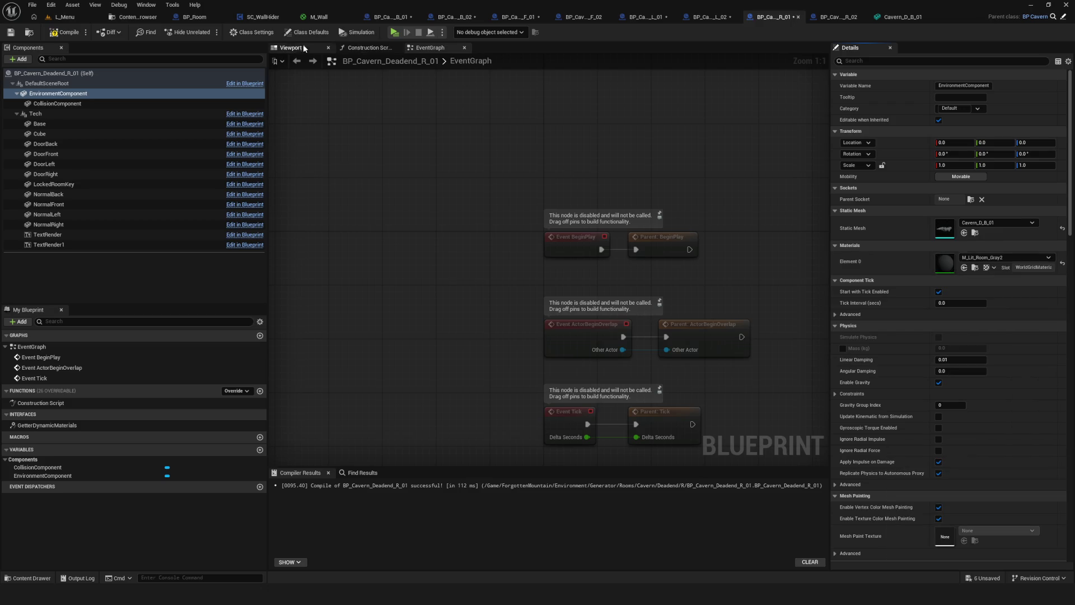
{"action": "left_click", "coordinate": [304, 48]}
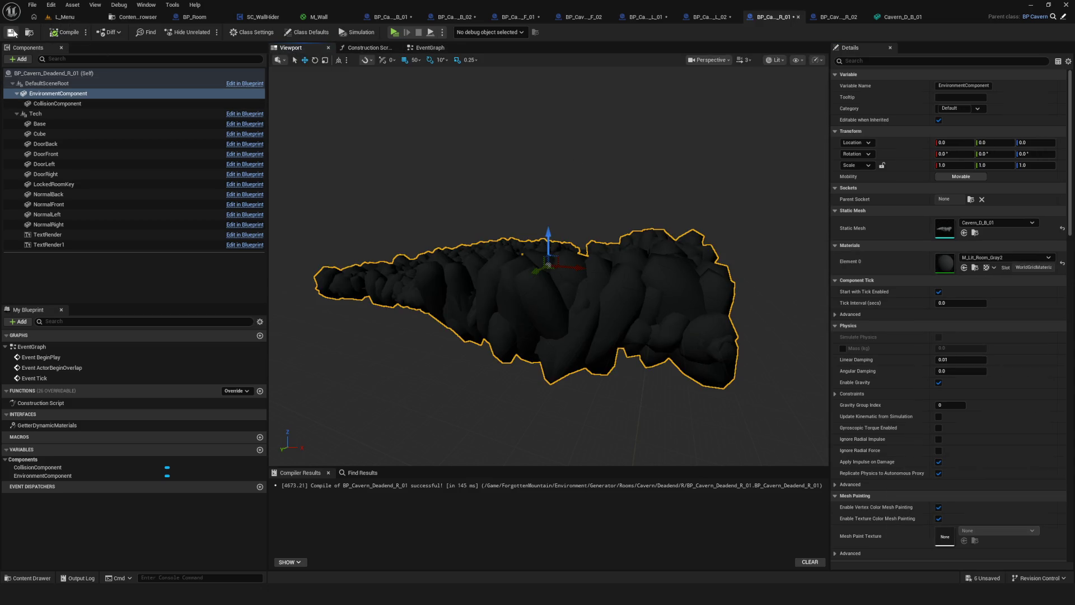
{"action": "left_click", "coordinate": [392, 17]}
Assign Collision_Cavern_D_B_01 to the collision component of the B_01 and B_02 dead-end blueprints
{"action": "left_click", "coordinate": [42, 105]}
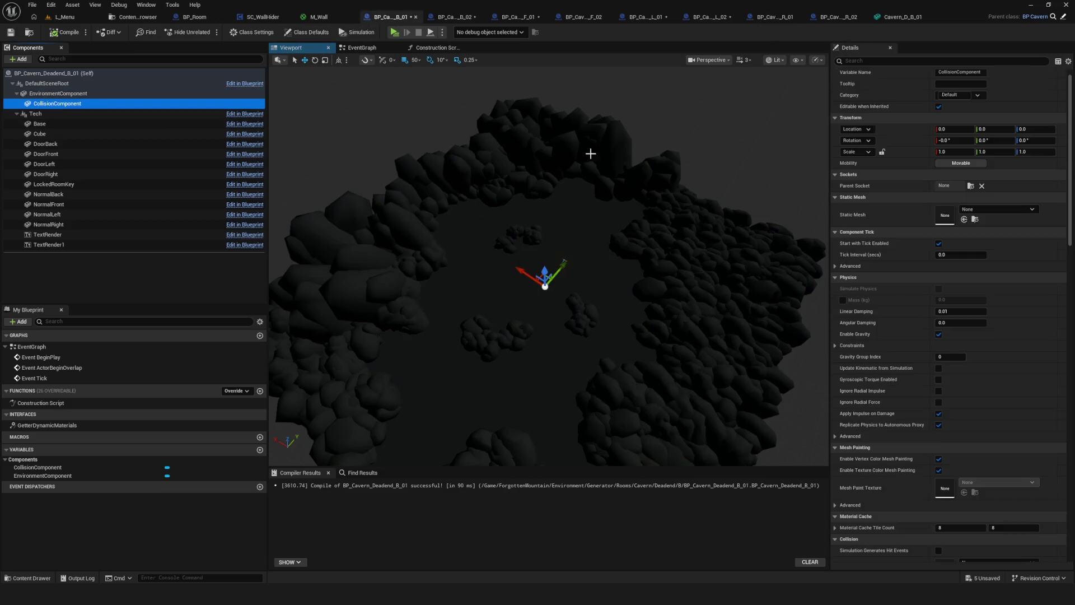
{"action": "left_click", "coordinate": [988, 213]}
{"action": "type", "text": "Colli"}
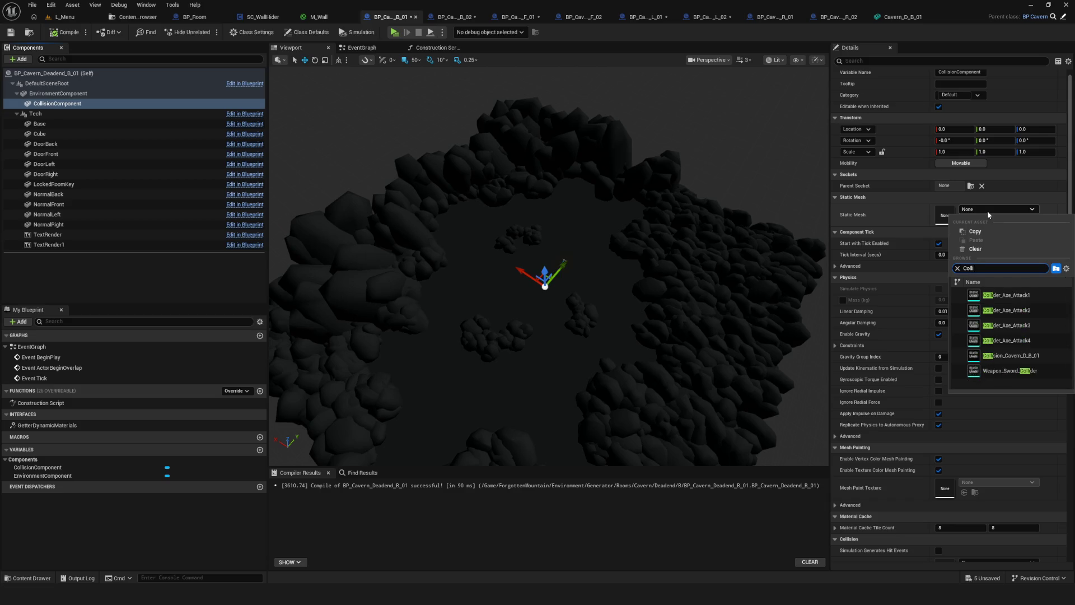
{"action": "type", "text": "sion"}
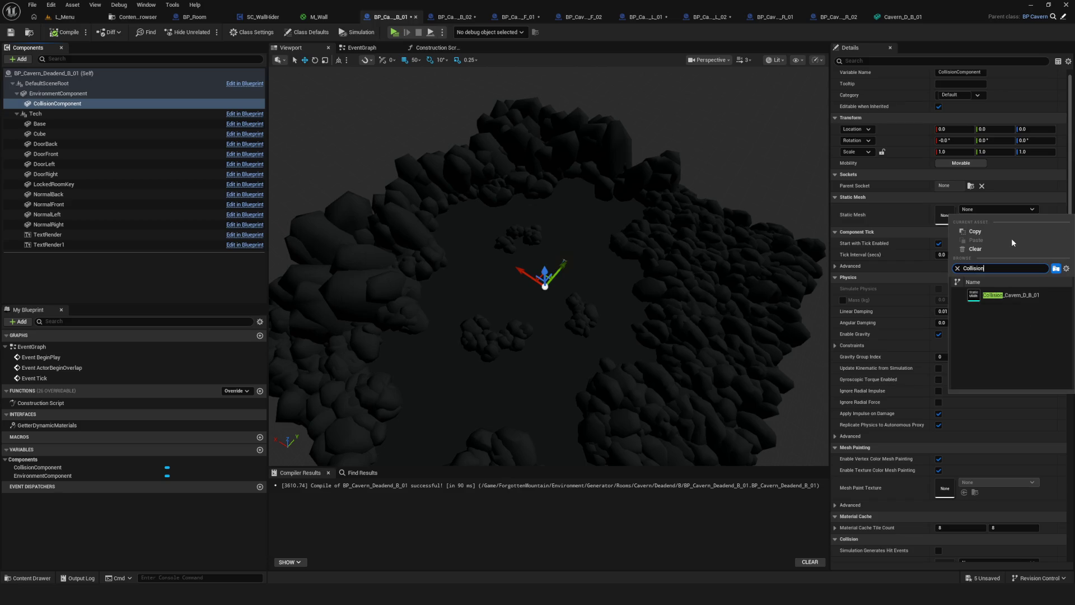
{"action": "left_click", "coordinate": [1011, 295]}
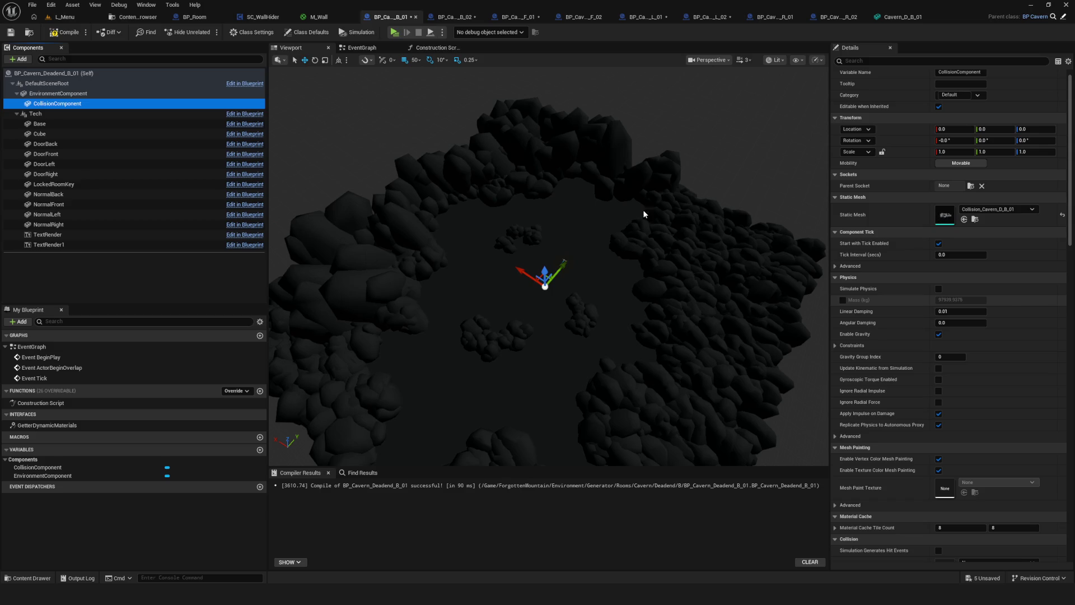
{"action": "left_click", "coordinate": [447, 17]}
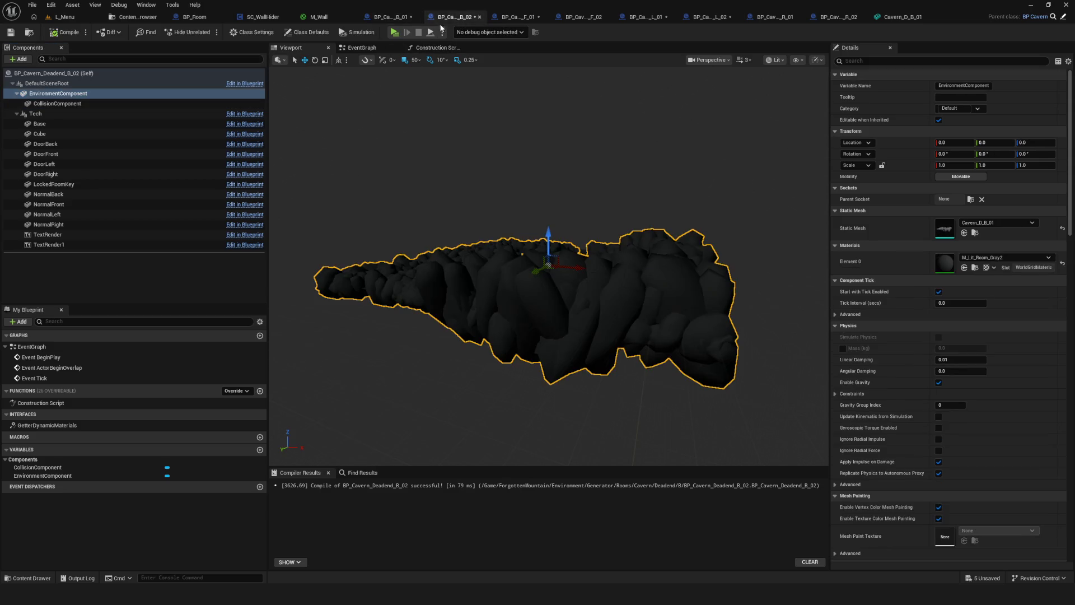
{"action": "left_click", "coordinate": [980, 223]}
{"action": "type", "text": "Collision"}
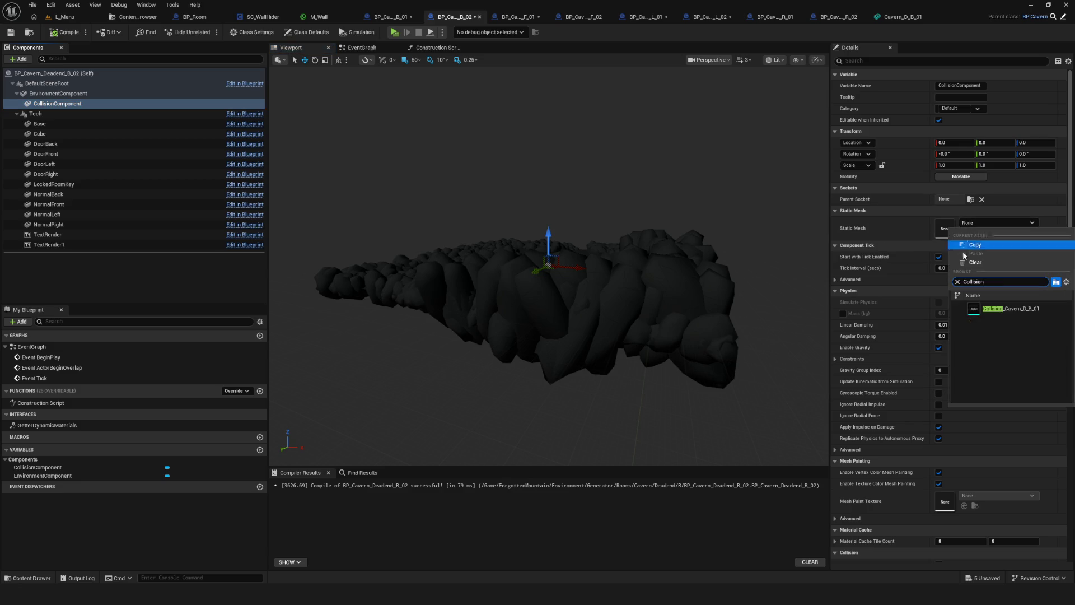
{"action": "left_click", "coordinate": [1004, 309]}
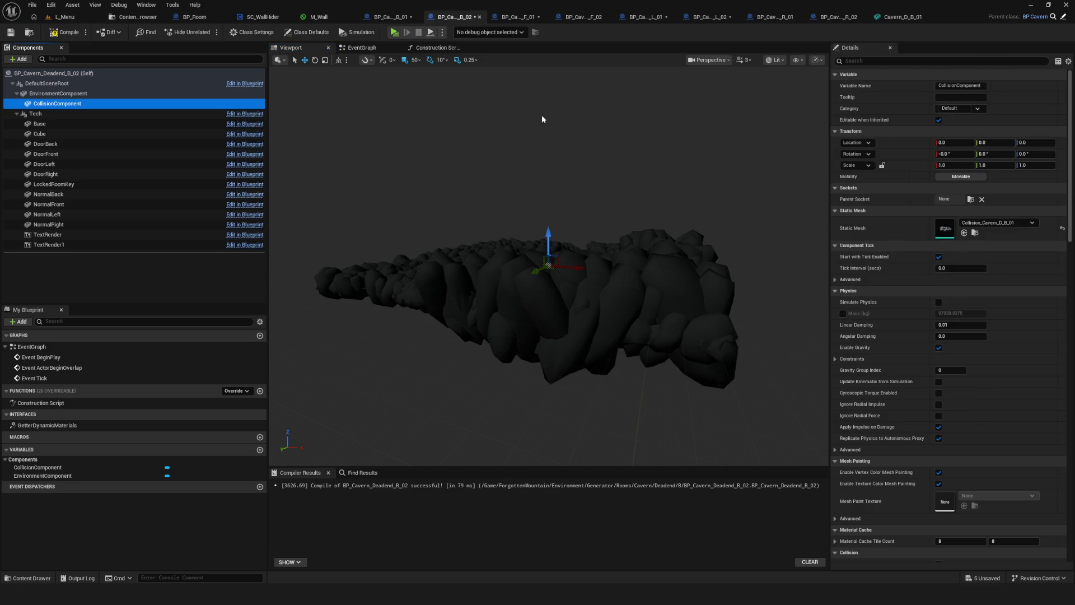
Give the F_01 and F_02 dead-end blueprints' collision components the Collision_Cavern_D_B_01 mesh
{"action": "left_click", "coordinate": [517, 17]}
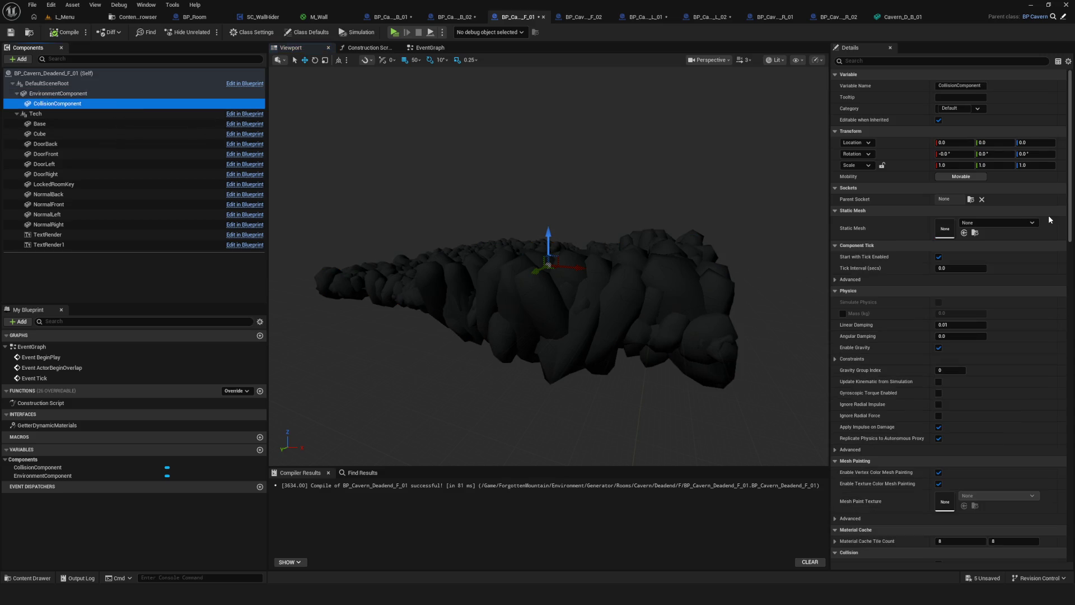
{"action": "left_click", "coordinate": [1003, 223]}
{"action": "left_click", "coordinate": [1017, 309]}
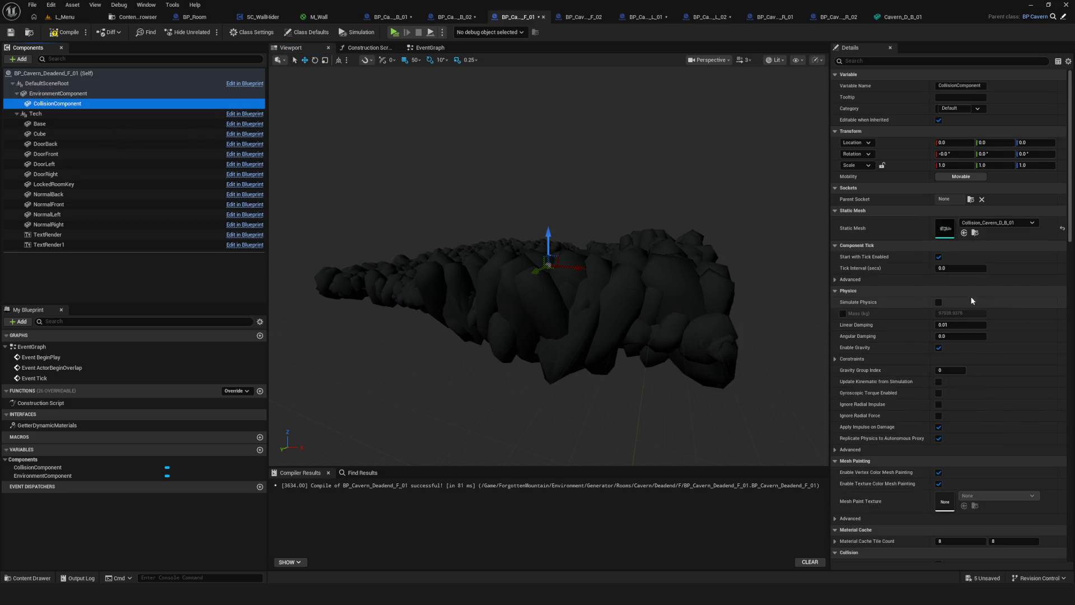
{"action": "left_click", "coordinate": [583, 17]}
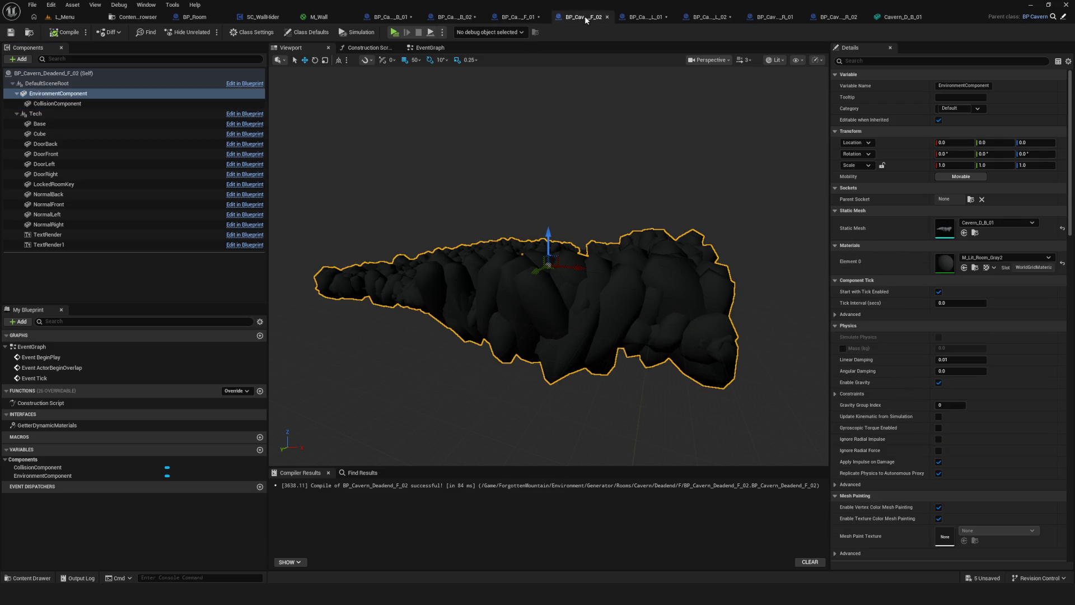
{"action": "left_click", "coordinate": [82, 103]}
{"action": "left_click", "coordinate": [997, 223]}
{"action": "type", "text": "Collision"}
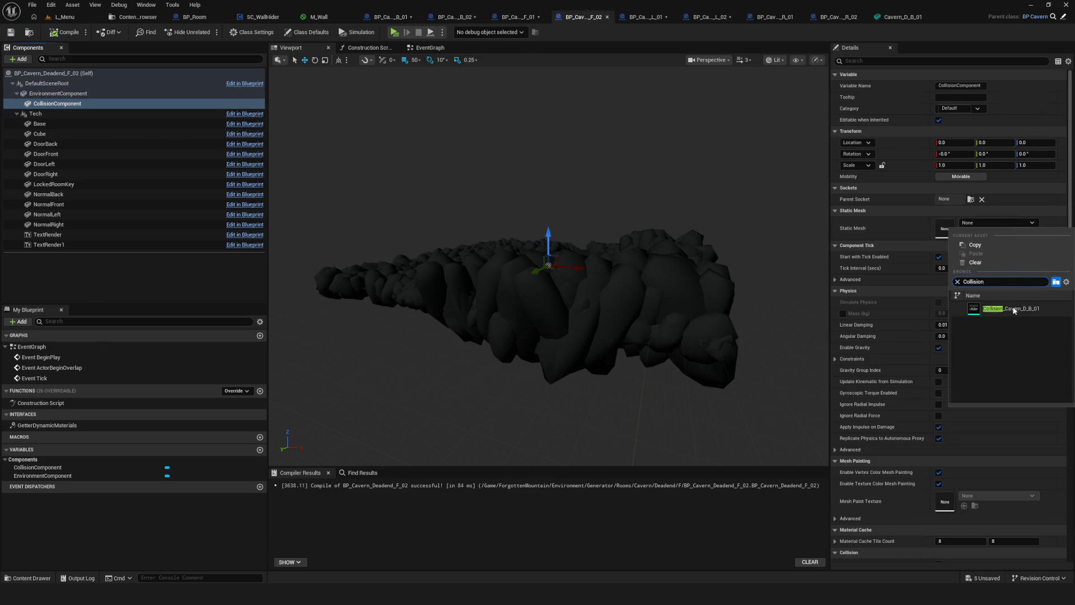
{"action": "left_click", "coordinate": [1014, 308]}
Set Collision_Cavern_D_B_01 as the collision mesh in the L_01, L_02 and R_01 blueprints
{"action": "left_click", "coordinate": [646, 17]}
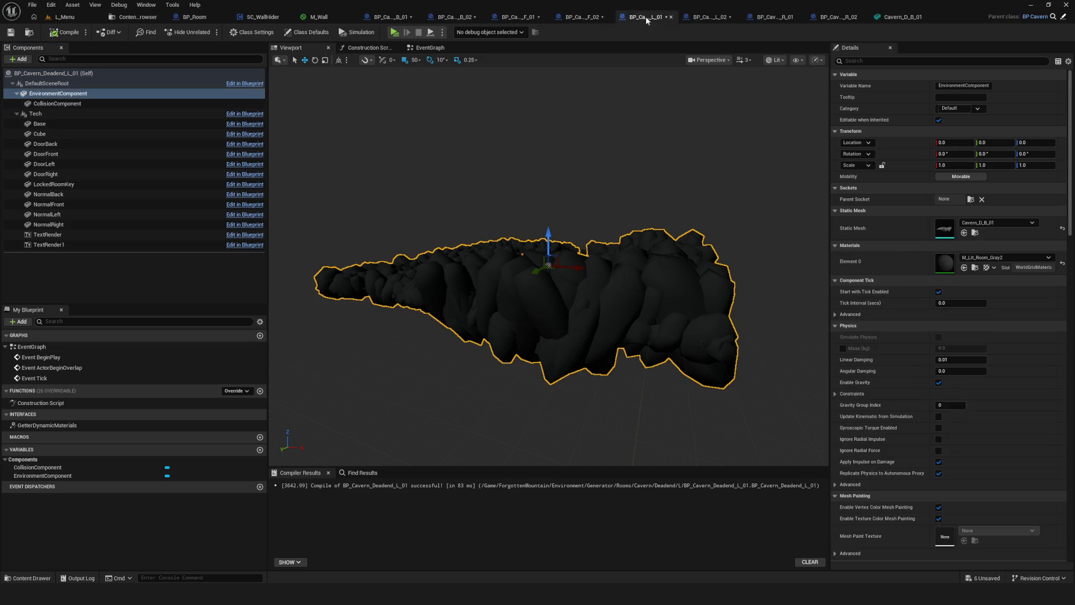
{"action": "left_click", "coordinate": [156, 105]}
{"action": "left_click", "coordinate": [975, 222]}
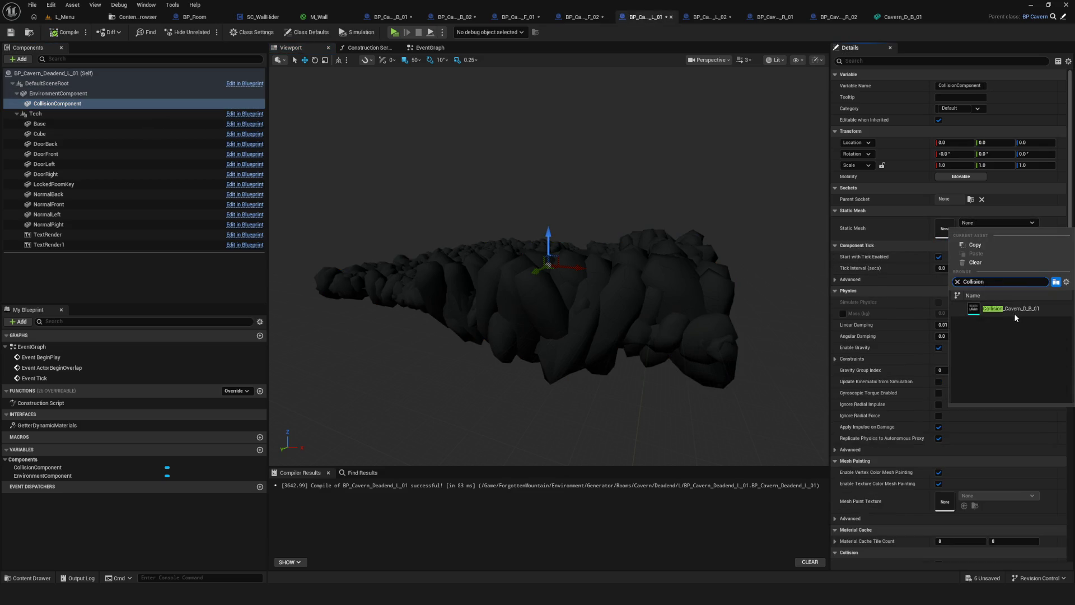
{"action": "left_click", "coordinate": [1014, 314]}
{"action": "left_click", "coordinate": [706, 19]}
{"action": "left_click", "coordinate": [103, 104]}
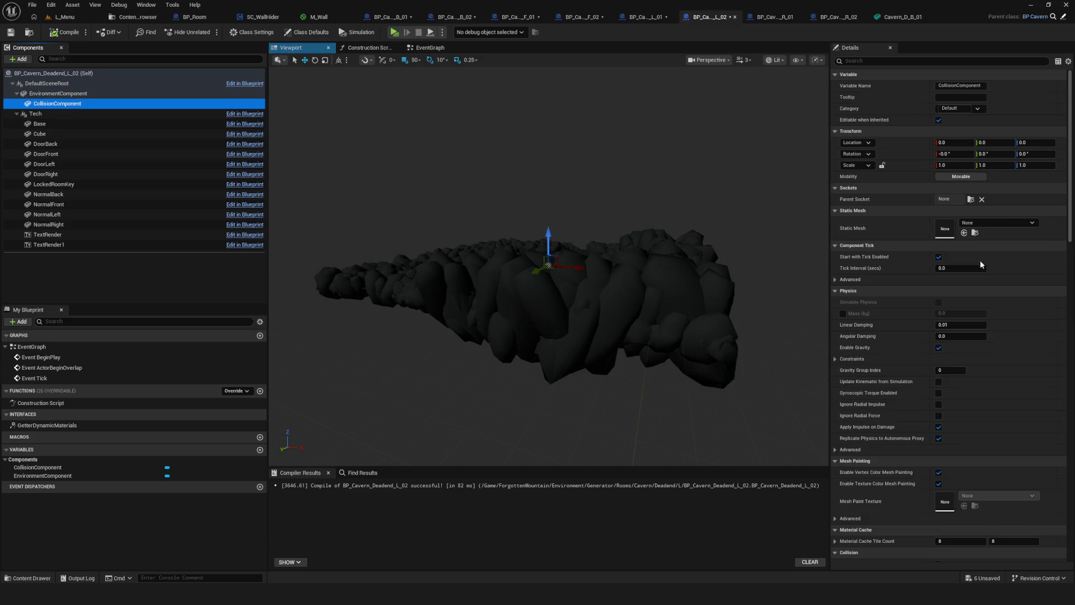
{"action": "left_click", "coordinate": [983, 222]}
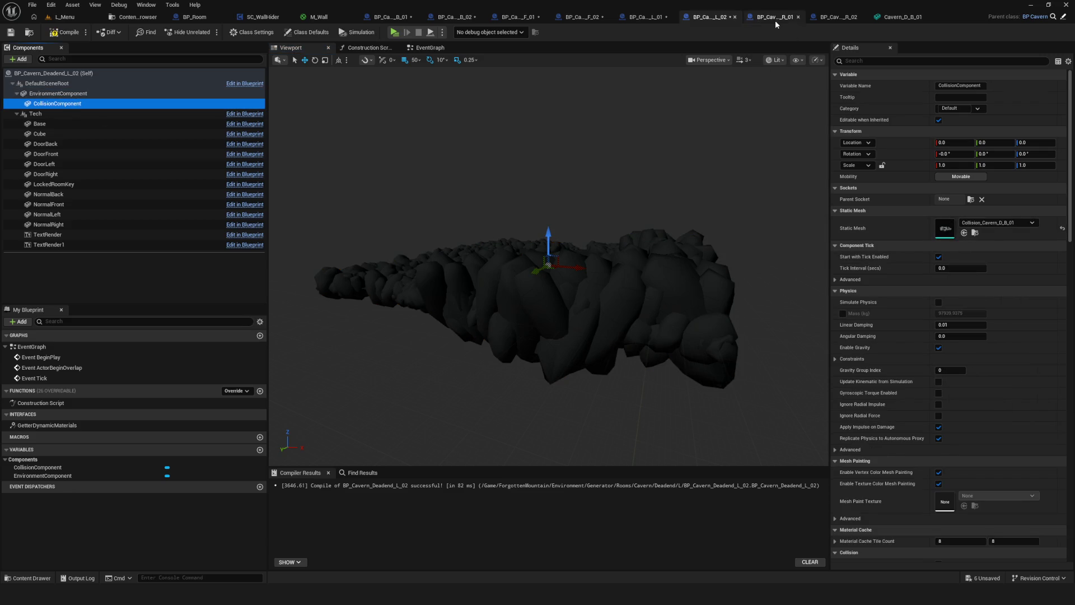
{"action": "left_click", "coordinate": [775, 18]}
{"action": "left_click", "coordinate": [77, 105]}
{"action": "left_click", "coordinate": [981, 224]}
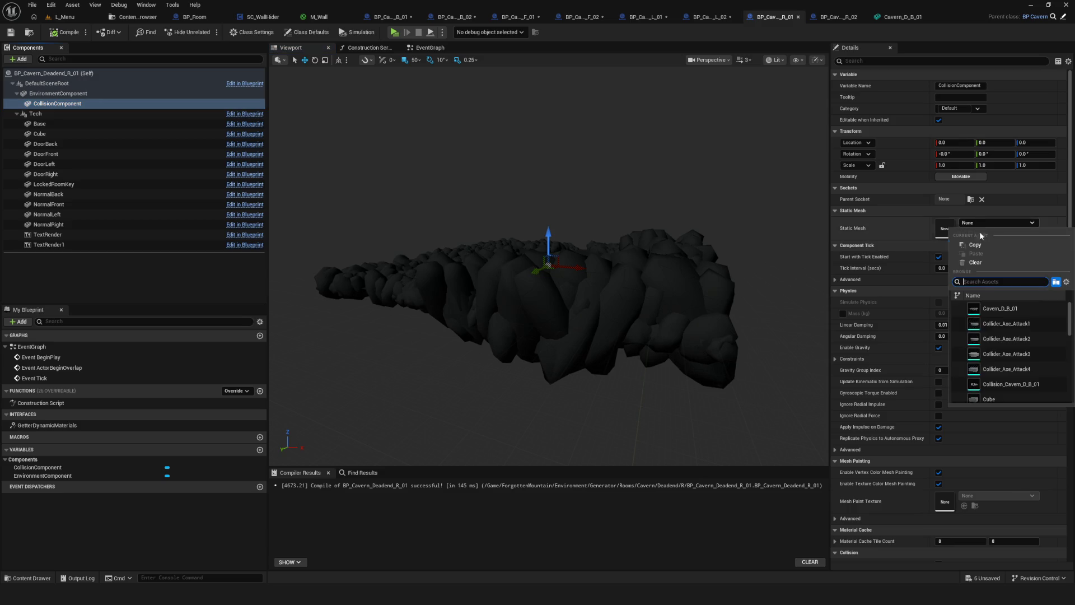
Assign Collision_Cavern_D_B_01 to BP_Cavern_Deadend_R_02's collision component and compile it
{"action": "left_click", "coordinate": [827, 18]}
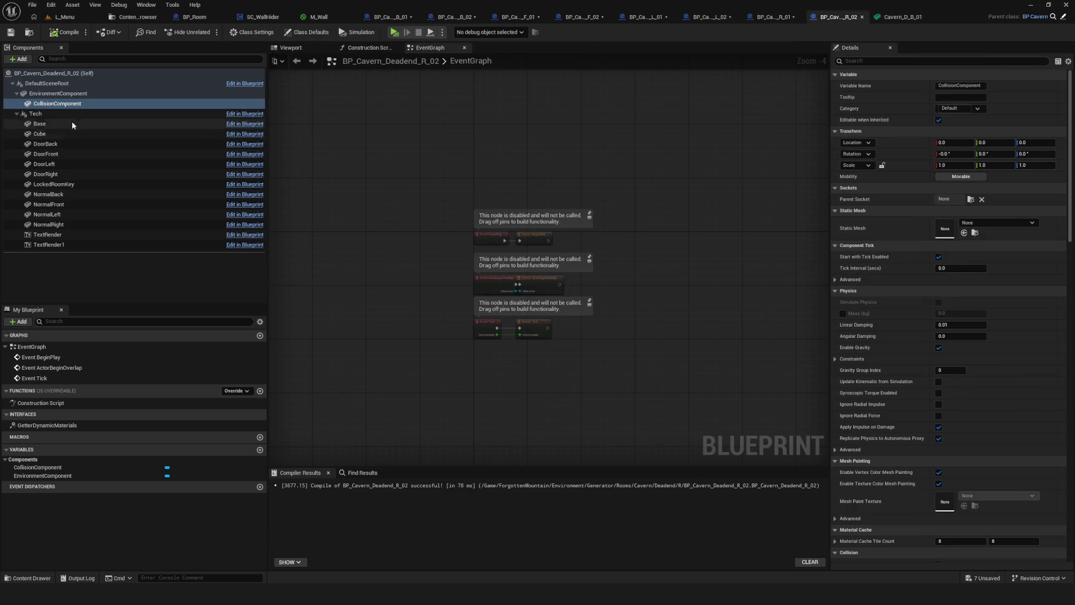
{"action": "left_click", "coordinate": [982, 224]}
{"action": "type", "text": "Collision"}
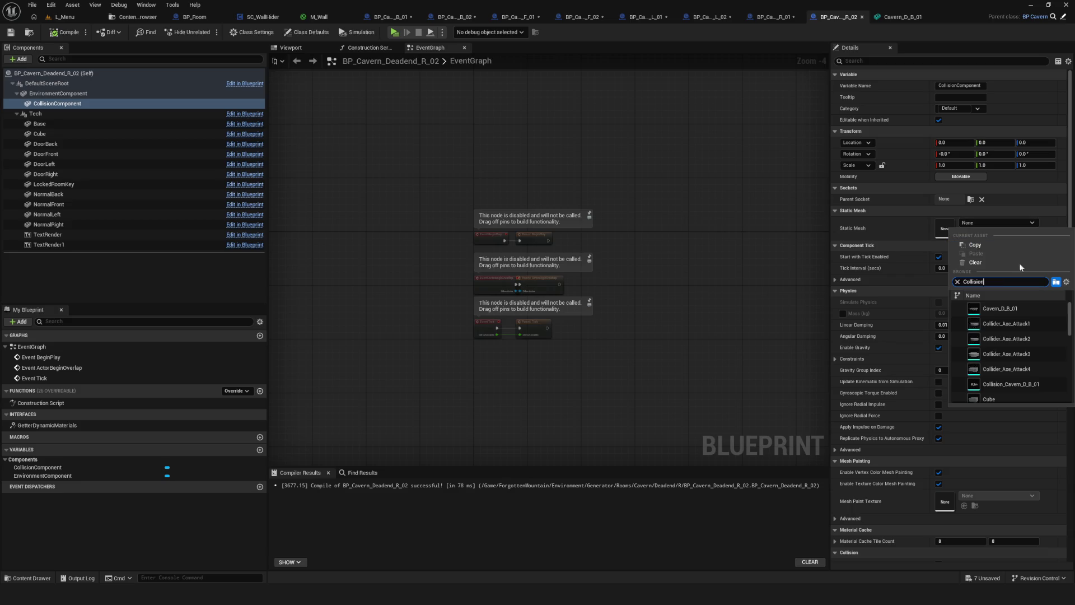
{"action": "left_click", "coordinate": [1010, 309]}
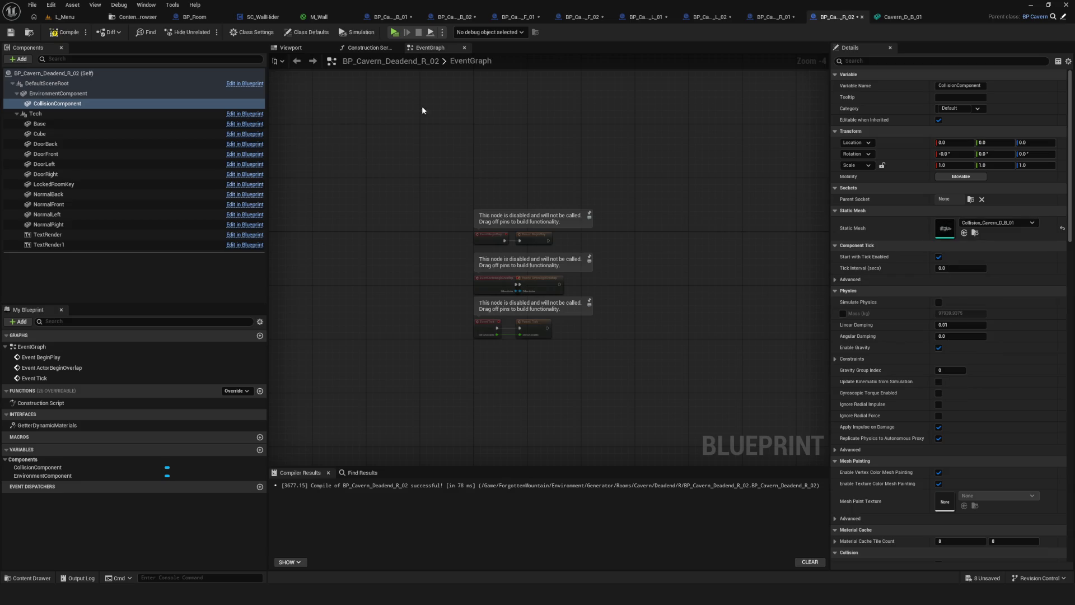
{"action": "left_click", "coordinate": [61, 32]}
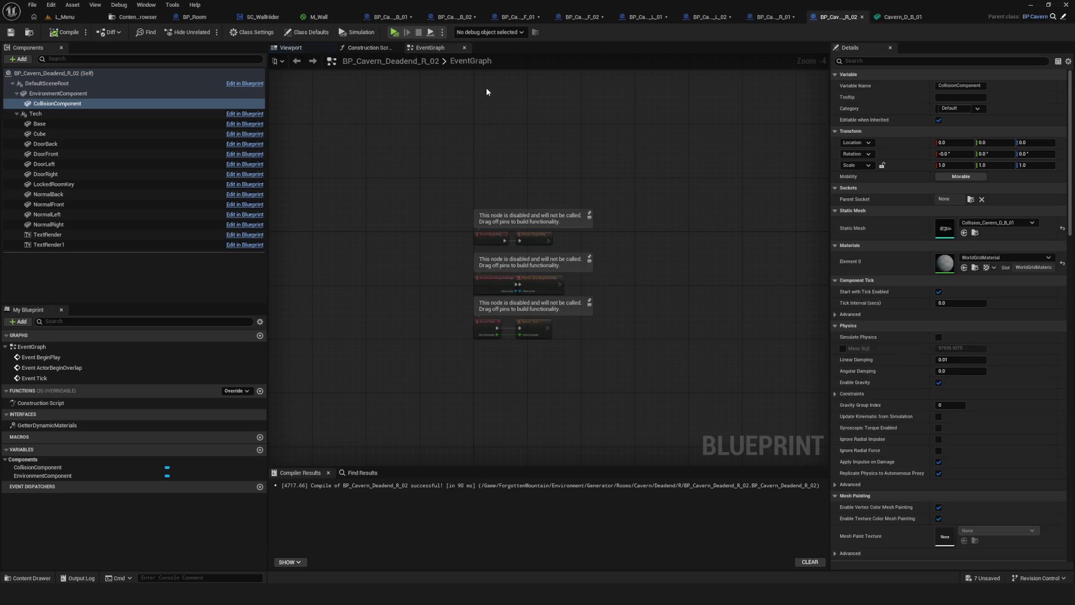
Save all modified blueprints and return to the L_Menu level
{"action": "left_click", "coordinate": [976, 577]}
{"action": "left_click", "coordinate": [612, 393]}
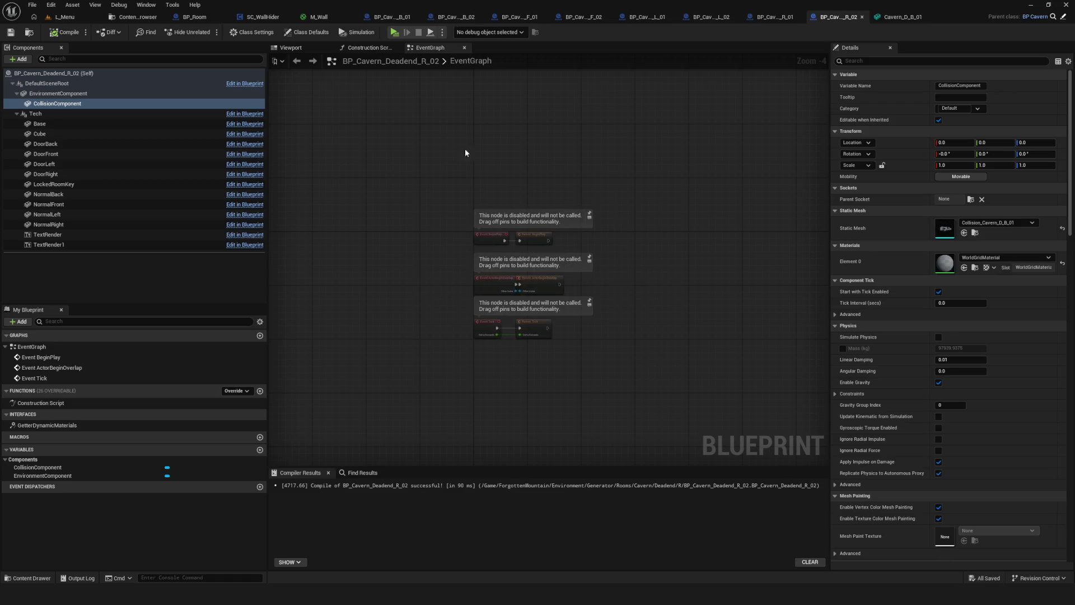
{"action": "left_click", "coordinate": [61, 17]}
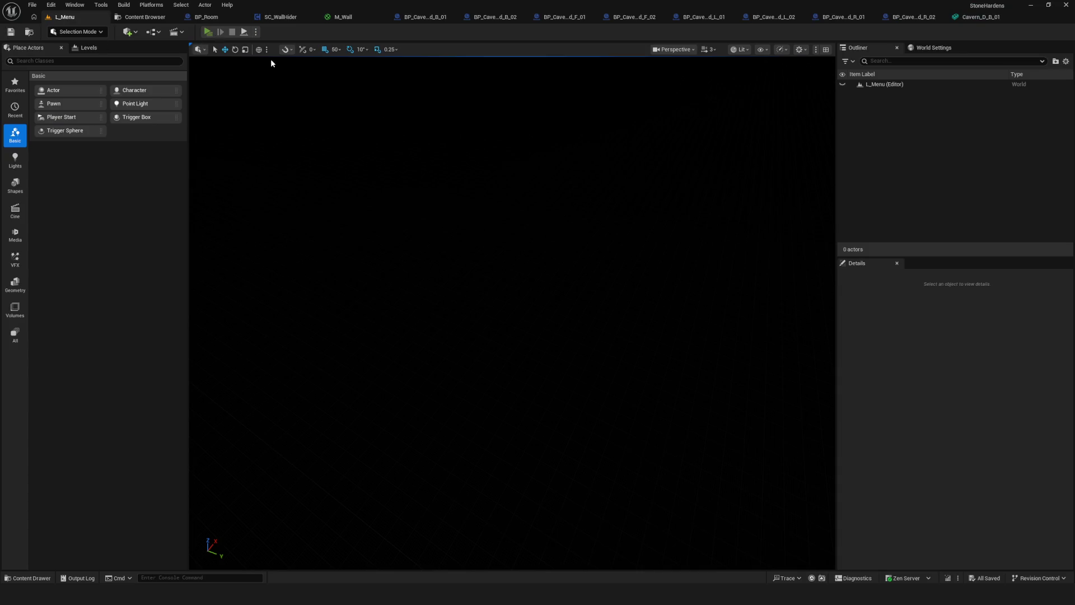
Play from L_Menu, start a New Game, and walk the character into the cavern rock walls
{"action": "key", "text": "alt+p"}
{"action": "left_click", "coordinate": [529, 246]}
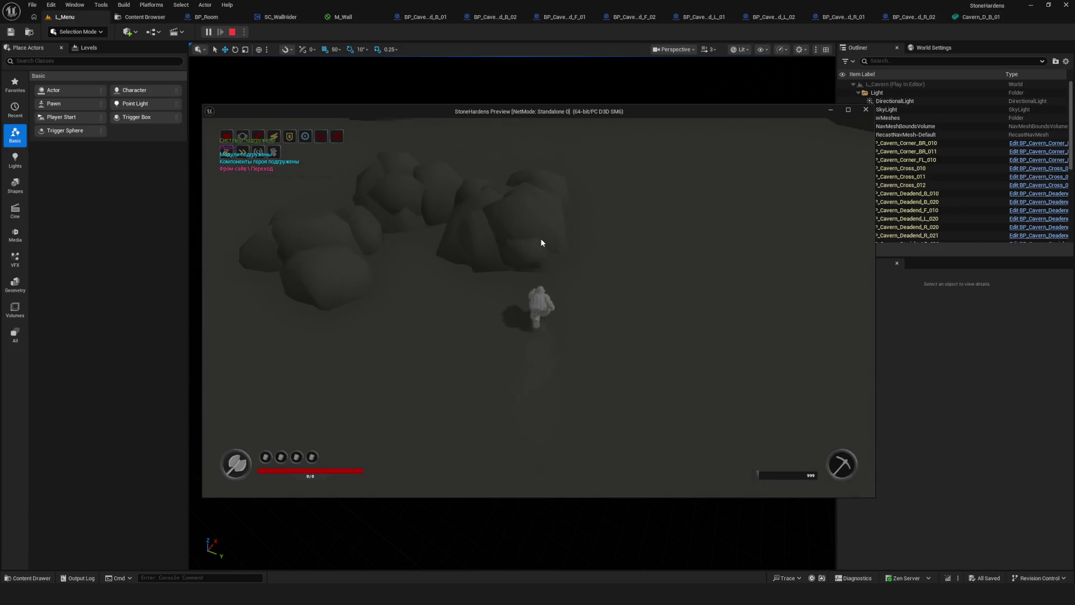
{"action": "key", "text": "a"}
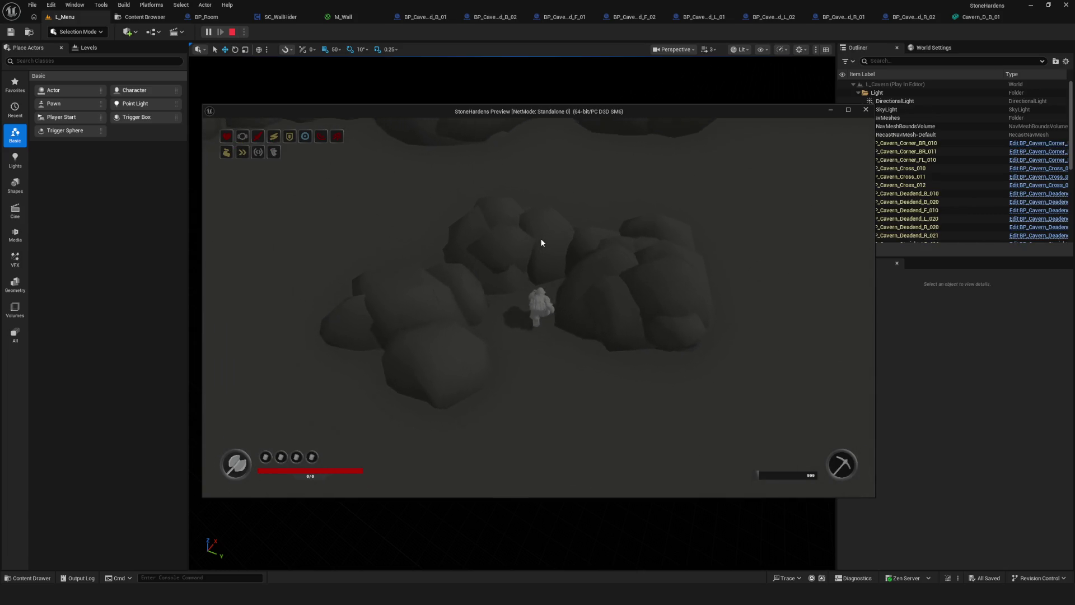
{"action": "key", "text": "a"}
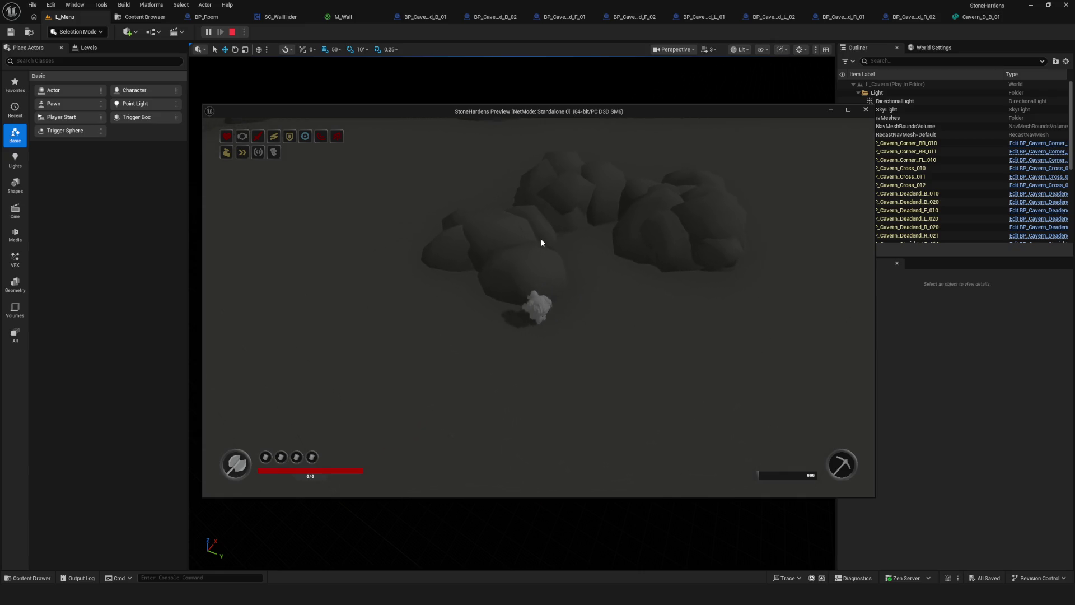
{"action": "key", "text": "w"}
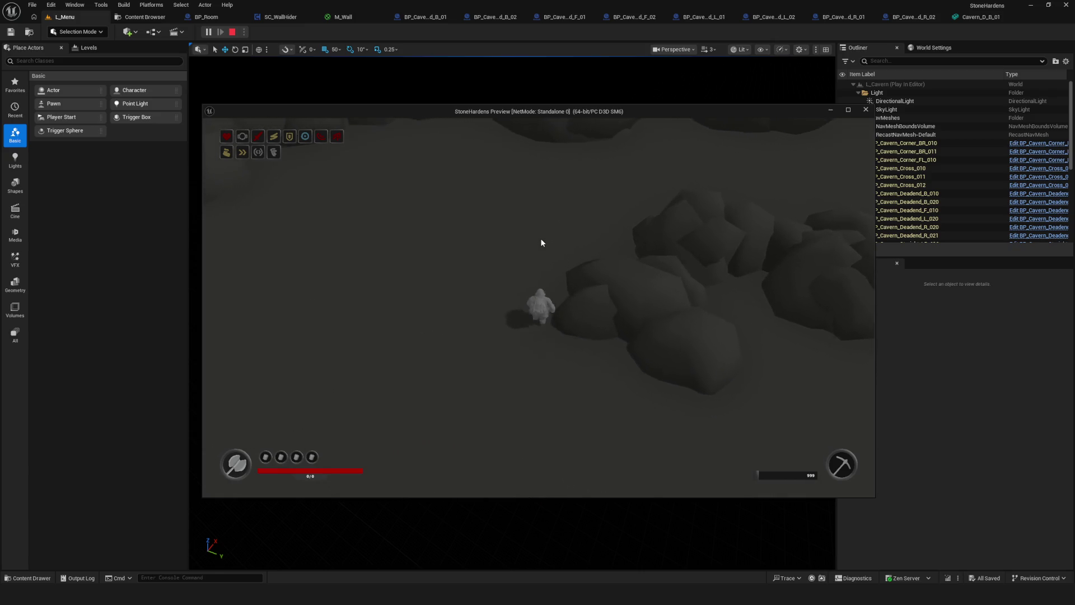
{"action": "key", "text": "w"}
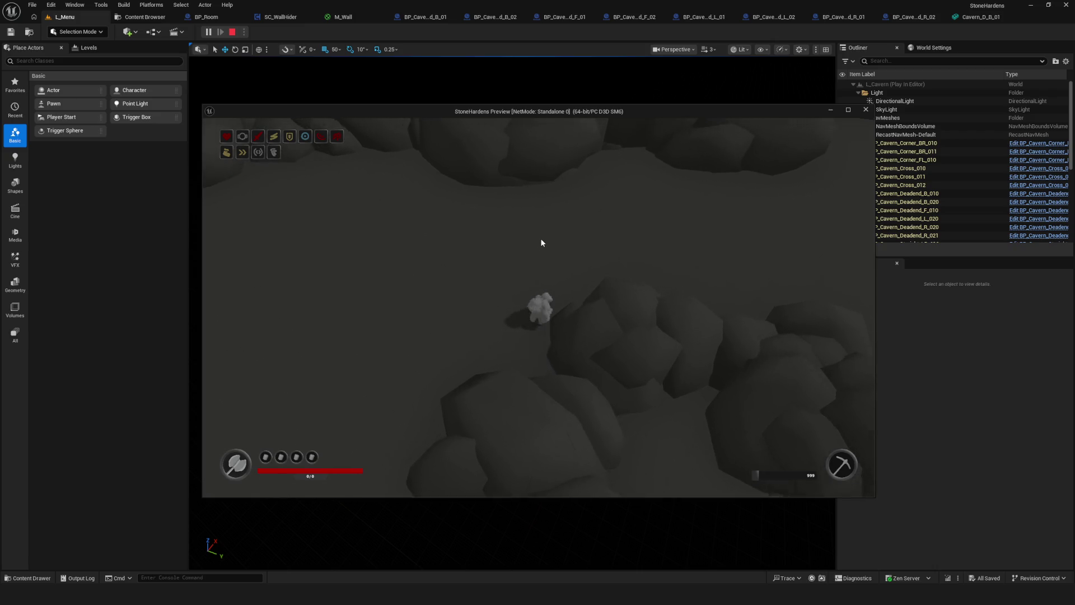
{"action": "key", "text": "d"}
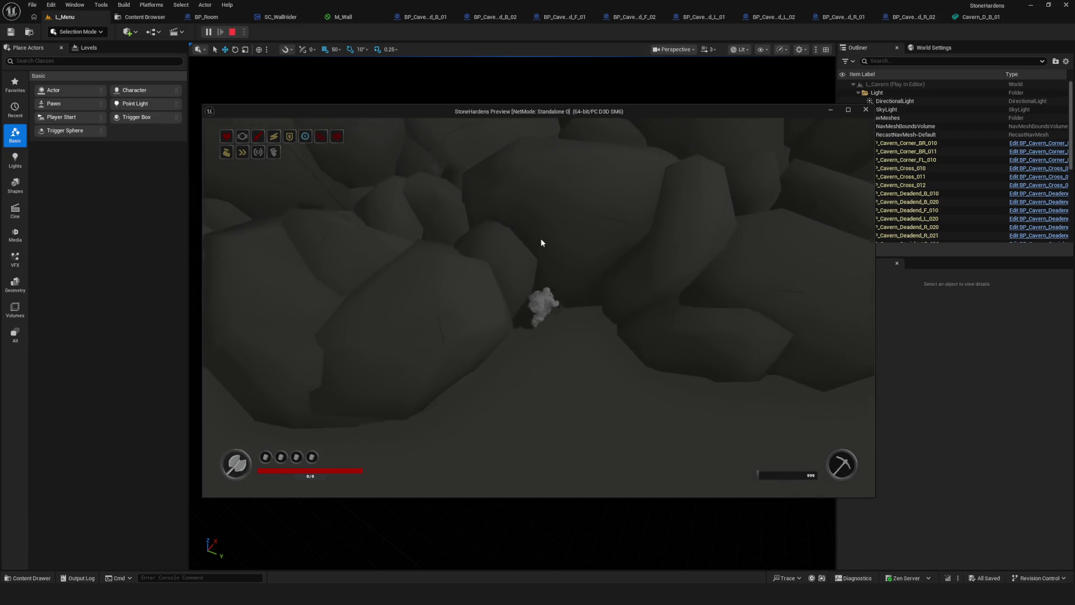
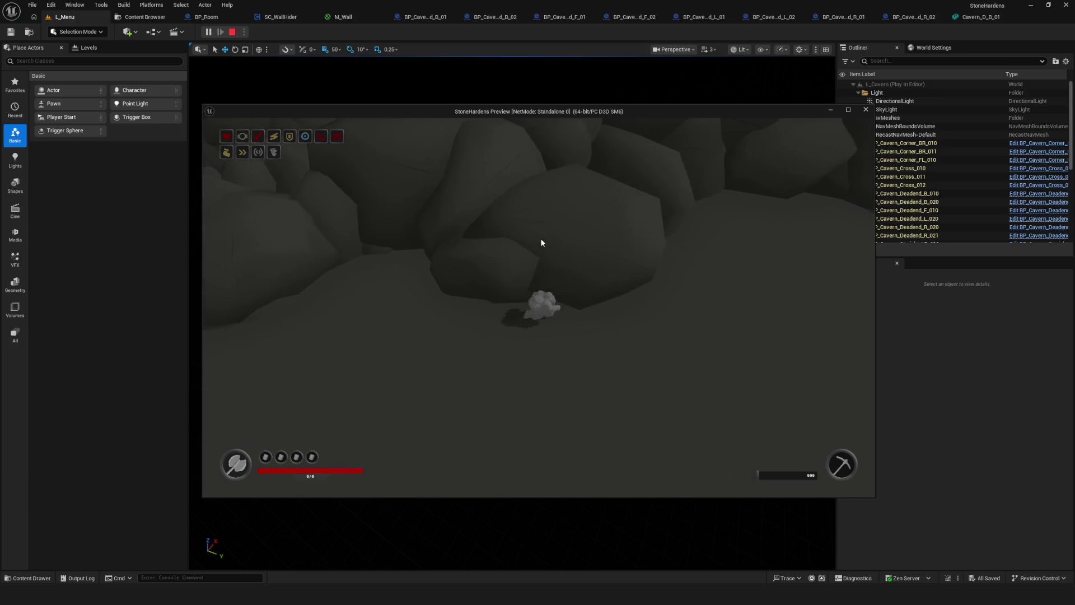
Walk the character forward through the cavern passages toward the rock wall, then back, left and along it
{"action": "key", "text": "w"}
{"action": "key", "text": "w"}
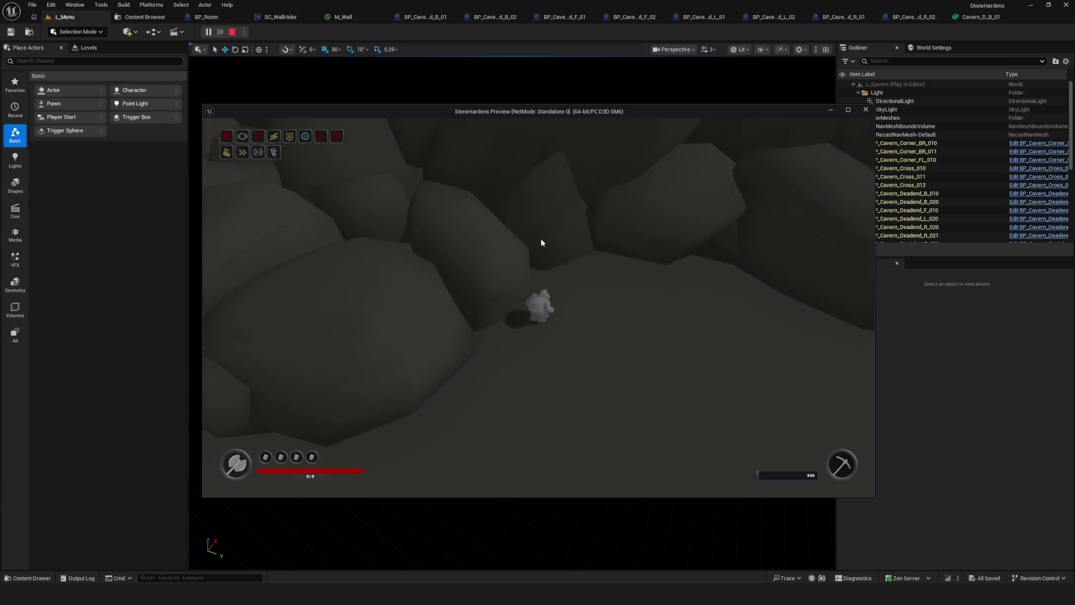
{"action": "key", "text": "w"}
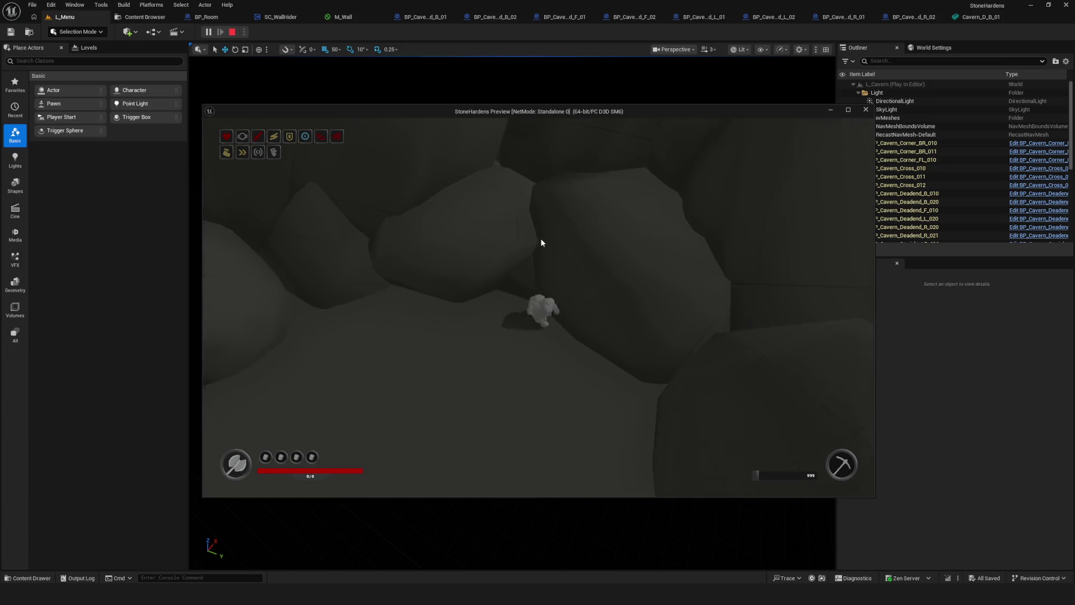
{"action": "key", "text": "w"}
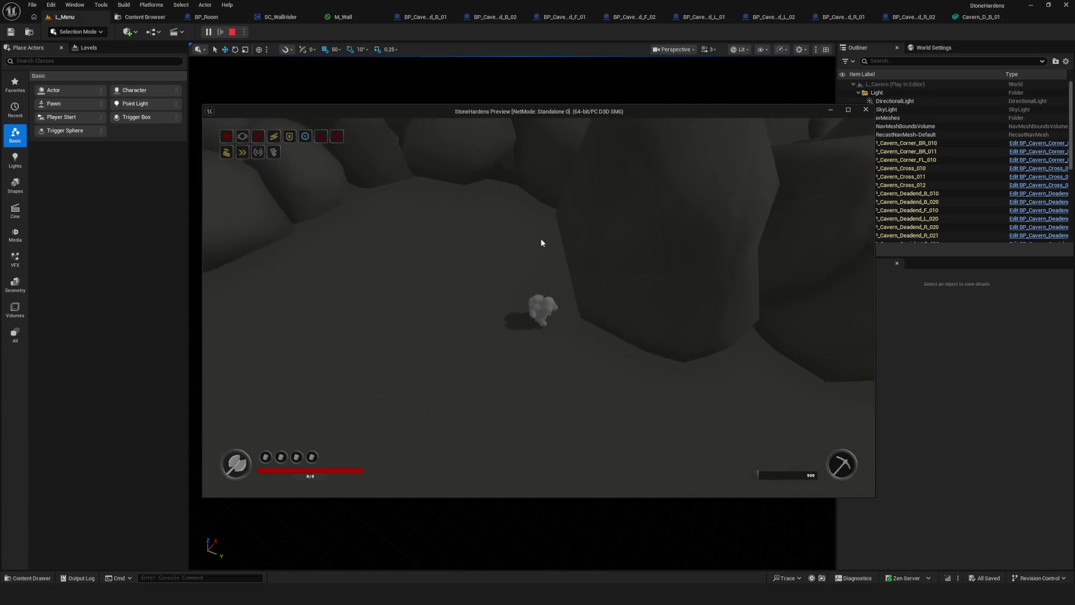
{"action": "key", "text": "w"}
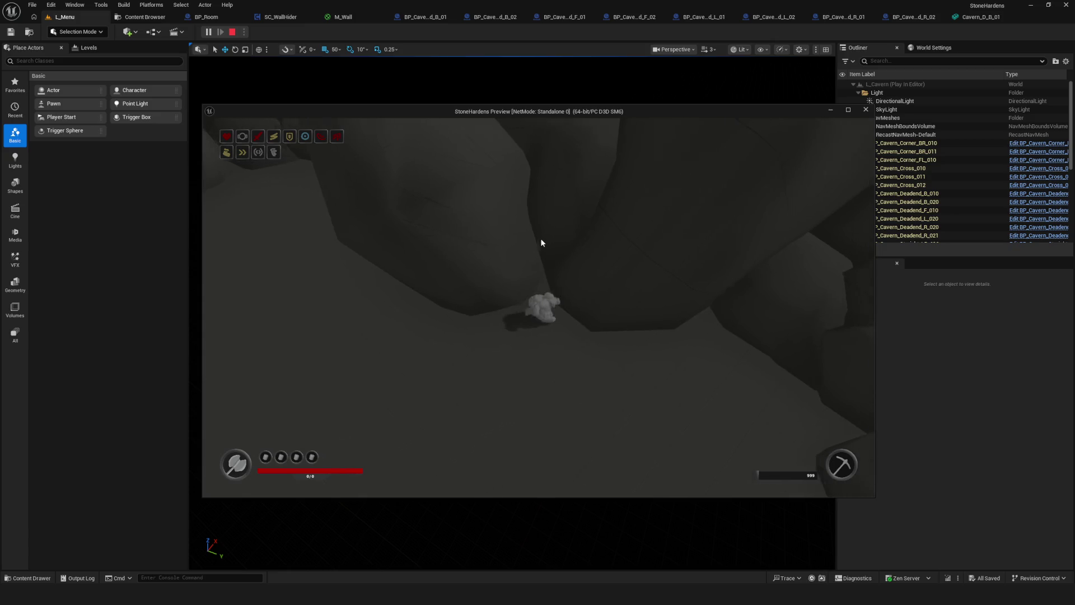
{"action": "key", "text": "w"}
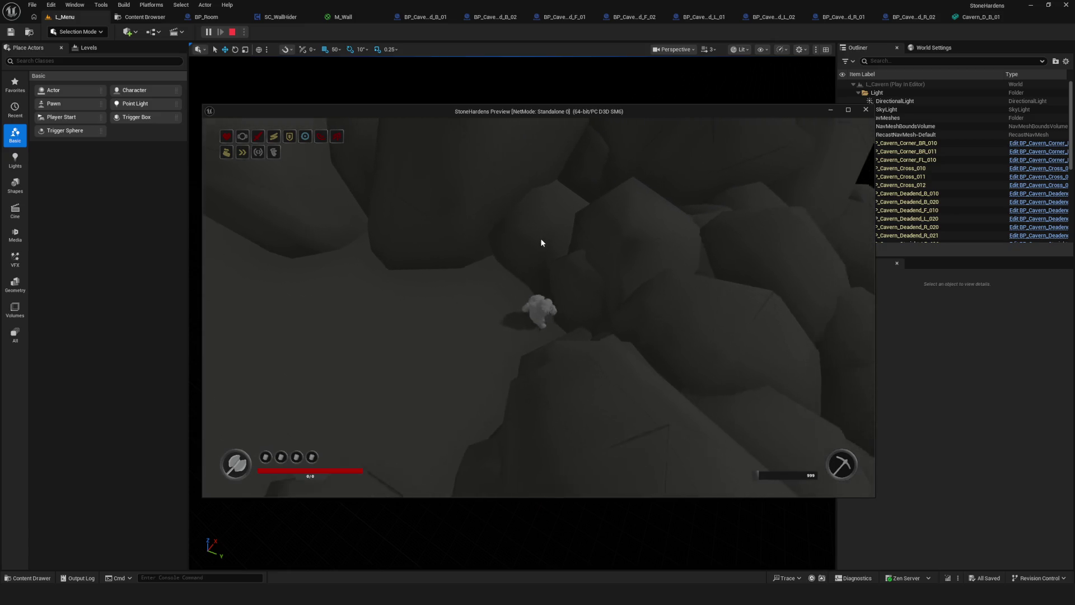
{"action": "key", "text": "w"}
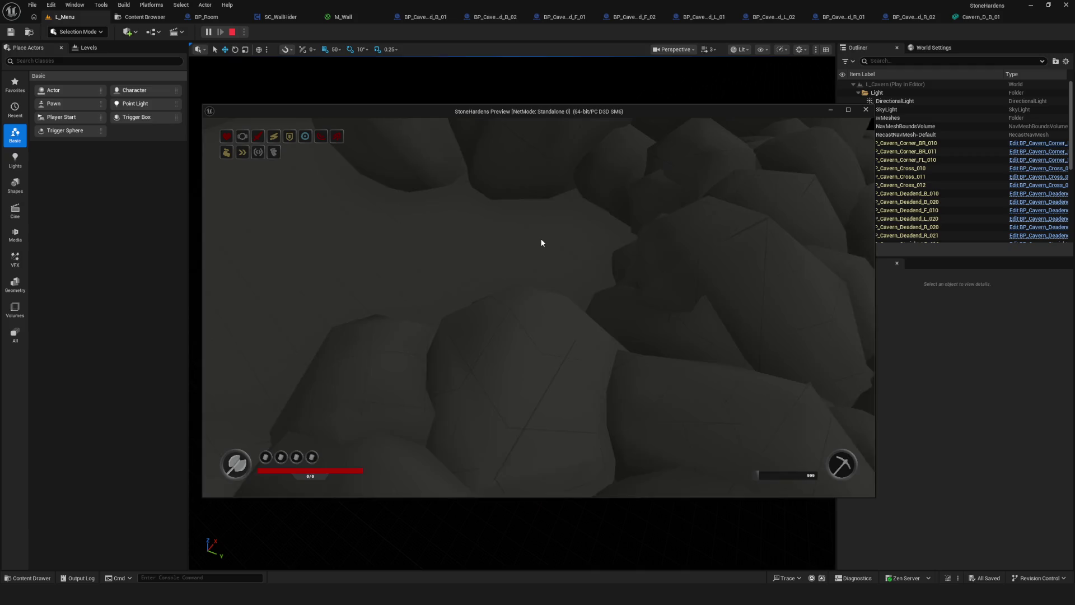
{"action": "key", "text": "w"}
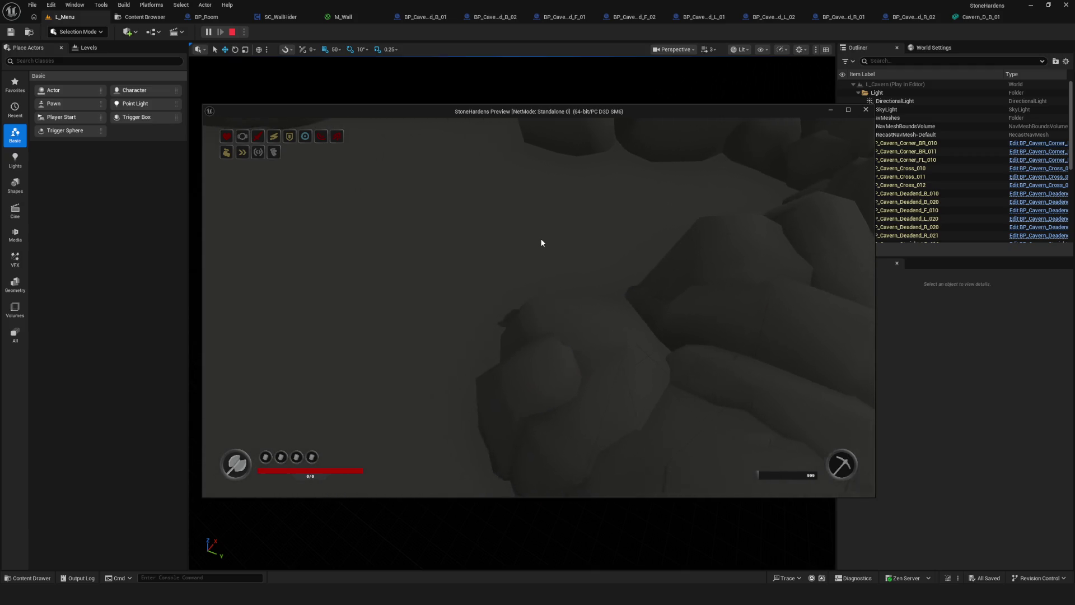
{"action": "key", "text": "w"}
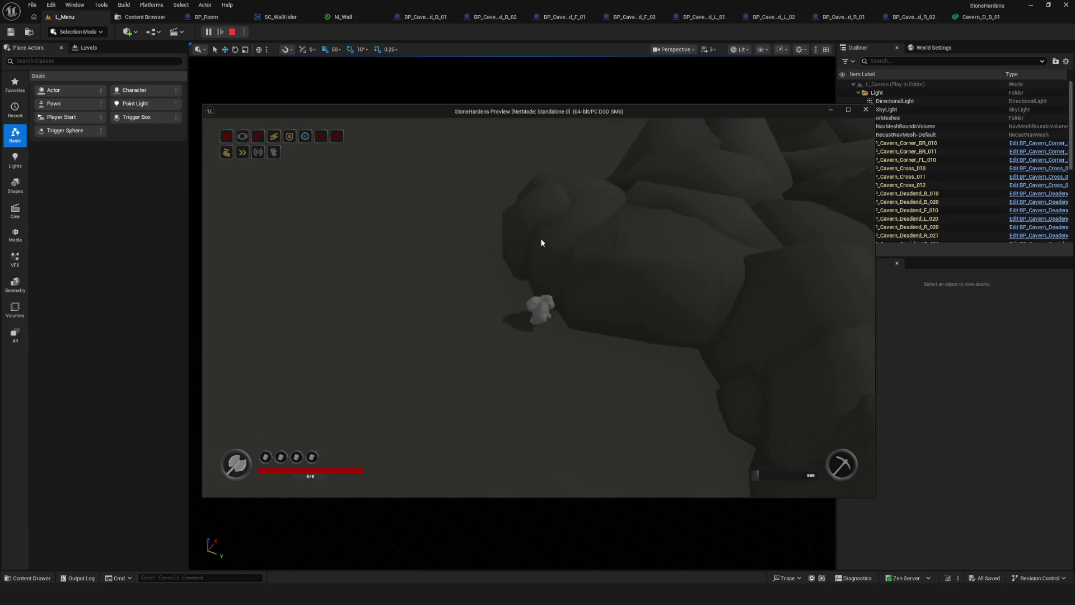
{"action": "key", "text": "w"}
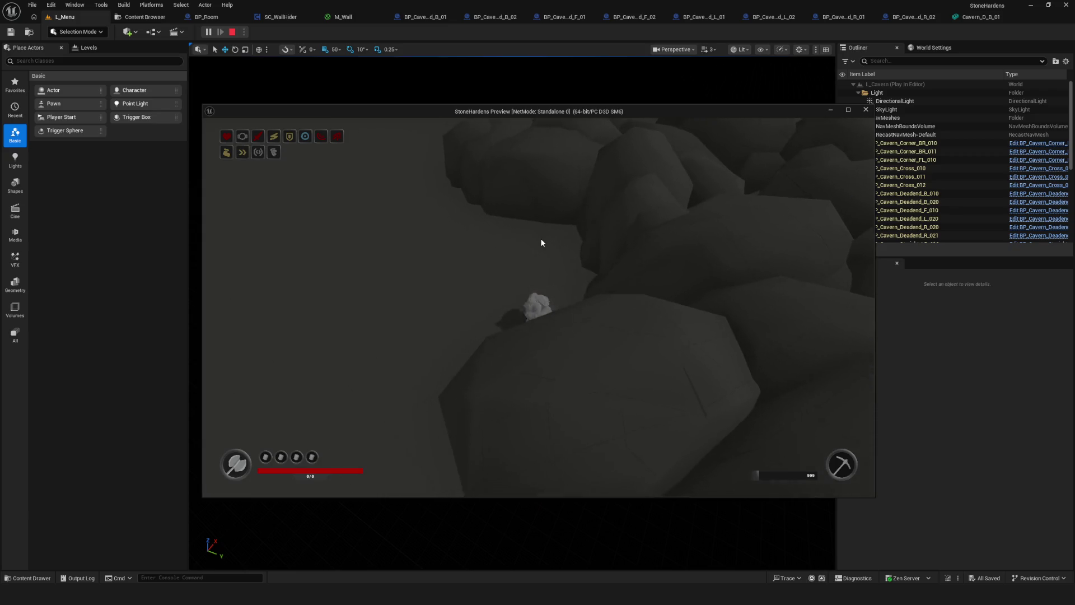
{"action": "key", "text": "w"}
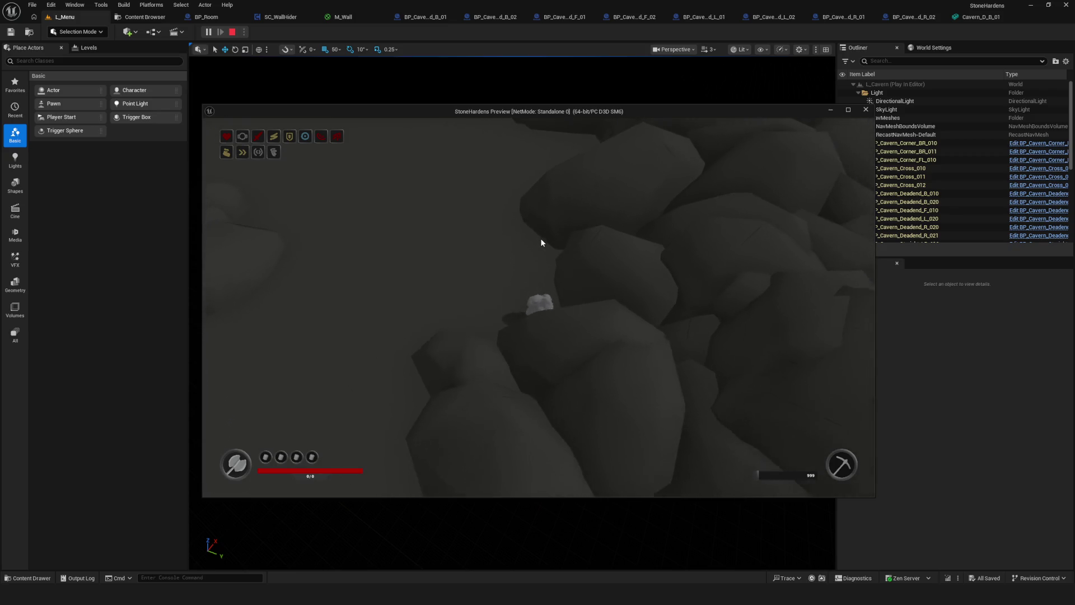
{"action": "key", "text": "s"}
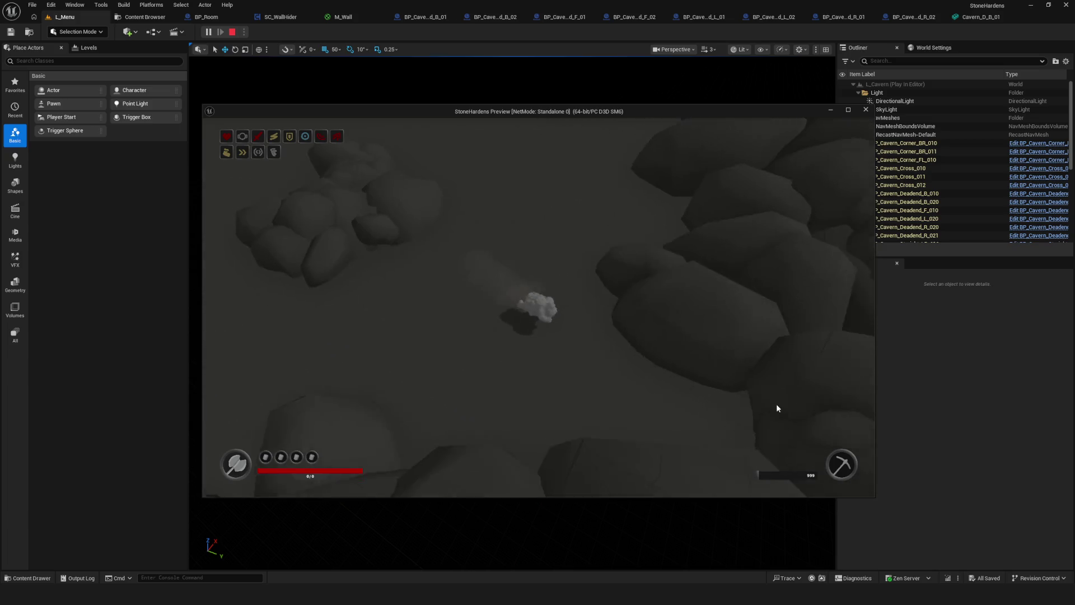
{"action": "key", "text": "a"}
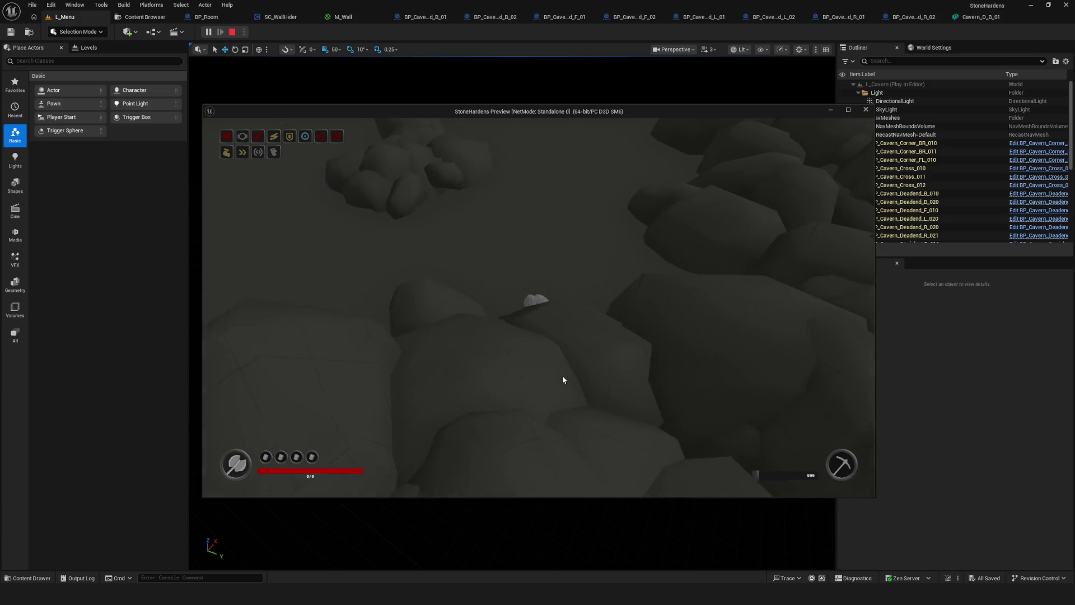
{"action": "key", "text": "s"}
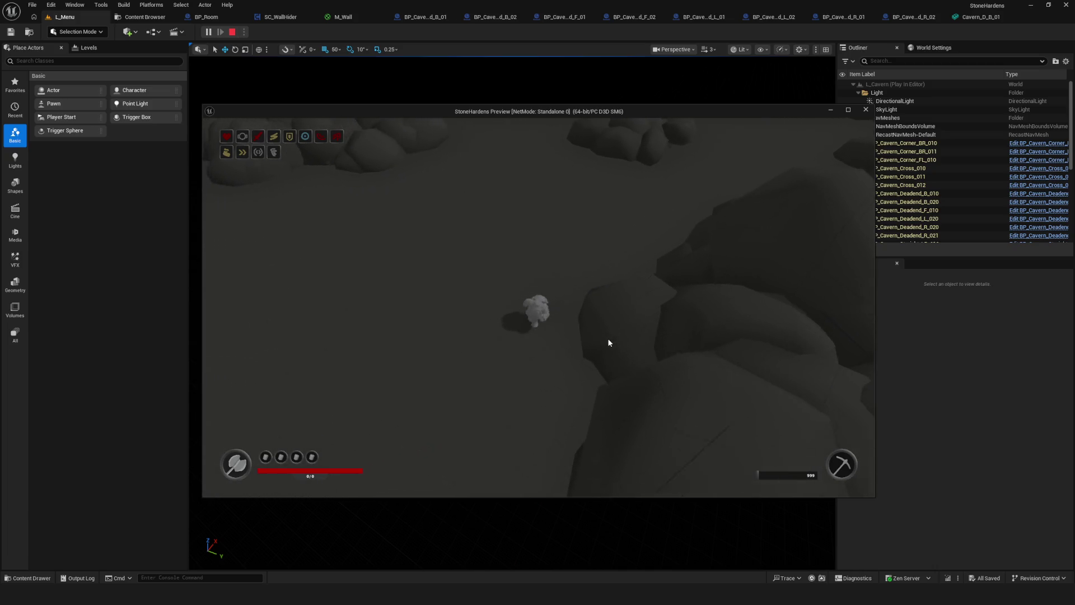
{"action": "key", "text": "w"}
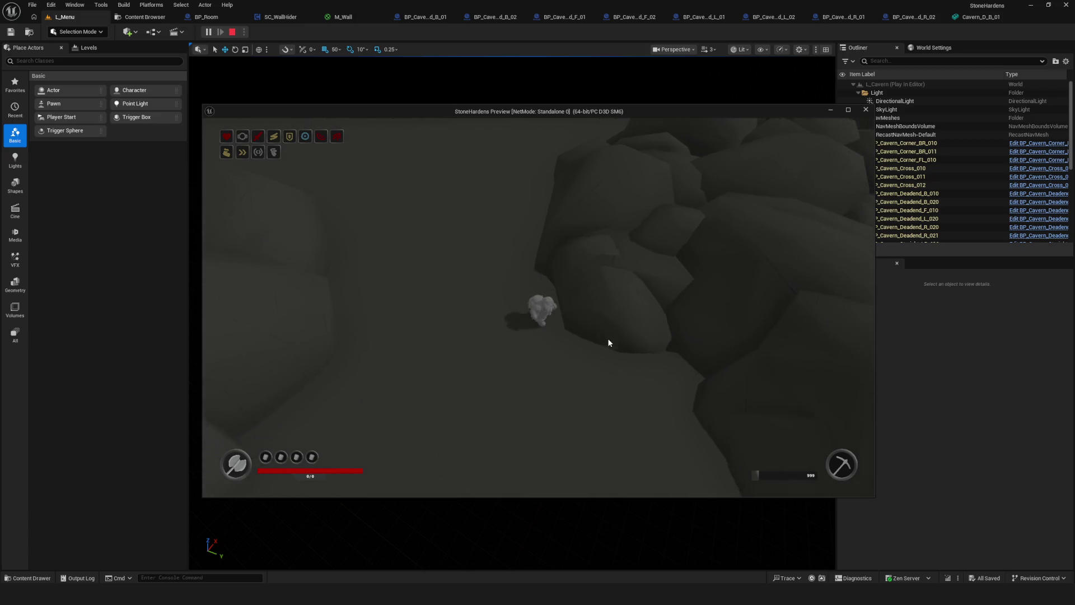
Walk the character around the open cavern floor and back near its starting spot
{"action": "key", "text": "s"}
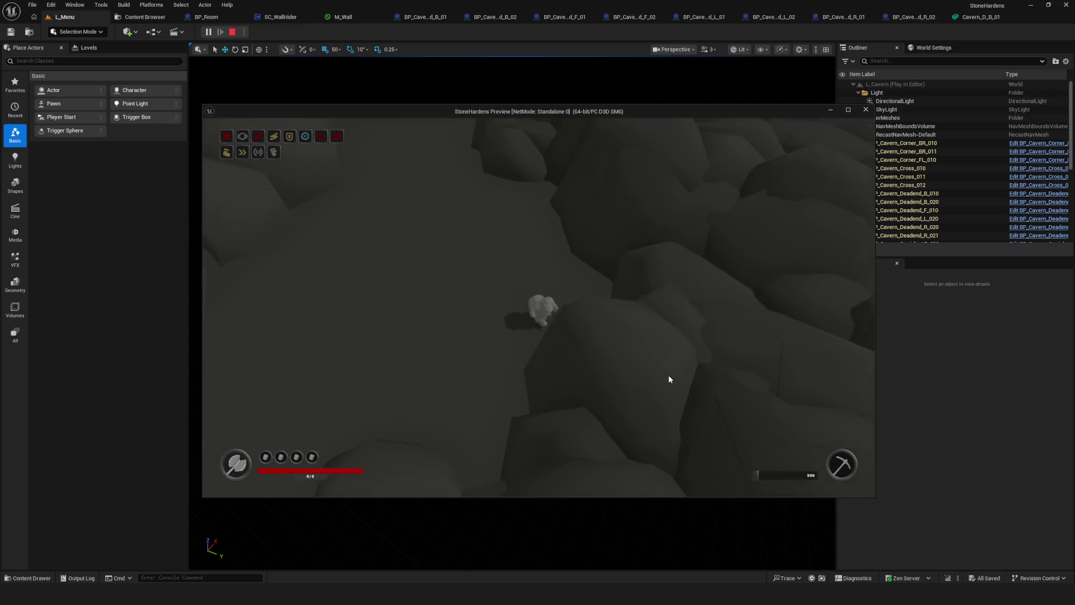
{"action": "key", "text": "s"}
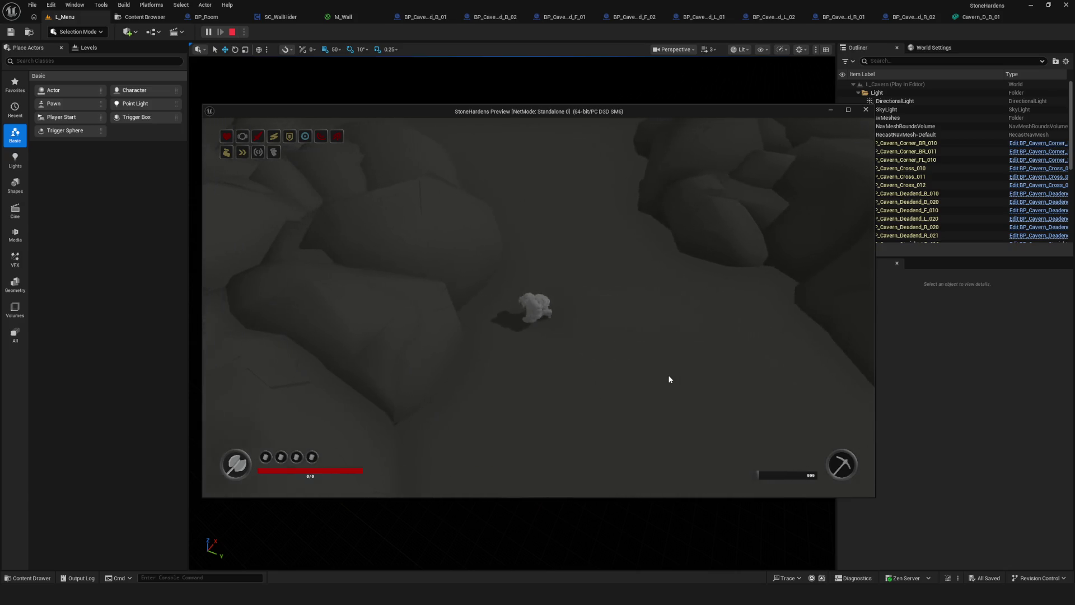
{"action": "key", "text": "a"}
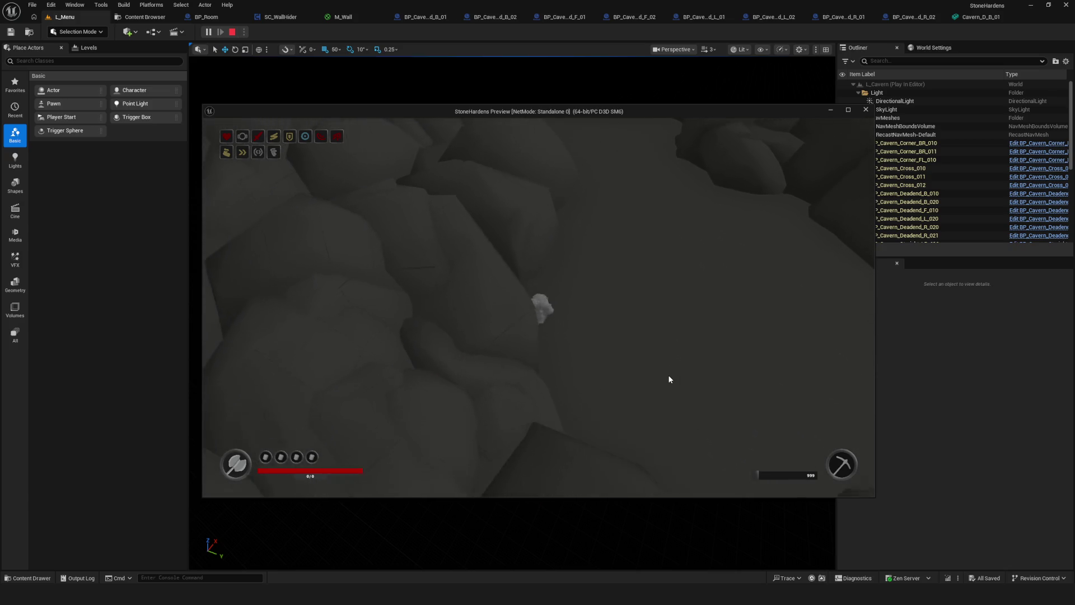
{"action": "key", "text": "d"}
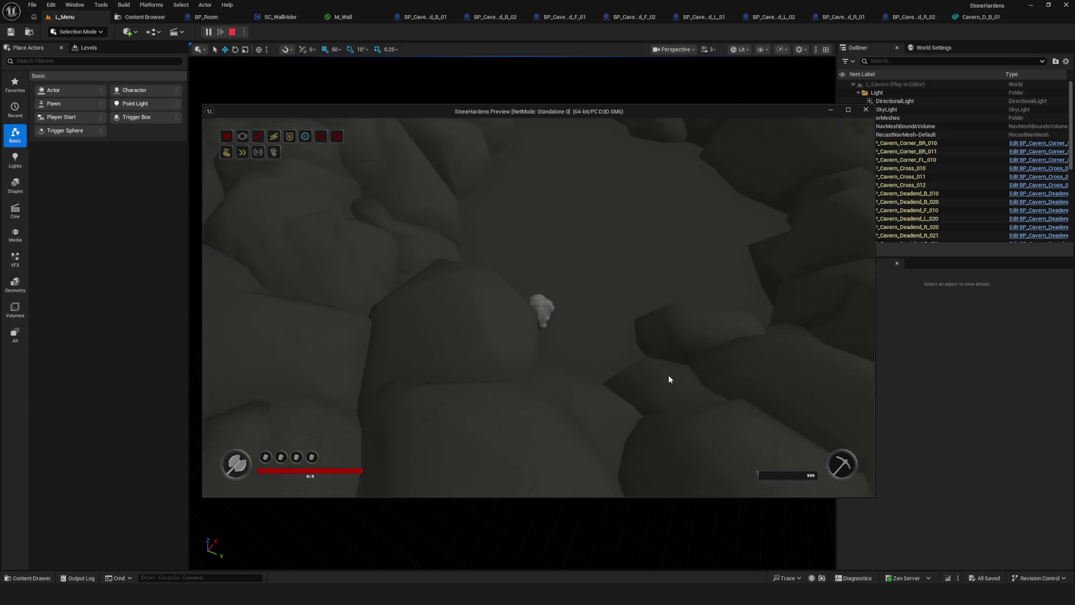
{"action": "key", "text": "d"}
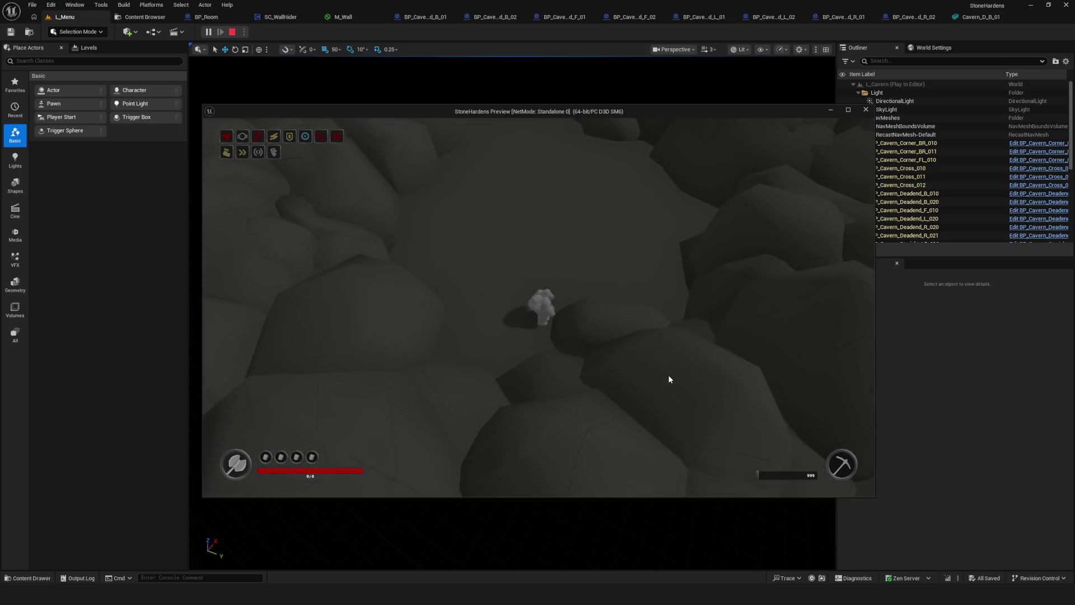
{"action": "key", "text": "w"}
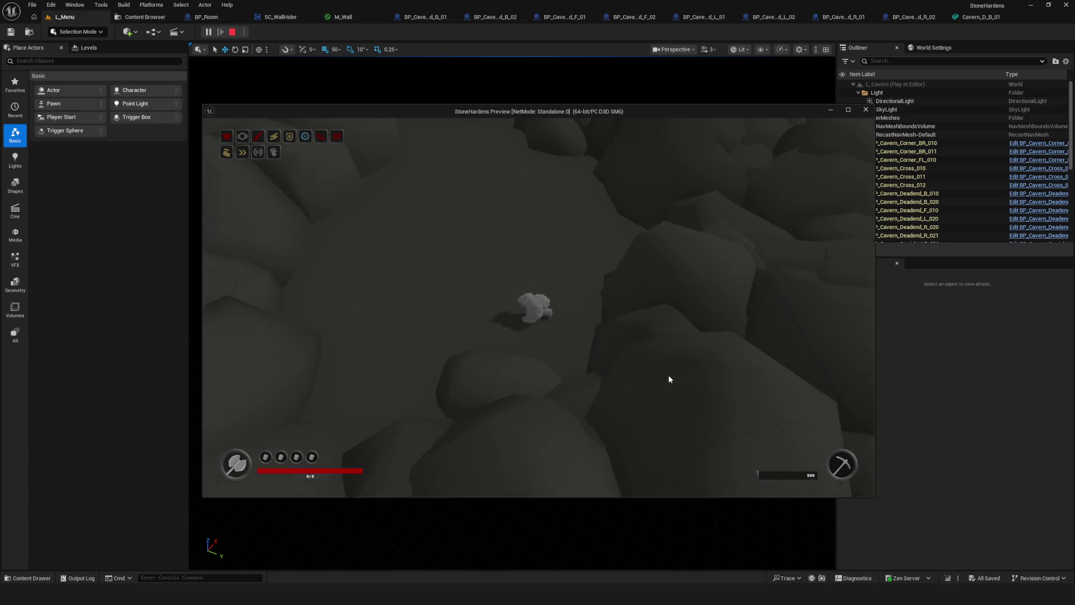
{"action": "key", "text": "w"}
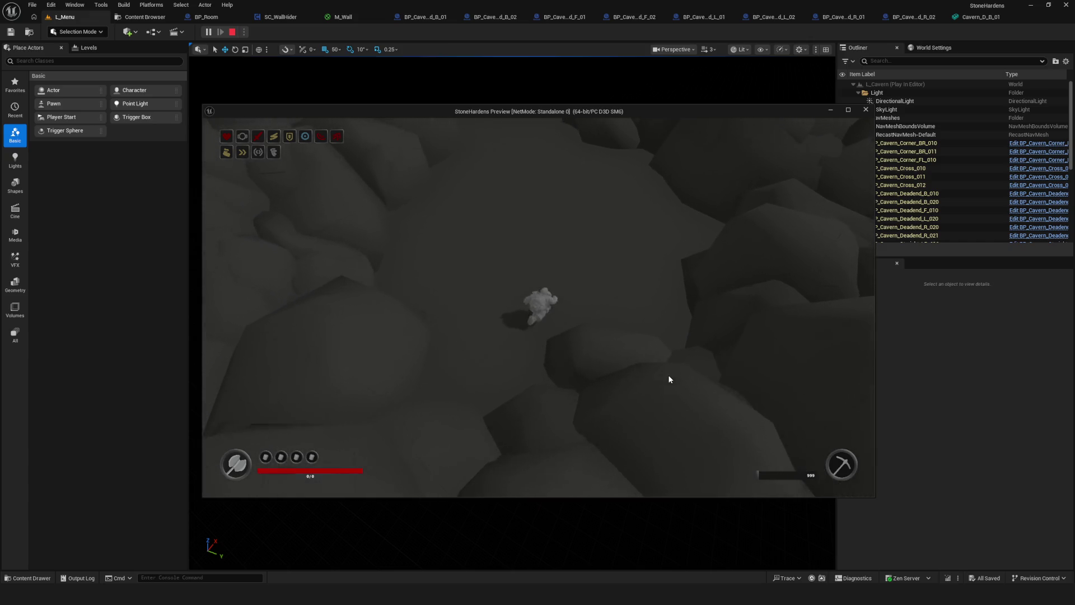
{"action": "key", "text": "w"}
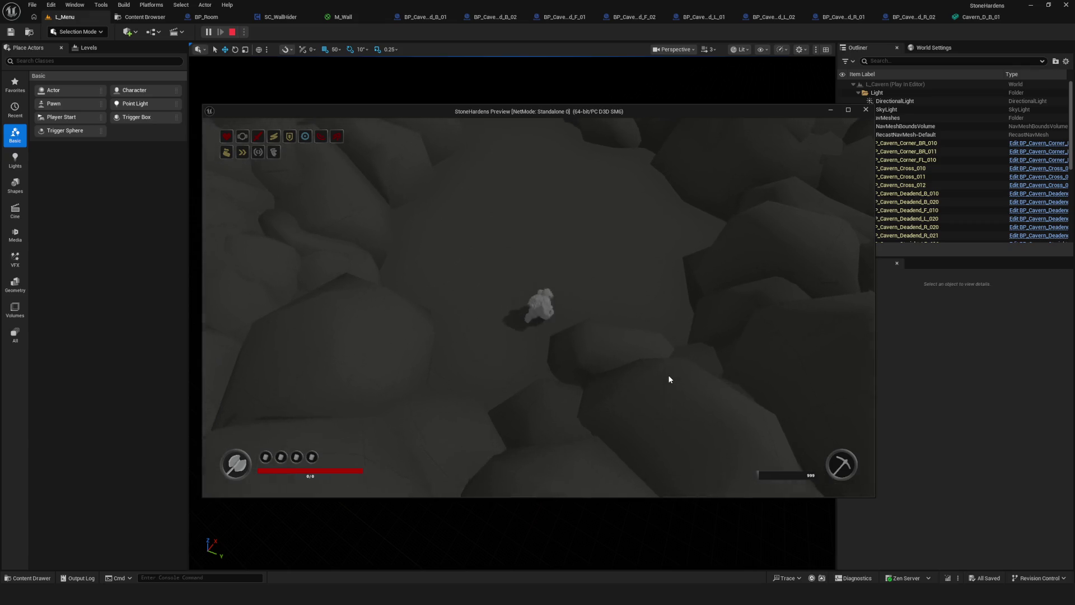
{"action": "key", "text": "d"}
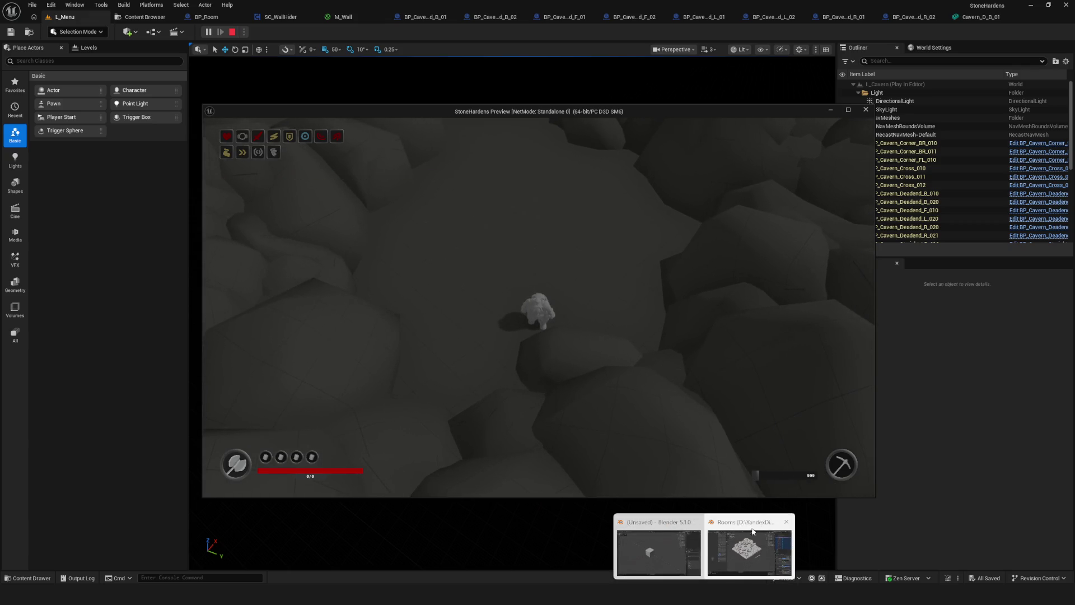
Orbit and zoom around the Blender Rooms scene's cavern walls, save Rooms.blend, and return to the game preview
{"action": "left_click", "coordinate": [753, 531]}
{"action": "scroll", "coordinate": [492, 326], "scroll_direction": "up", "scroll_amount": 5}
{"action": "mouse_move", "coordinate": [492, 326]}
{"action": "left_mouse_down"}
{"action": "mouse_move", "coordinate": [501, 264]}
{"action": "mouse_move", "coordinate": [499, 280]}
{"action": "mouse_move", "coordinate": [523, 289]}
{"action": "mouse_move", "coordinate": [520, 279]}
{"action": "left_mouse_up"}
{"action": "scroll", "coordinate": [520, 274], "scroll_direction": "down", "scroll_amount": 6}
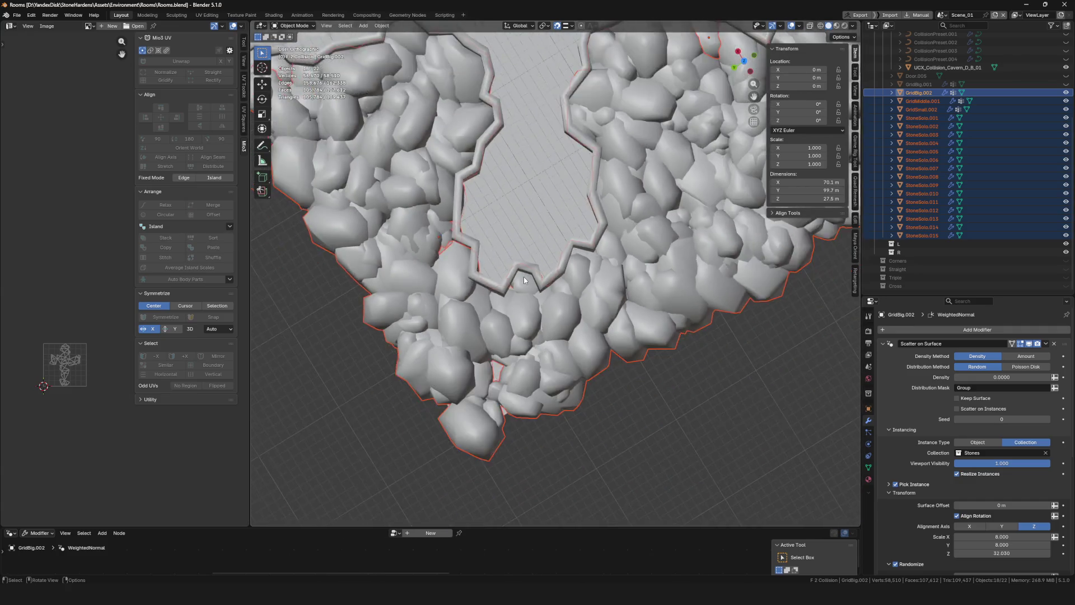
{"action": "scroll", "coordinate": [523, 276], "scroll_direction": "down", "scroll_amount": 5}
{"action": "scroll", "coordinate": [523, 277], "scroll_direction": "up", "scroll_amount": 5}
{"action": "key", "text": "ctrl+s"}
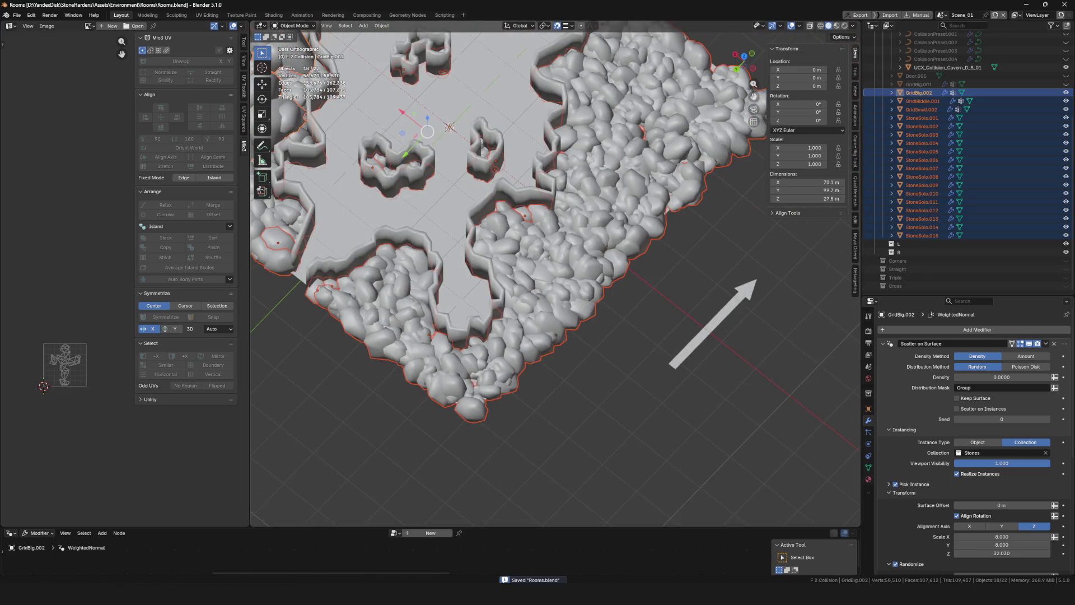
{"action": "left_click", "coordinate": [783, 542]}
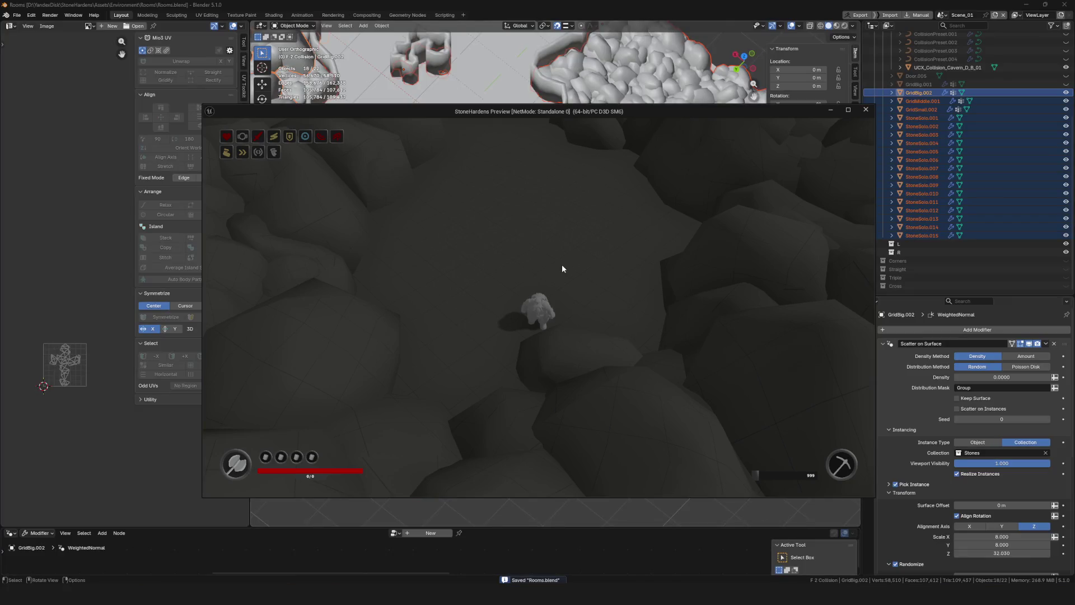
Maximize the game preview and walk the character up past the rock ledge, then back down
{"action": "left_click", "coordinate": [849, 110]}
{"action": "key", "text": "w"}
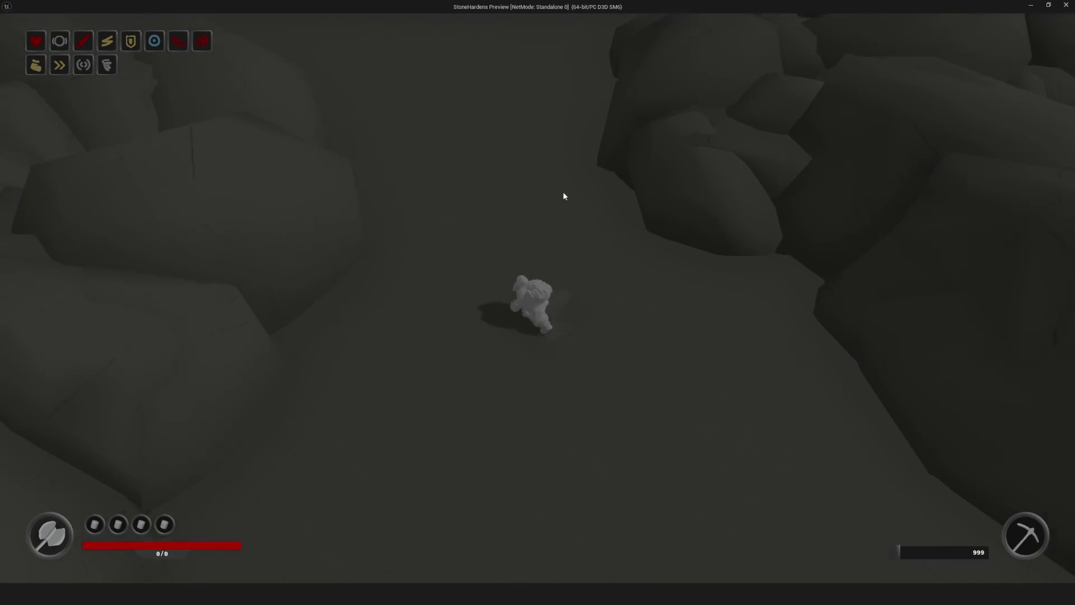
{"action": "key", "text": "w"}
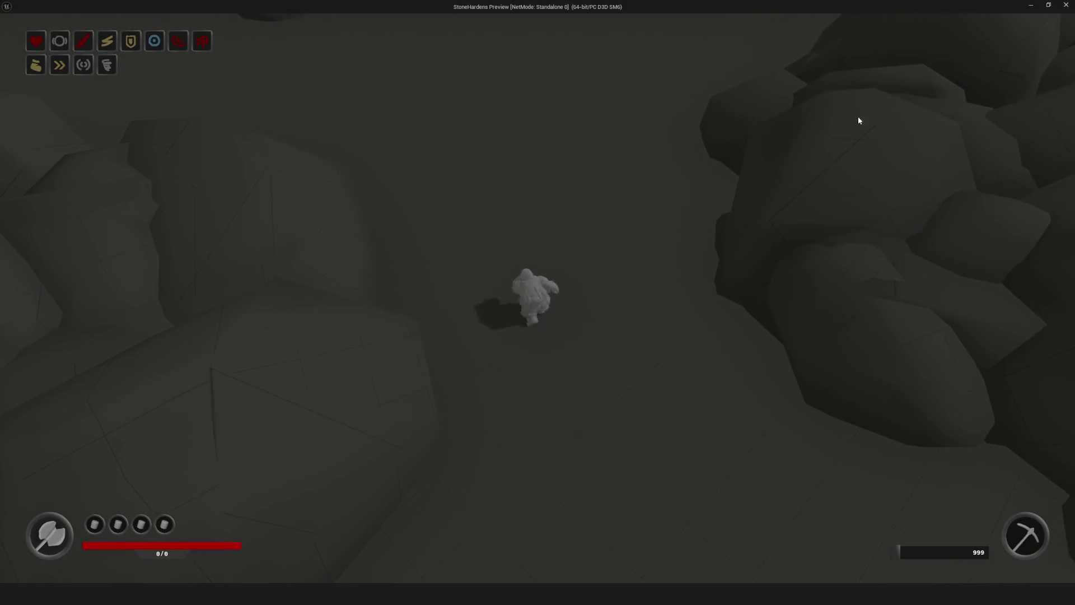
{"action": "key", "text": "w"}
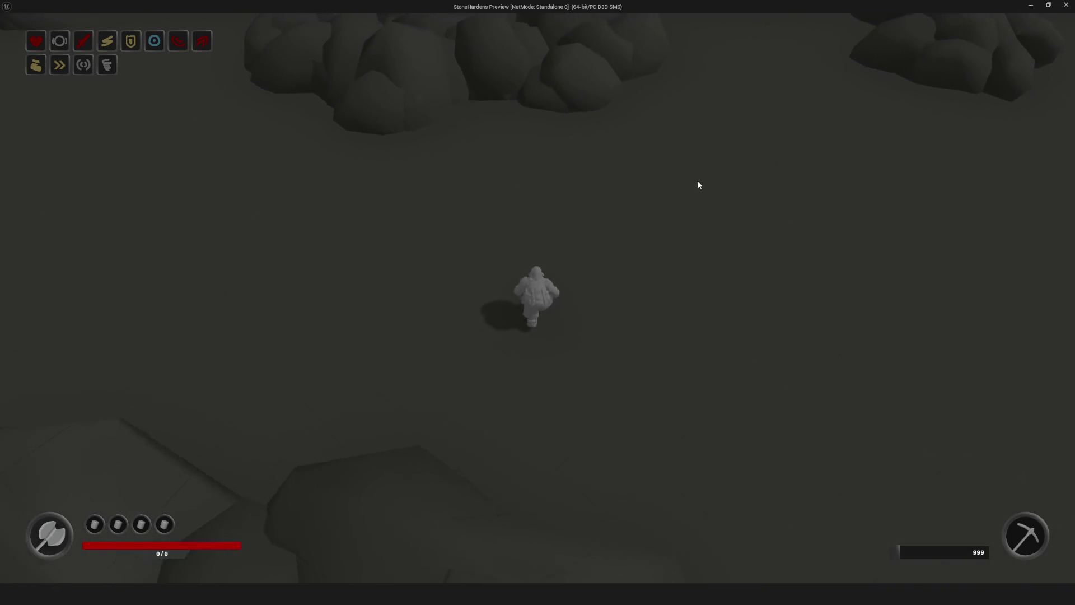
{"action": "key", "text": "w"}
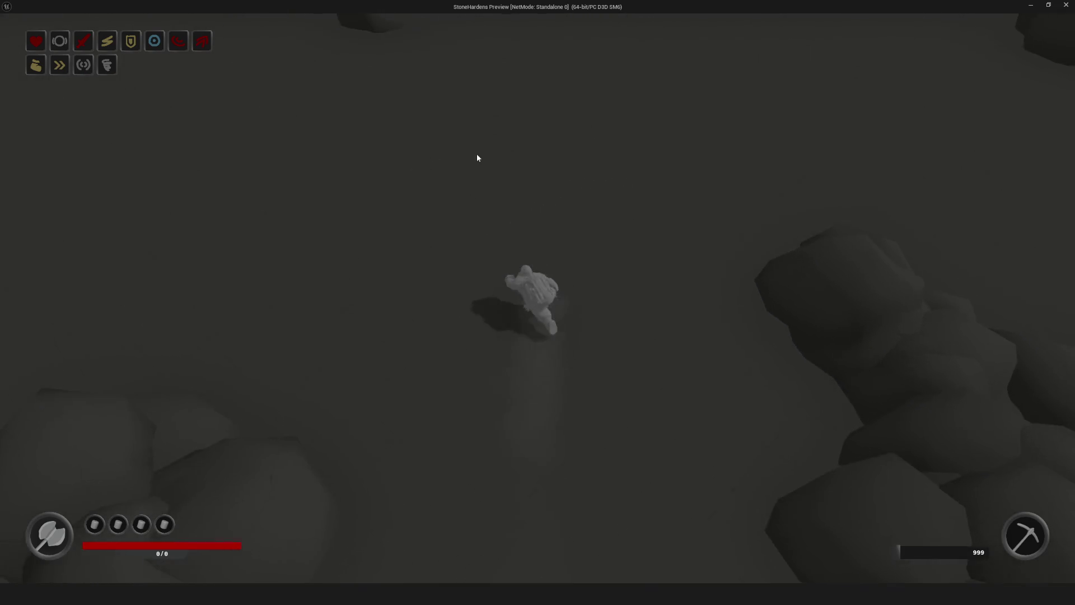
{"action": "key", "text": "w"}
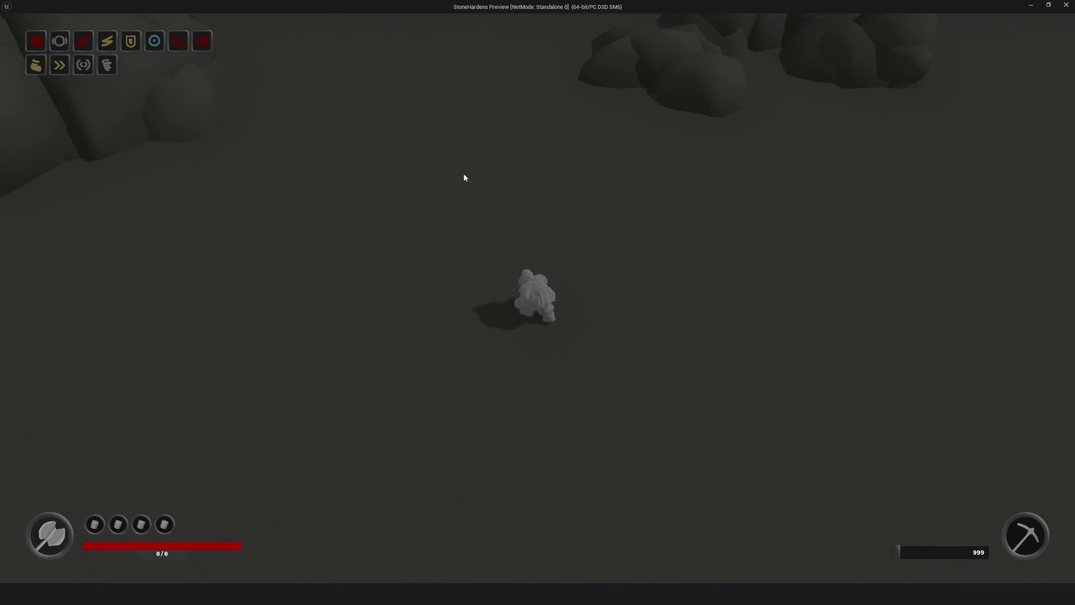
{"action": "key", "text": "w"}
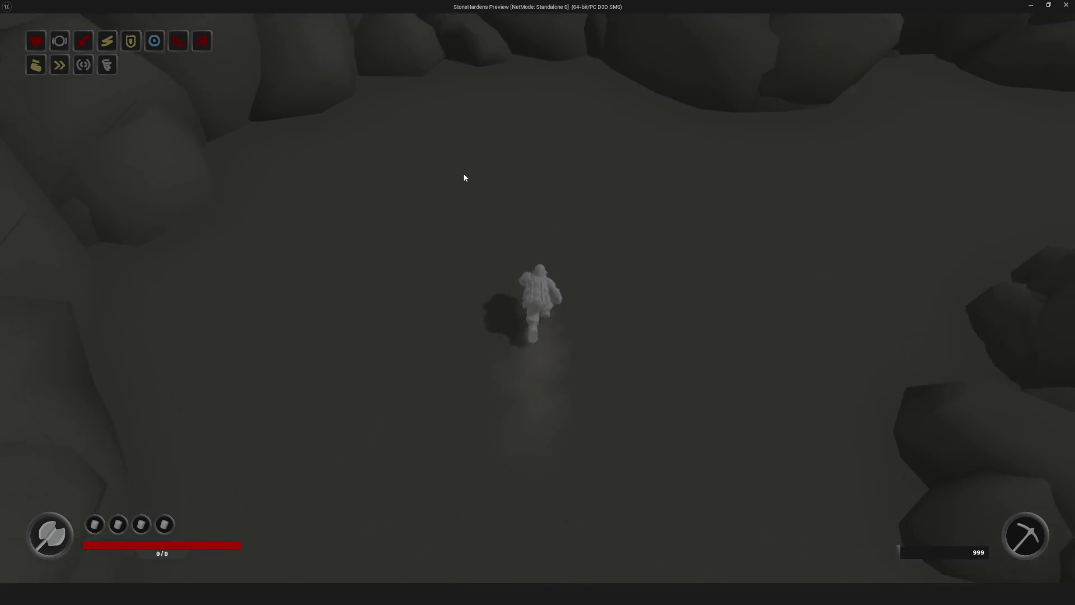
{"action": "key", "text": "d"}
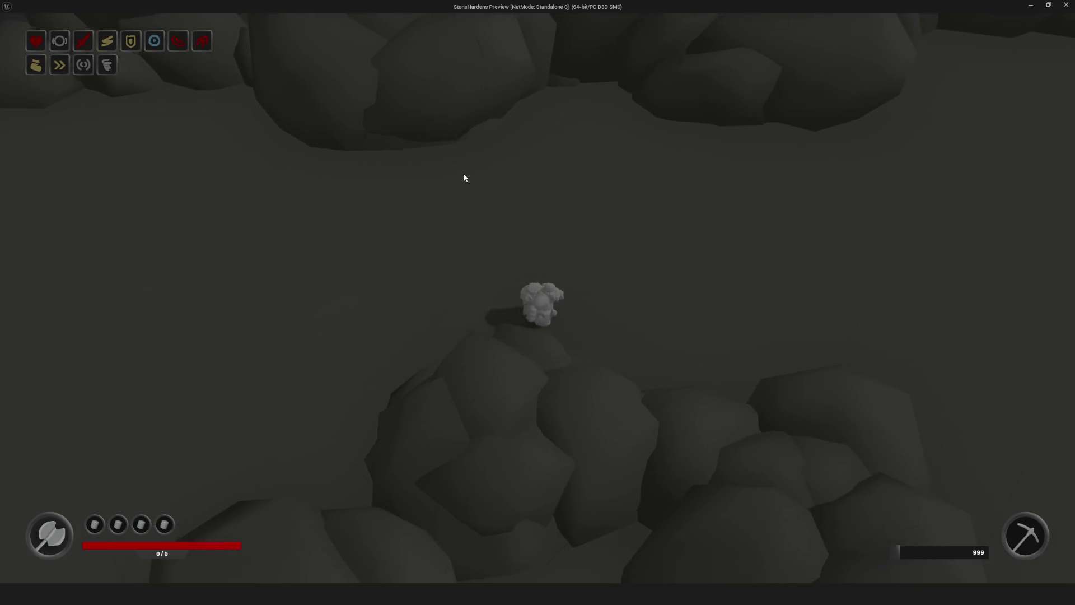
{"action": "key", "text": "s"}
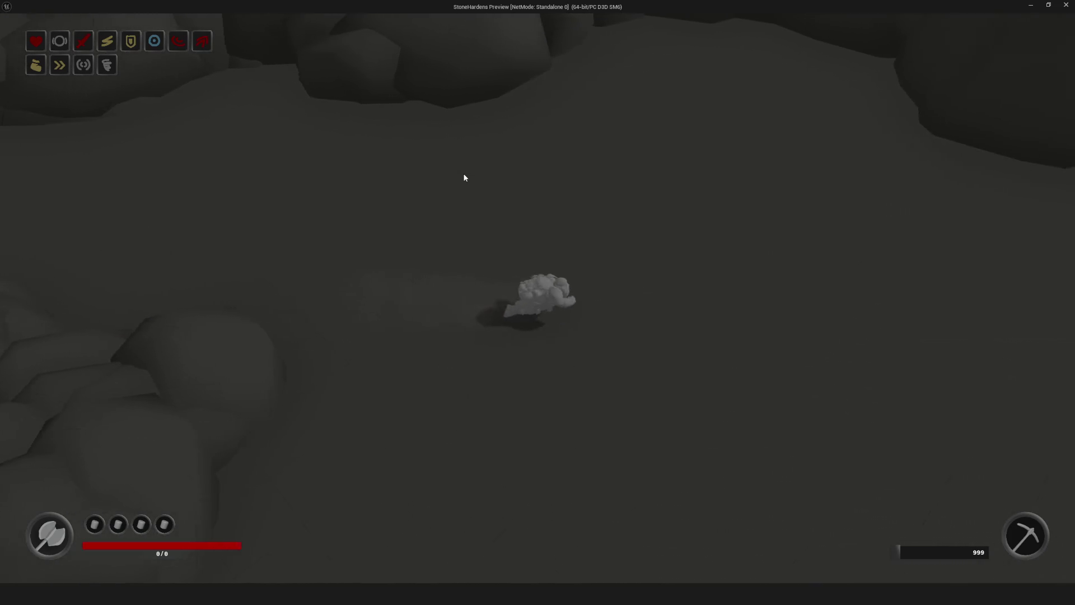
{"action": "key", "text": "s"}
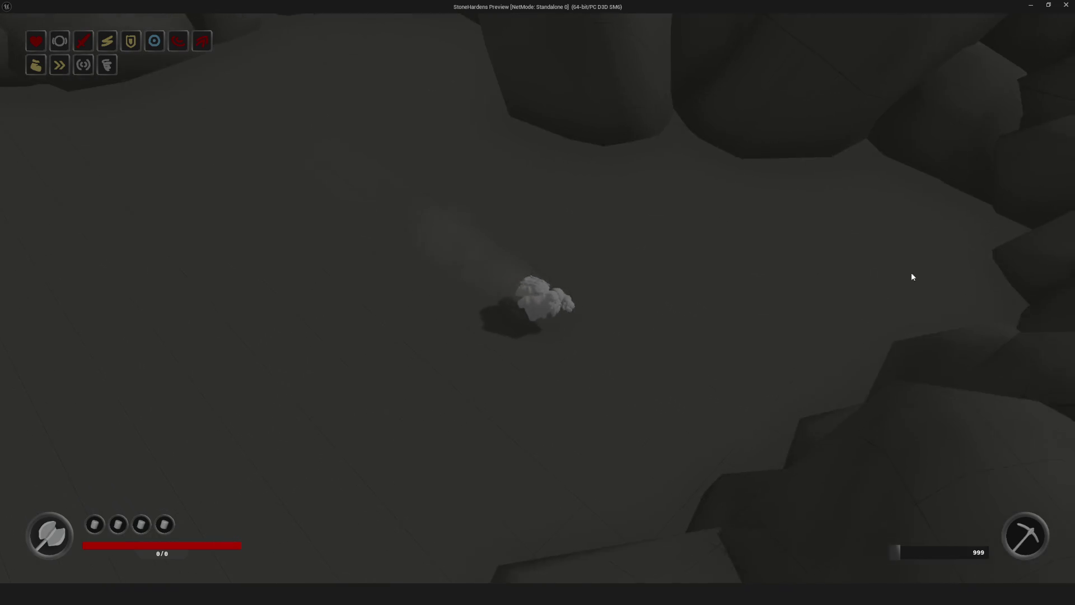
{"action": "key", "text": "s"}
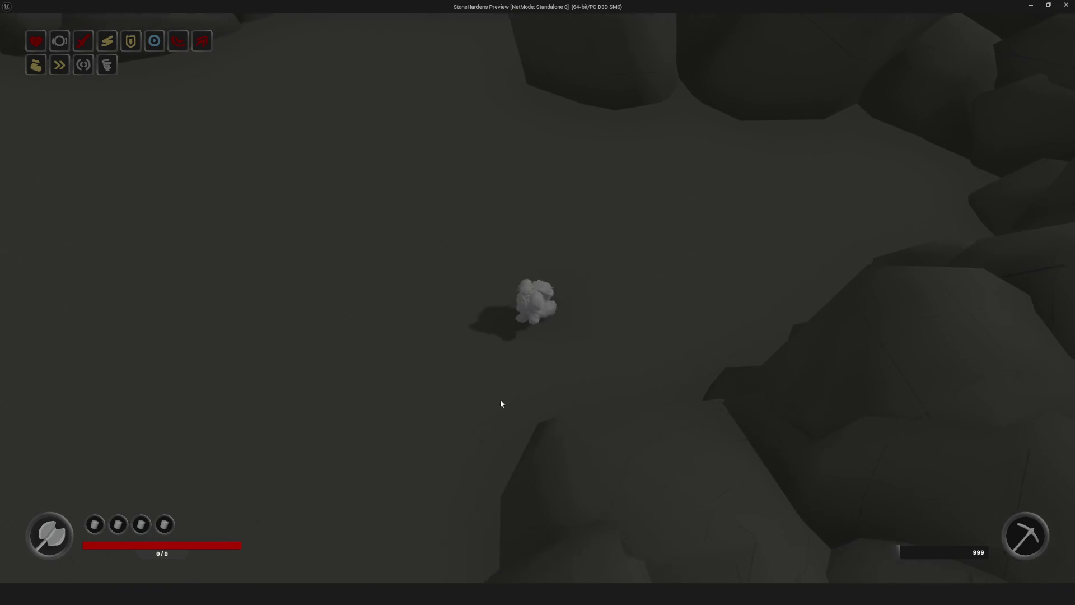
{"action": "key", "text": "s"}
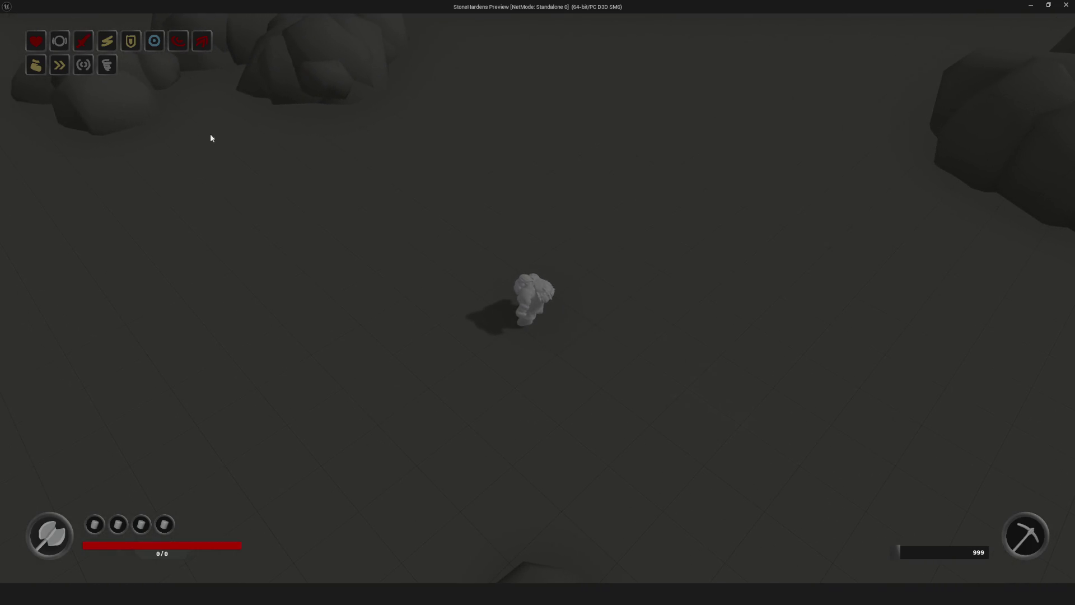
Walk the character down into the boulder-ringed area, then up past the boulders and left
{"action": "key", "text": "w"}
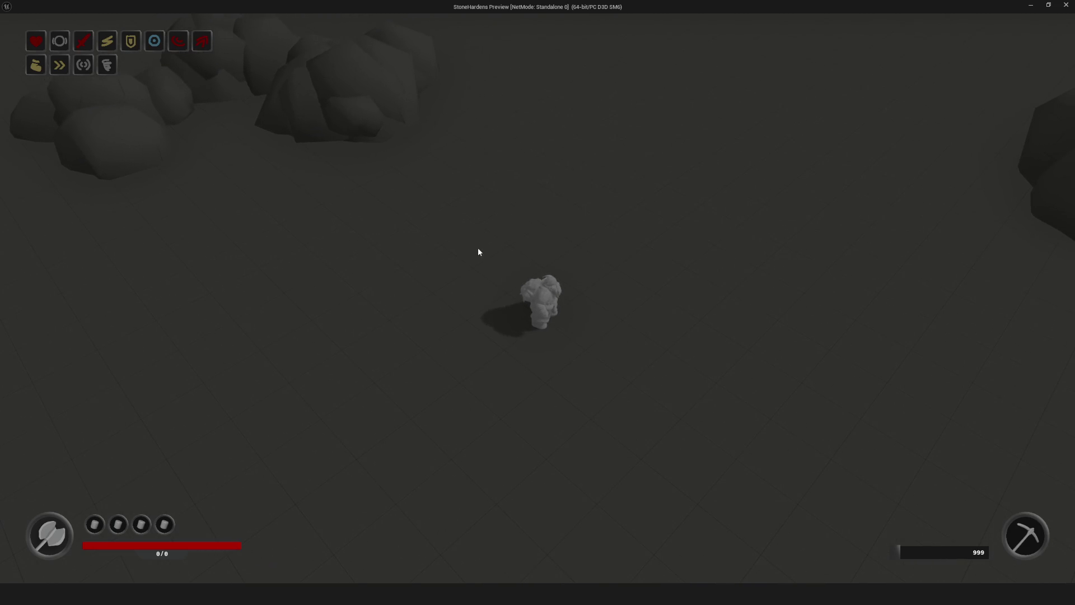
{"action": "key", "text": "s"}
{"action": "key", "text": "s"}
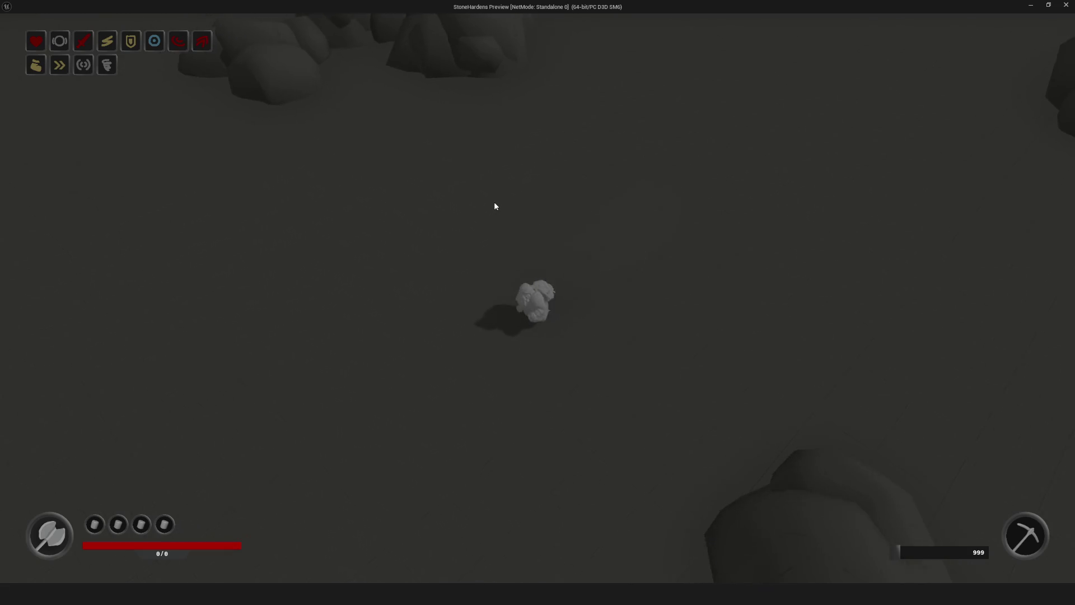
{"action": "key", "text": "s"}
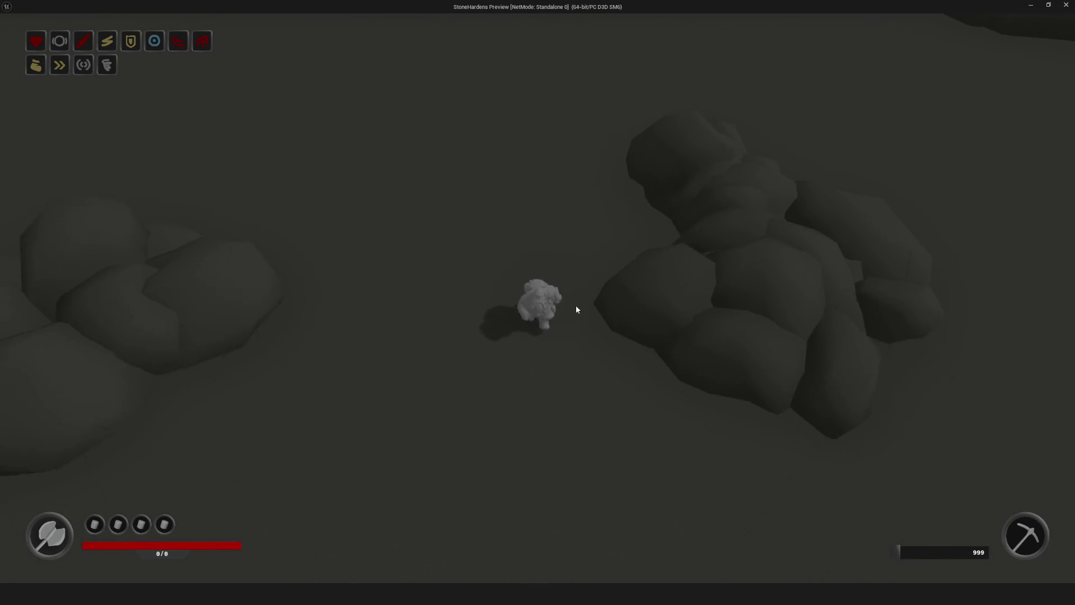
{"action": "key", "text": "s"}
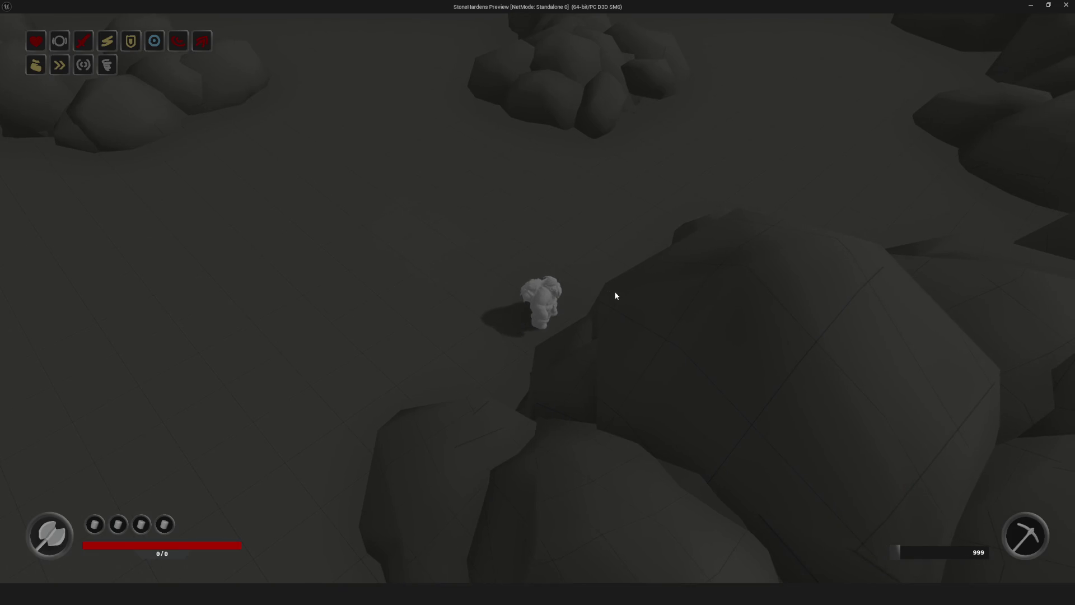
{"action": "key", "text": "s"}
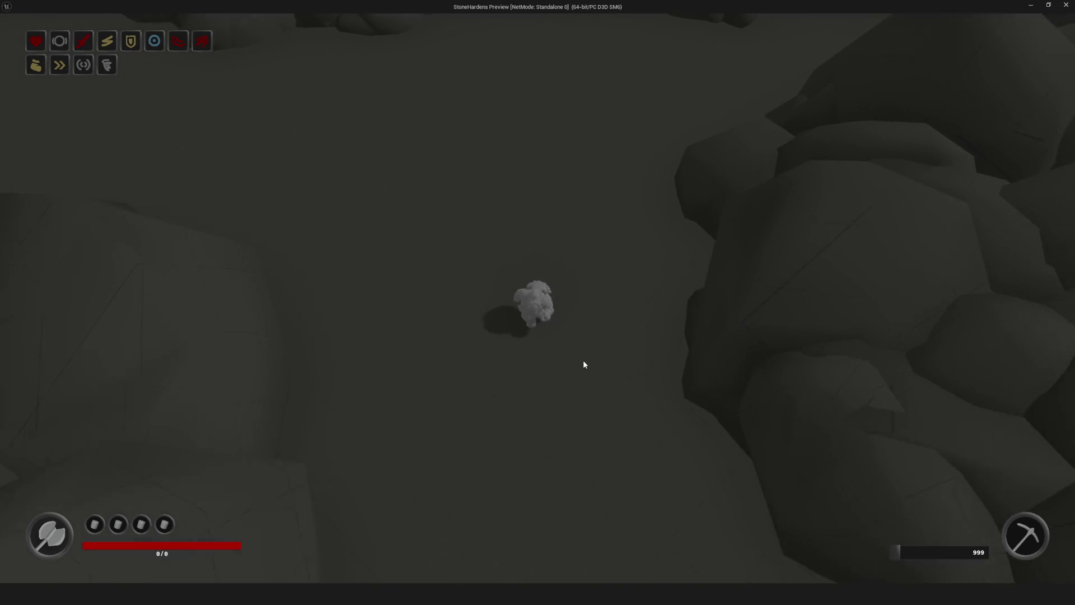
{"action": "key", "text": "s"}
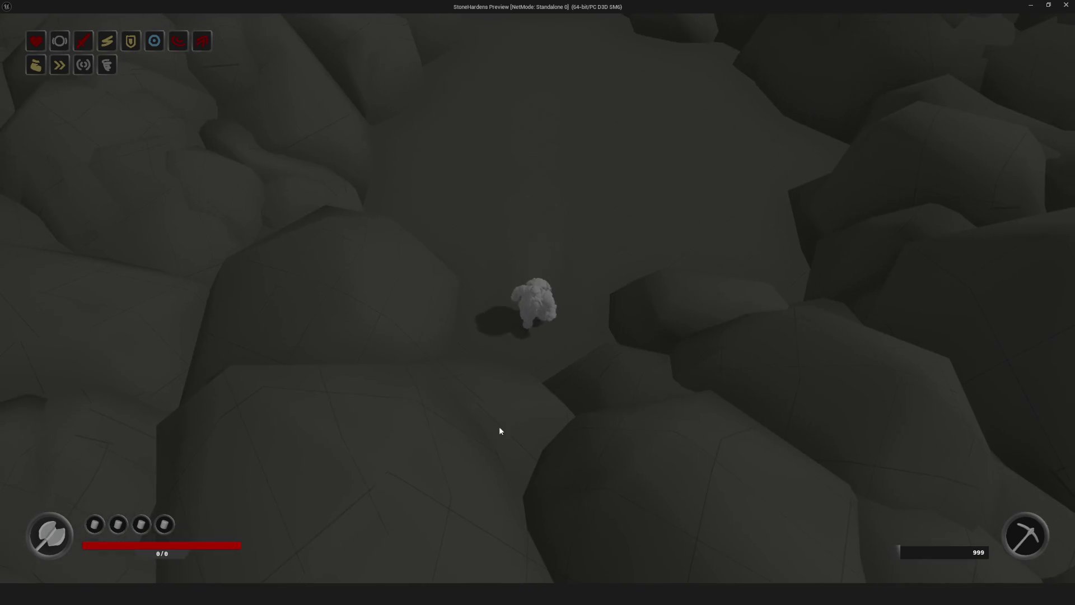
{"action": "key", "text": "d"}
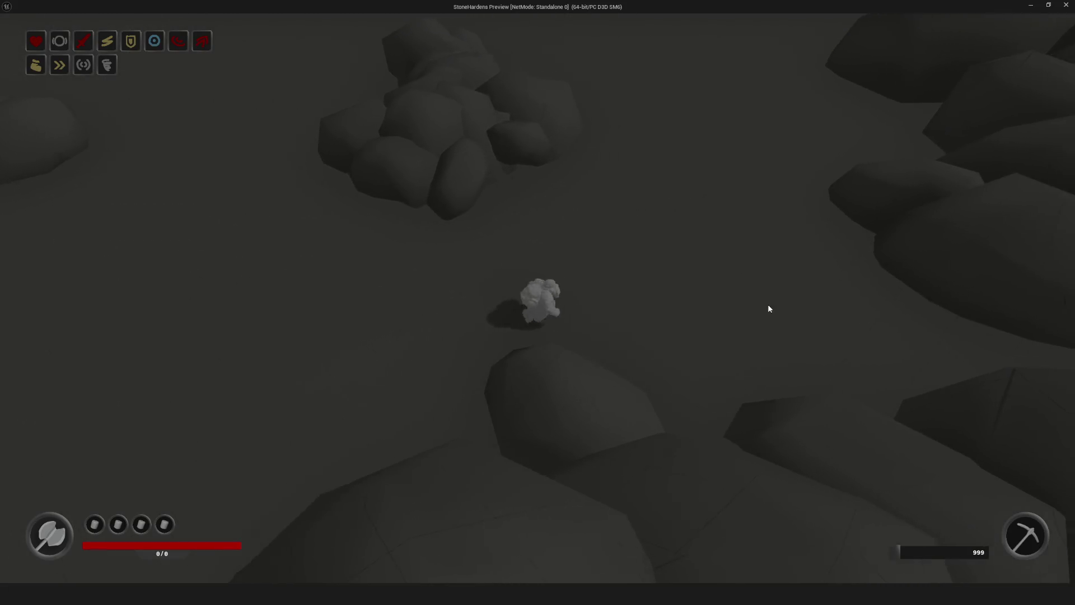
{"action": "key", "text": "w"}
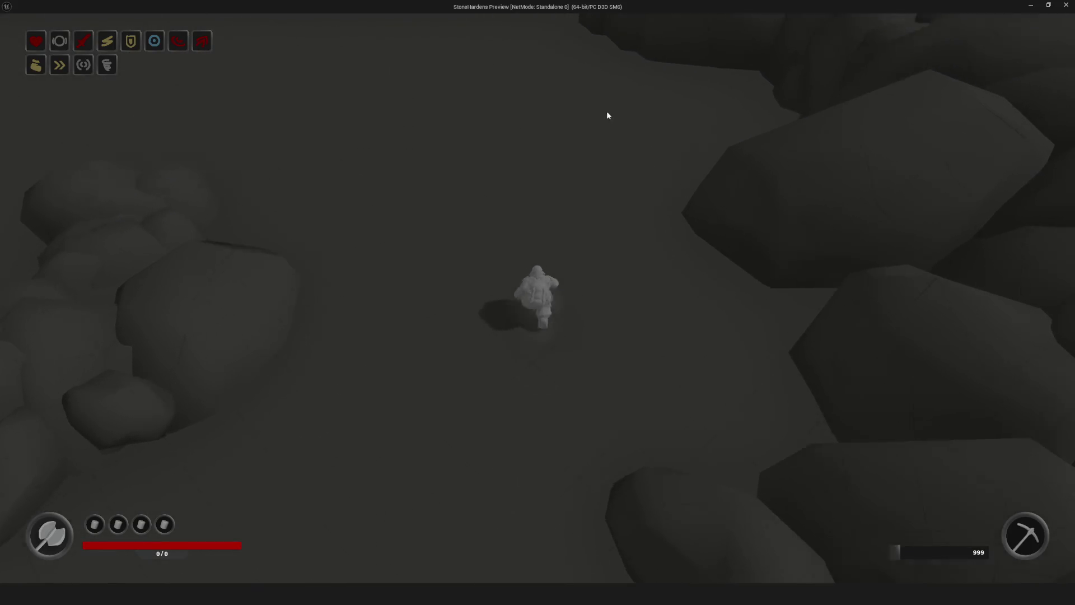
{"action": "key", "text": "w"}
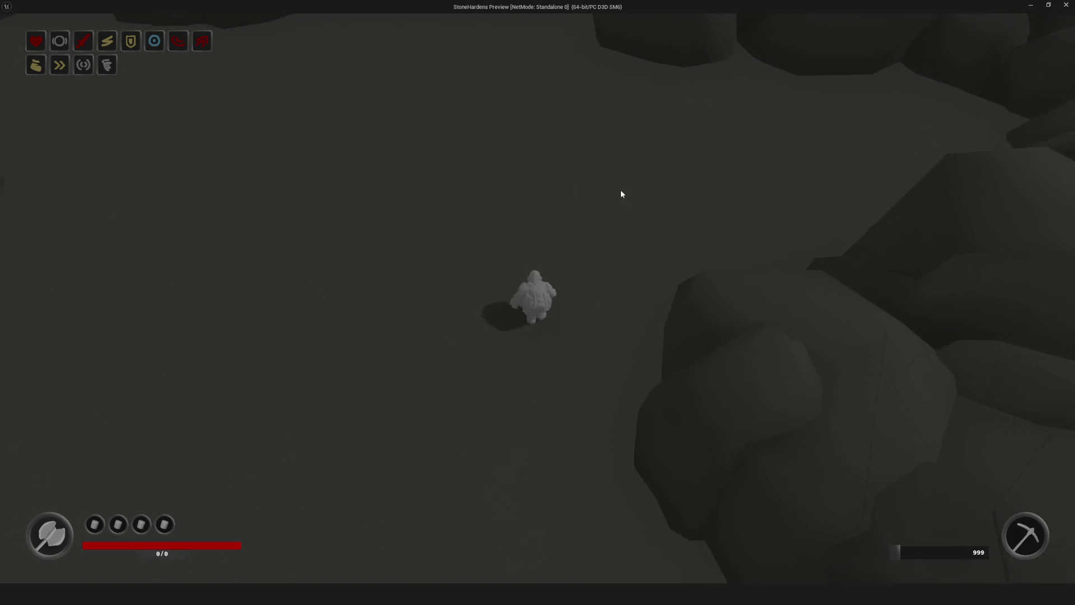
{"action": "key", "text": "a"}
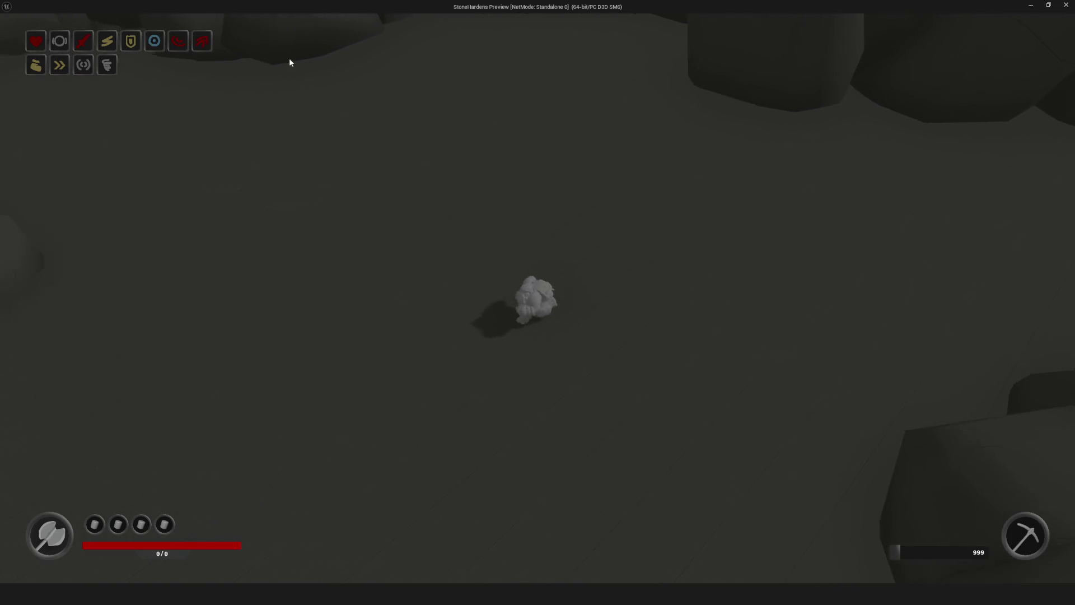
{"action": "key", "text": "a"}
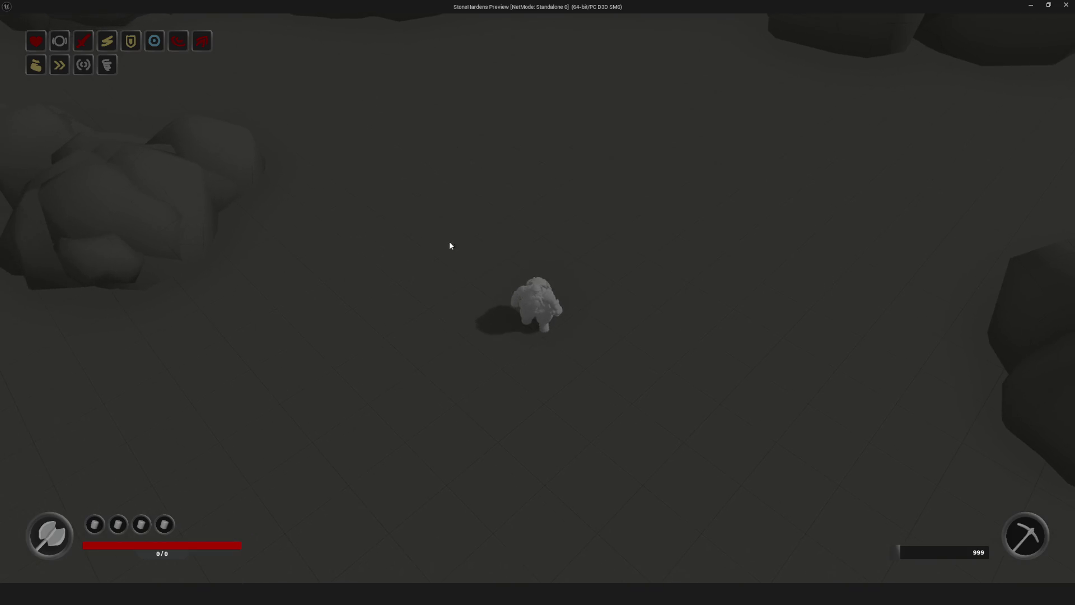
Zigzag the character down through the cavern, alternating left and right diagonals
{"action": "key", "text": "w"}
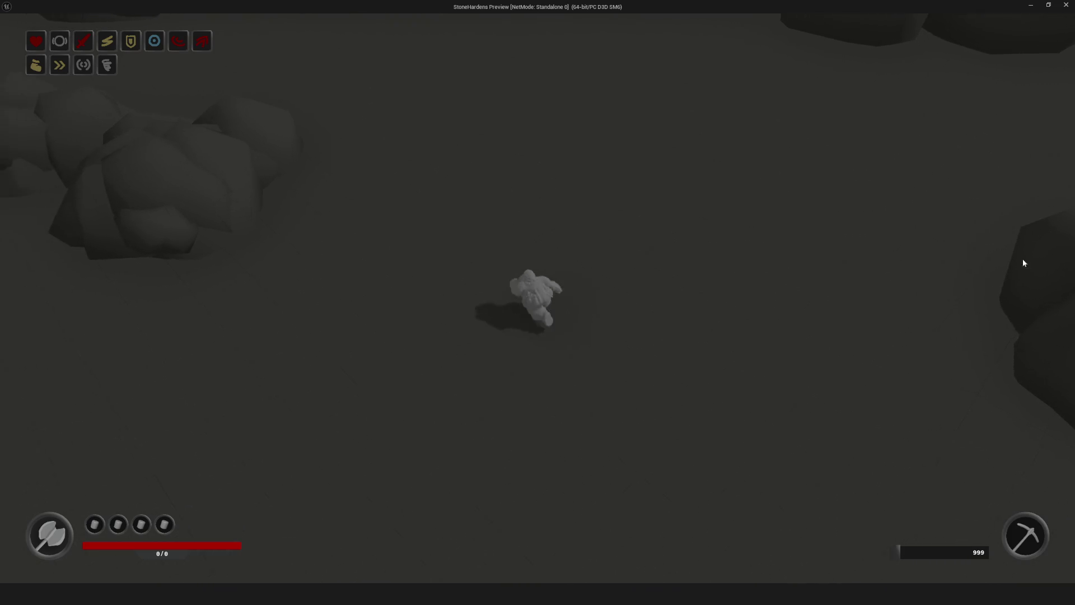
{"action": "key", "text": "w"}
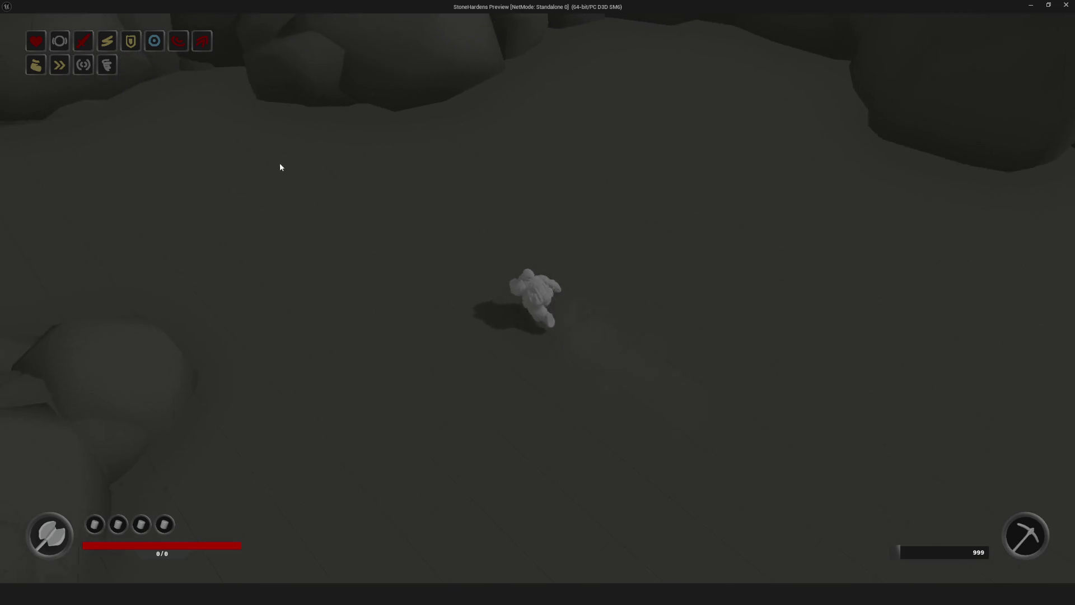
{"action": "key", "text": "a"}
{"action": "key", "text": "s"}
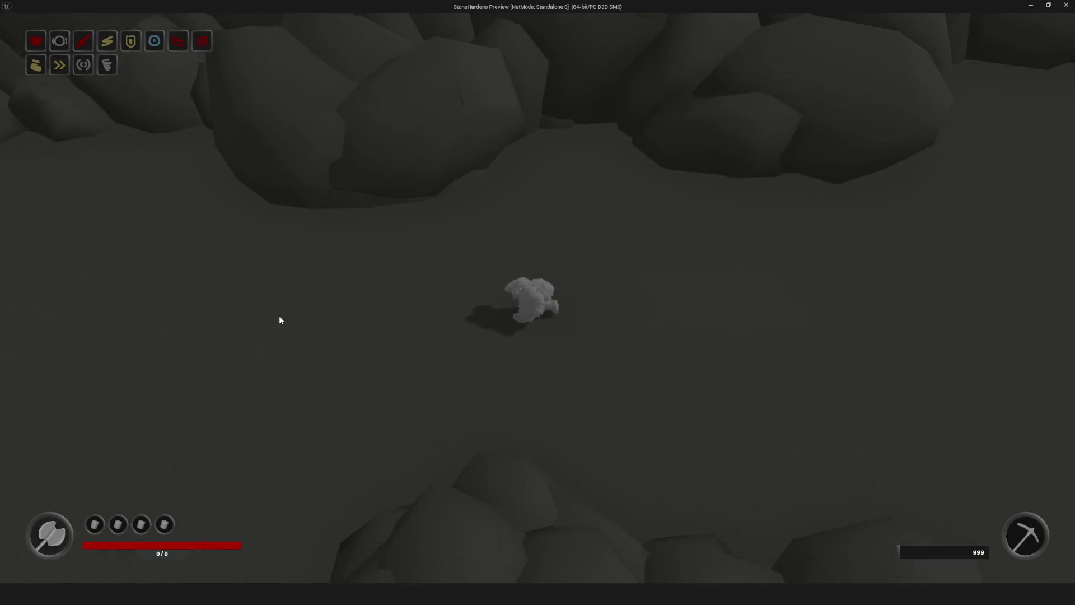
{"action": "key", "text": "d"}
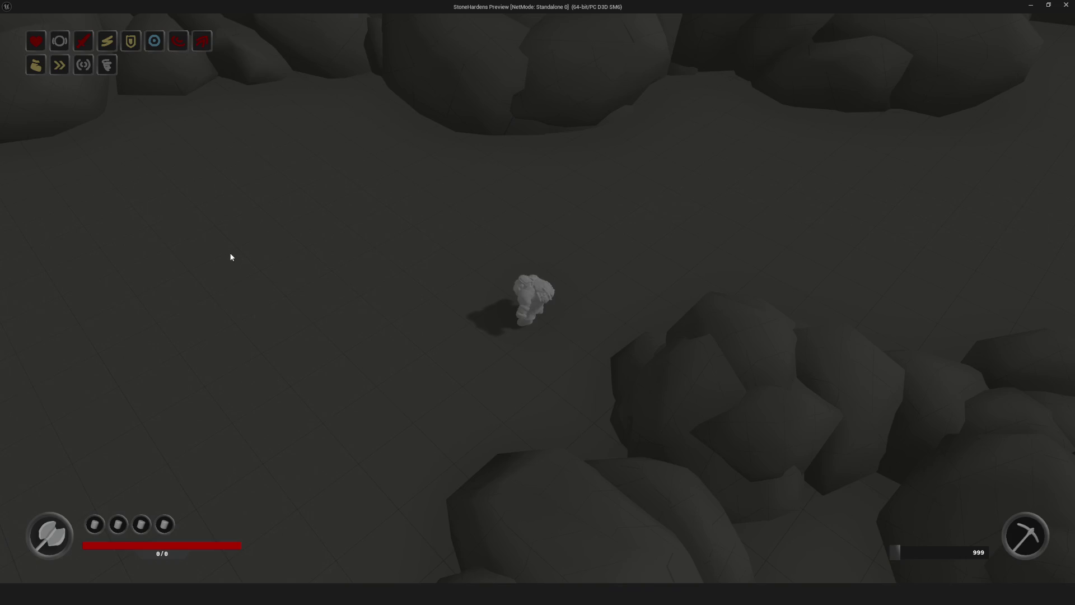
{"action": "key", "text": "s"}
{"action": "key", "text": "a"}
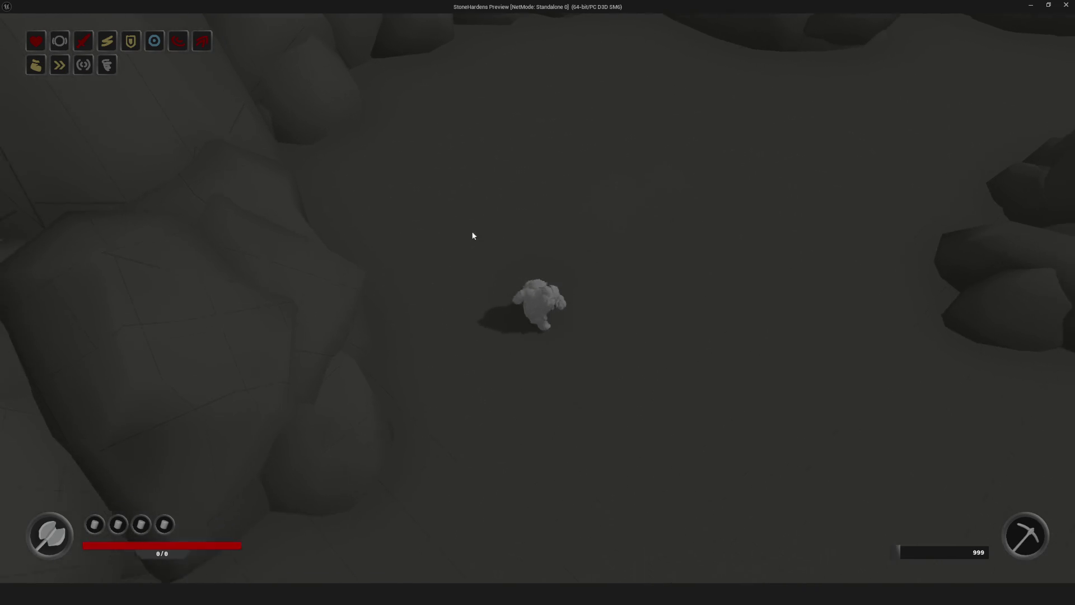
{"action": "key", "text": "s"}
{"action": "key", "text": "d"}
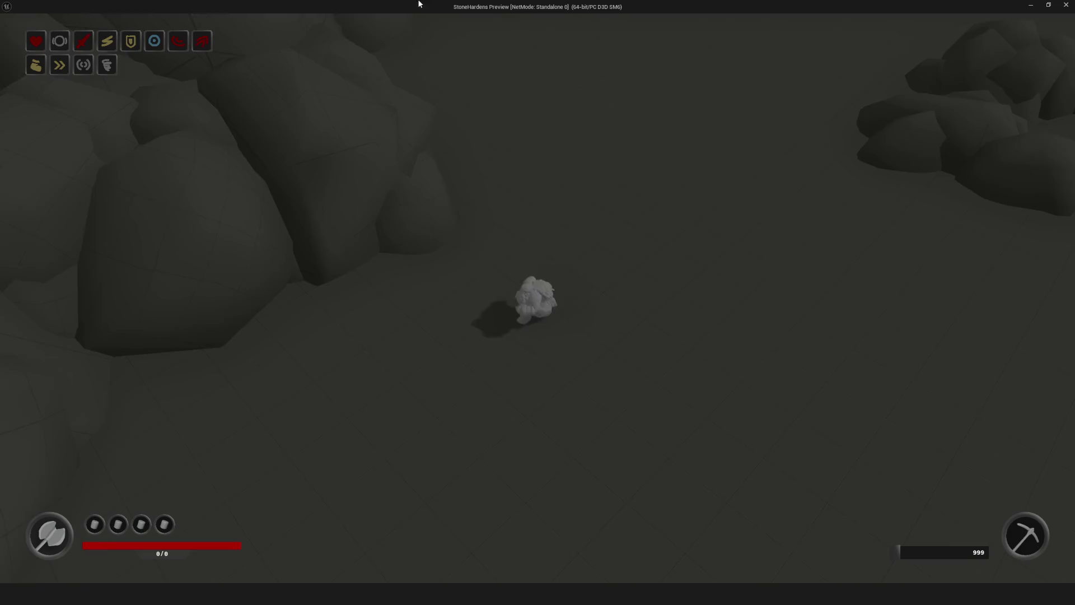
{"action": "key", "text": "s"}
{"action": "key", "text": "a"}
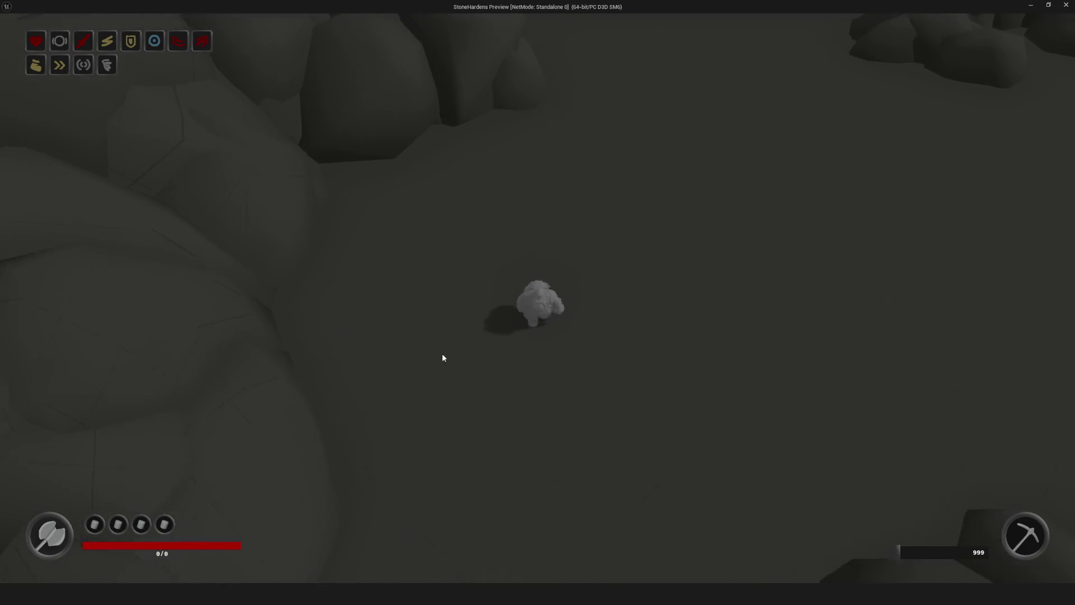
{"action": "key", "text": "s"}
{"action": "key", "text": "d"}
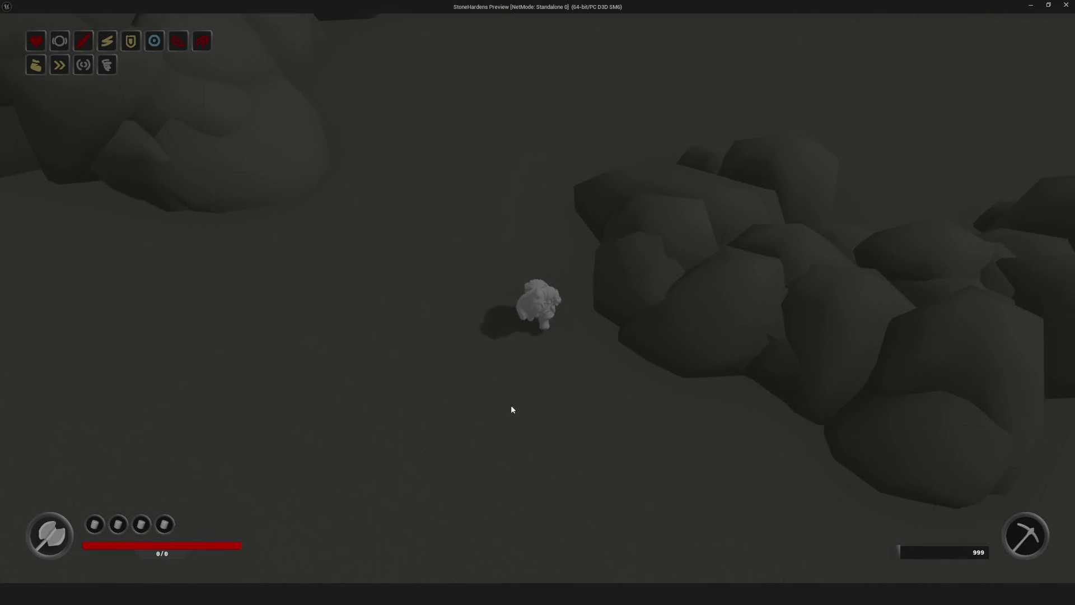
{"action": "key", "text": "s"}
{"action": "key", "text": "a"}
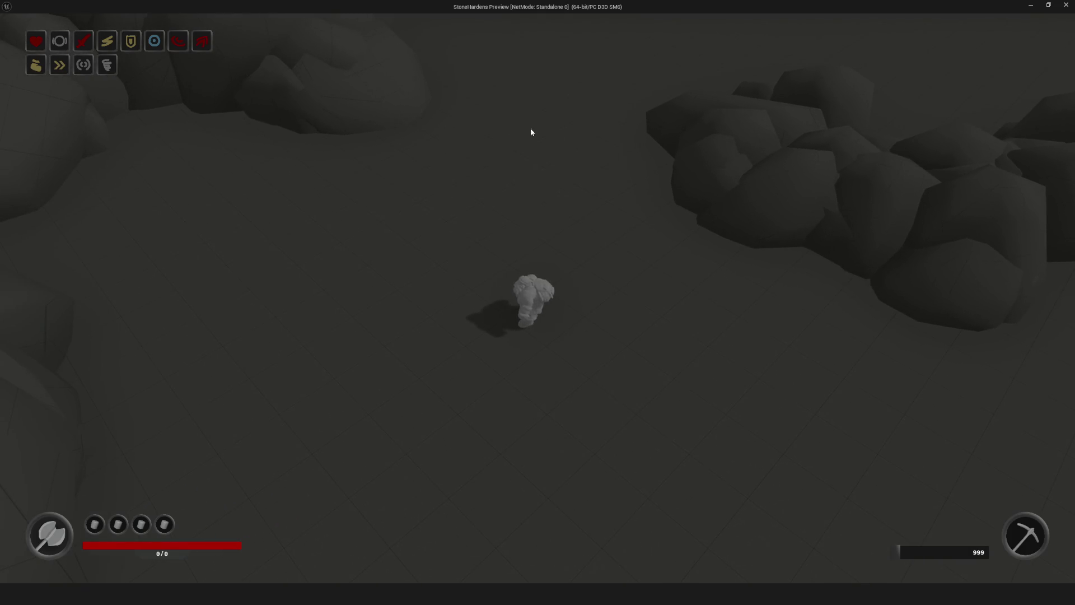
Walk the character right toward new rocks, up into open ground, and back down-left
{"action": "key", "text": "d"}
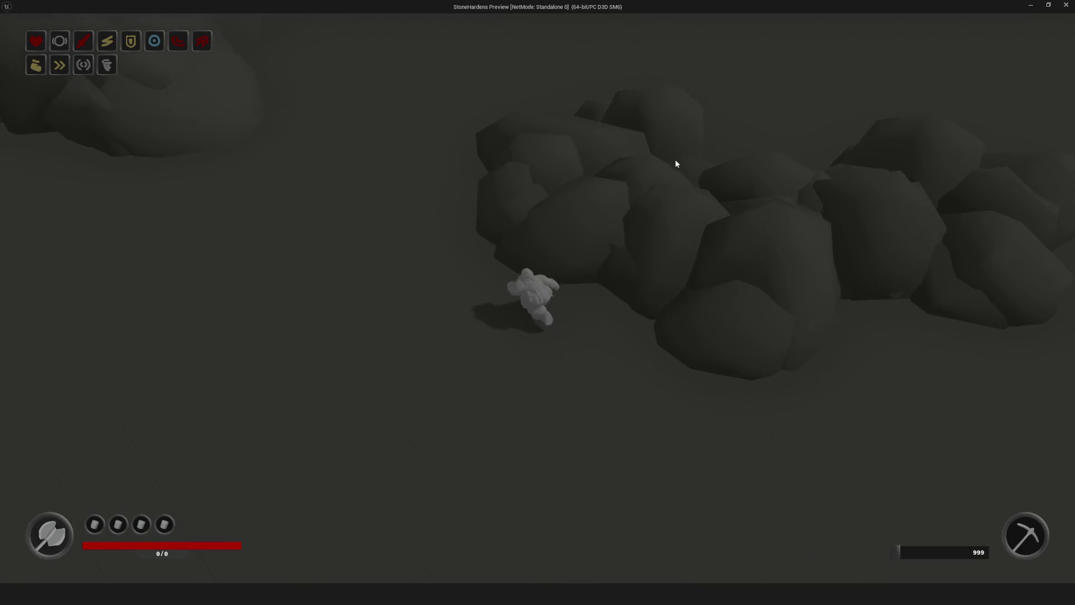
{"action": "key", "text": "w"}
{"action": "key", "text": "a"}
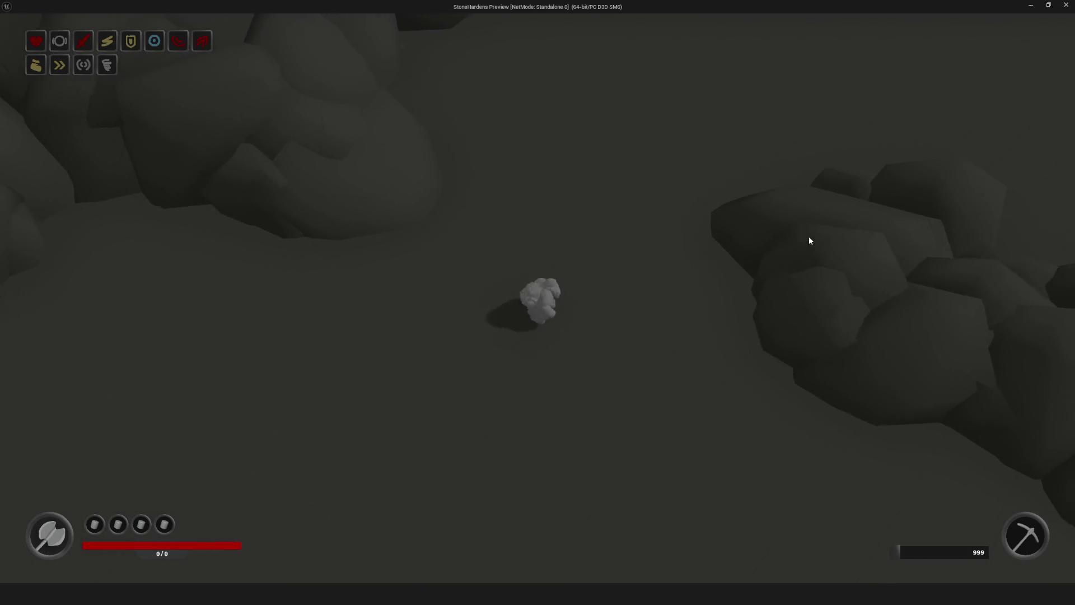
{"action": "key", "text": "d"}
{"action": "key", "text": "s"}
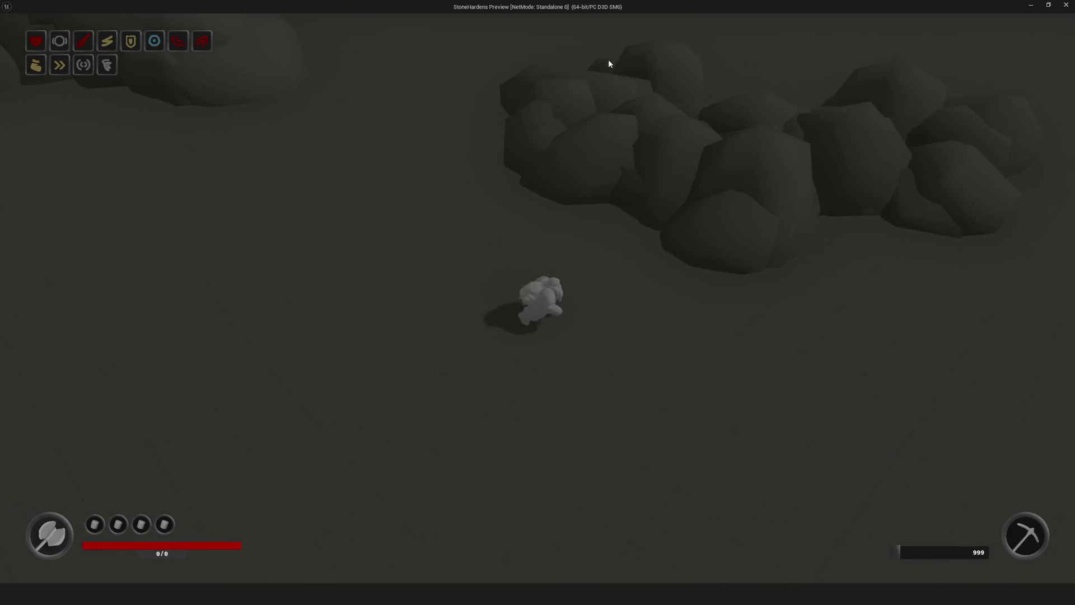
{"action": "key", "text": "d"}
{"action": "key", "text": "w"}
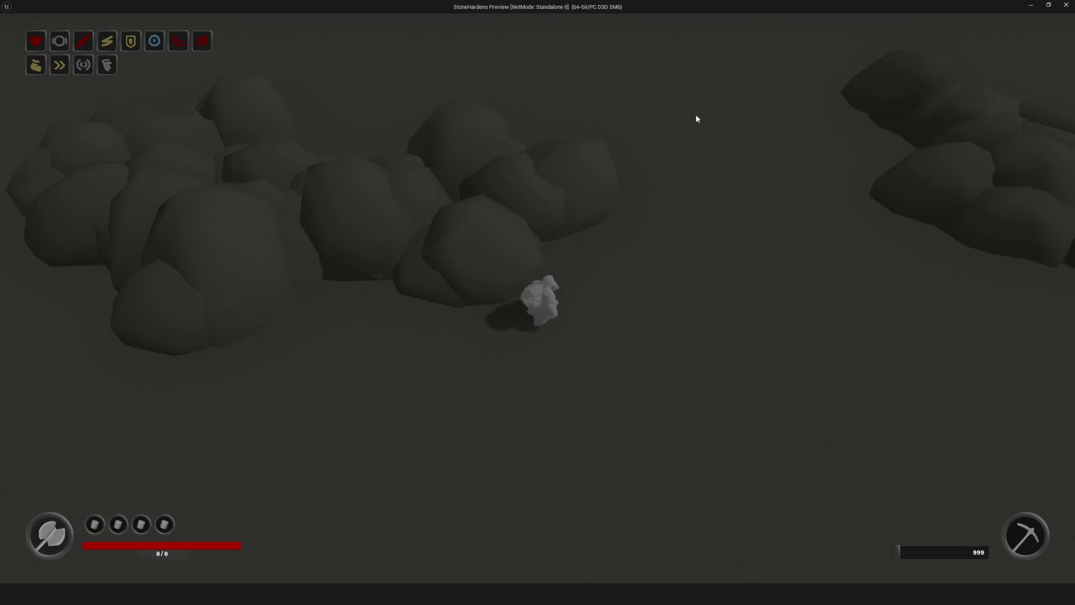
{"action": "key", "text": "w"}
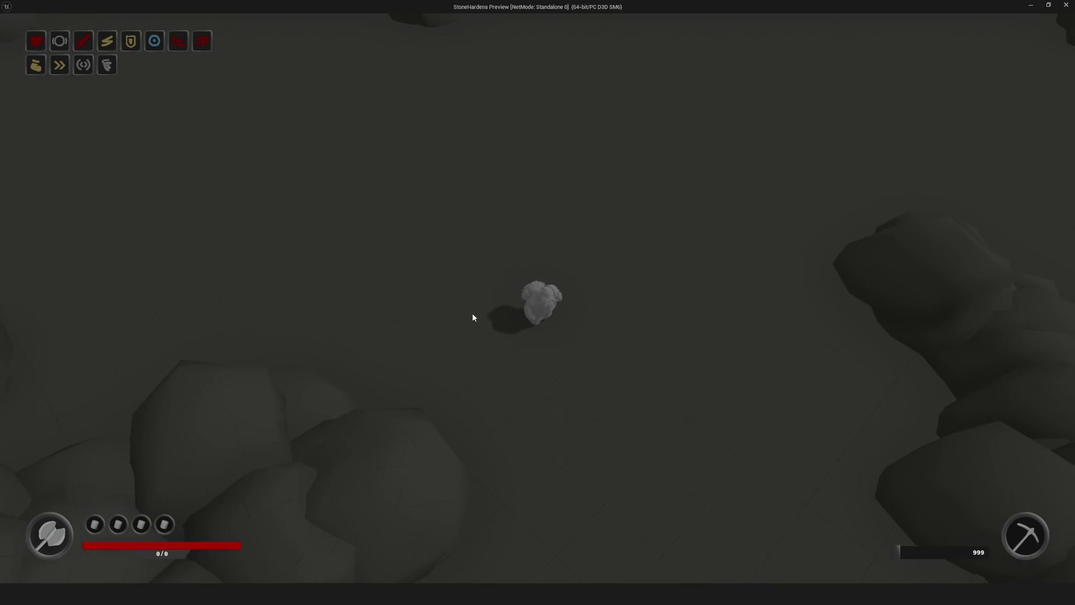
{"action": "key", "text": "s"}
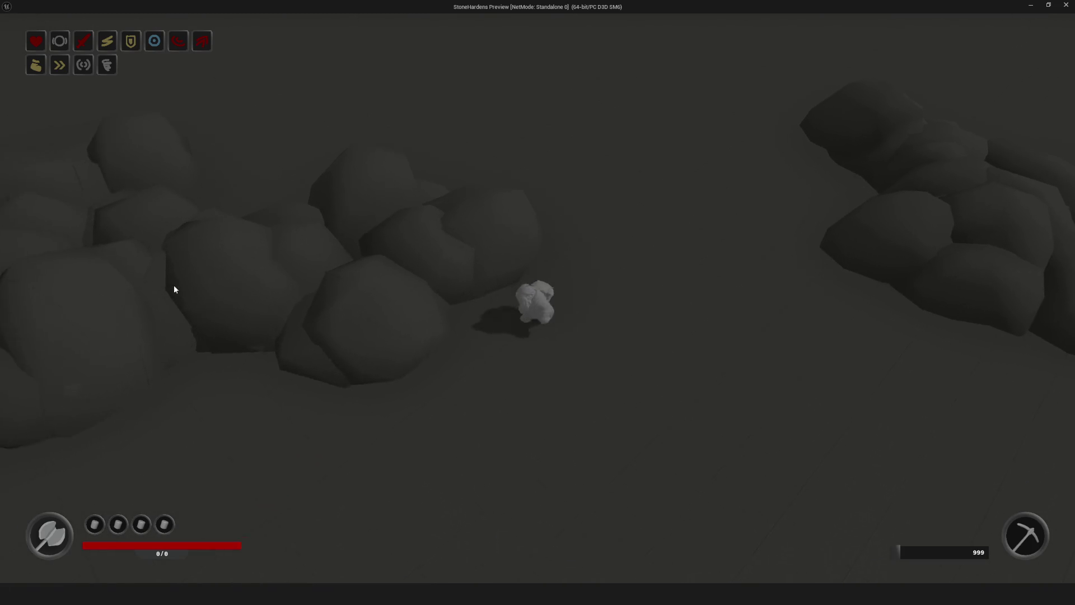
{"action": "key", "text": "a"}
Walk the character up to the rock wall and dash it onward through the rocky area
{"action": "key", "text": "d"}
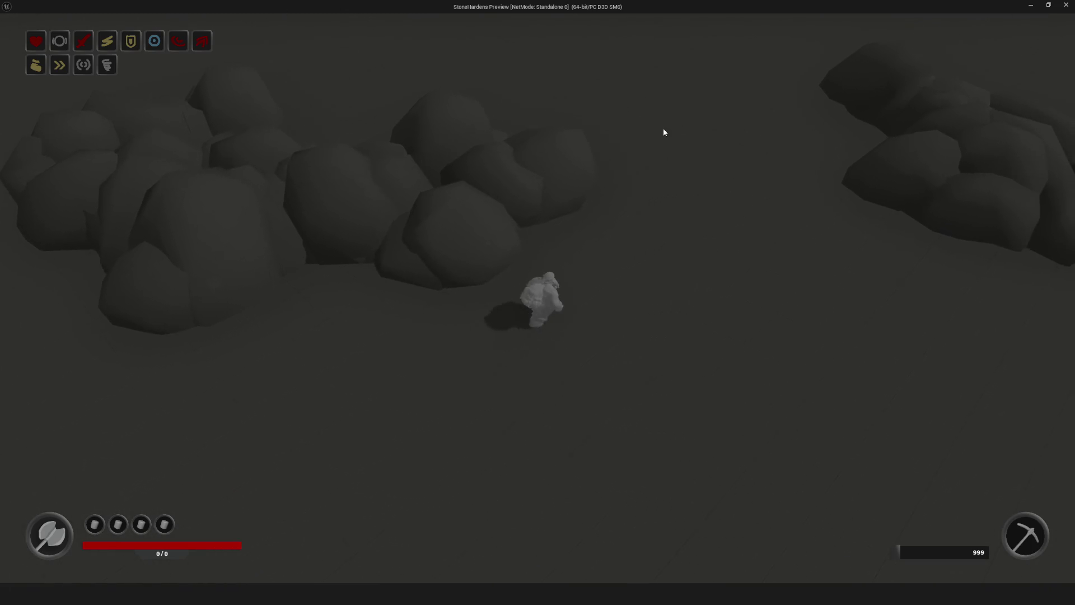
{"action": "key", "text": "w"}
{"action": "key", "text": "w"}
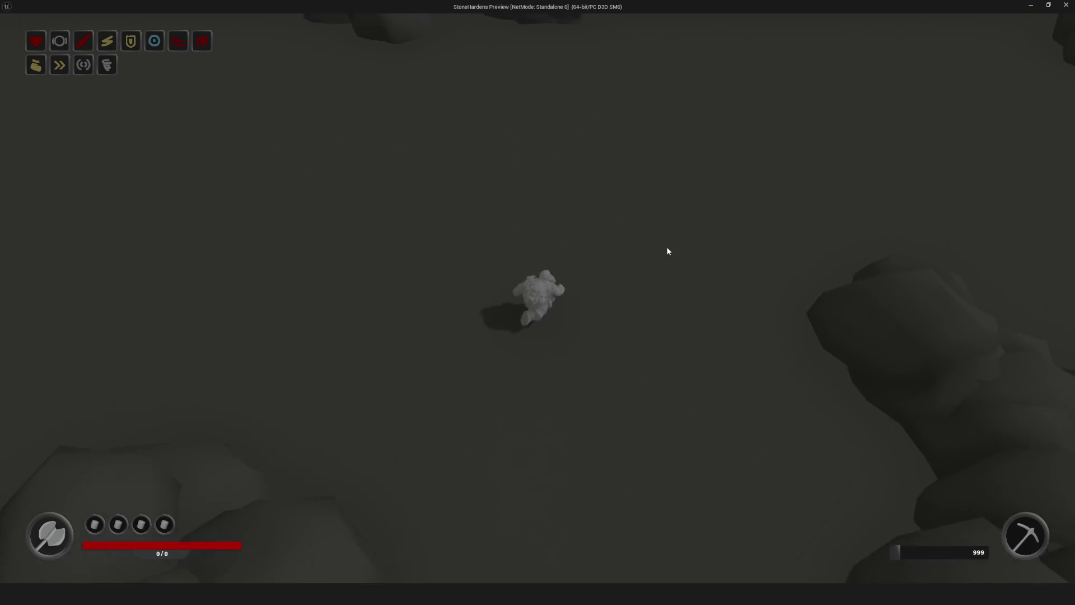
{"action": "key", "text": "d"}
{"action": "key", "text": "w"}
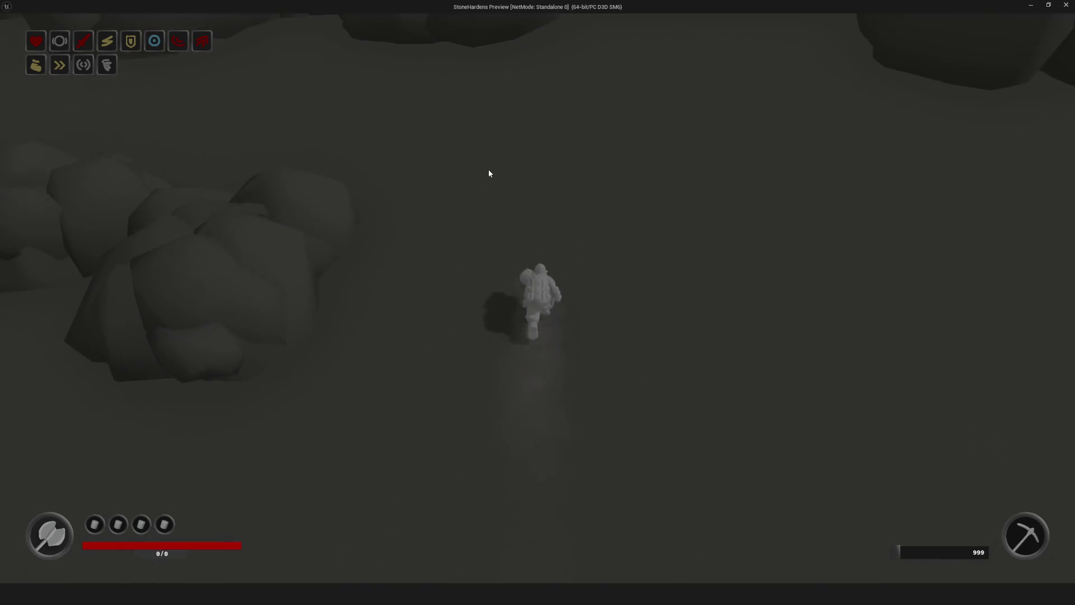
{"action": "key", "text": "w"}
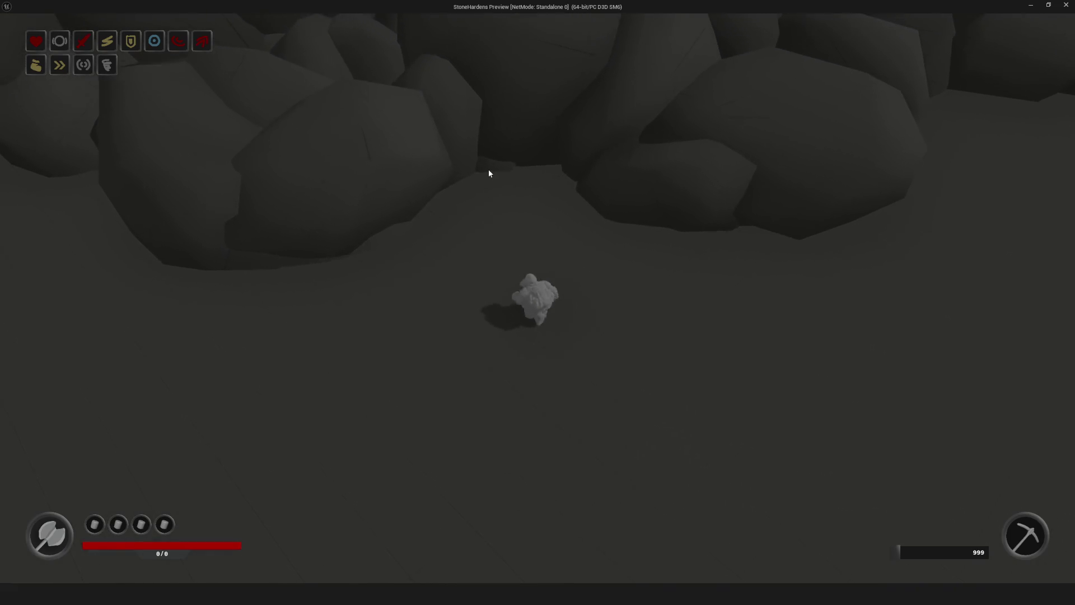
{"action": "key", "text": "w"}
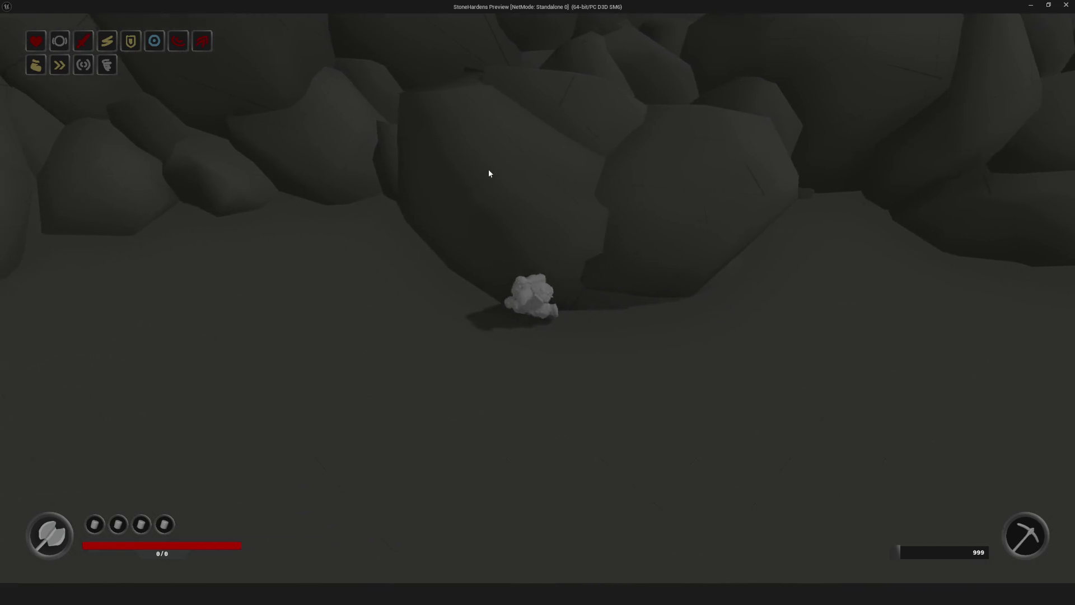
{"action": "key", "text": "w"}
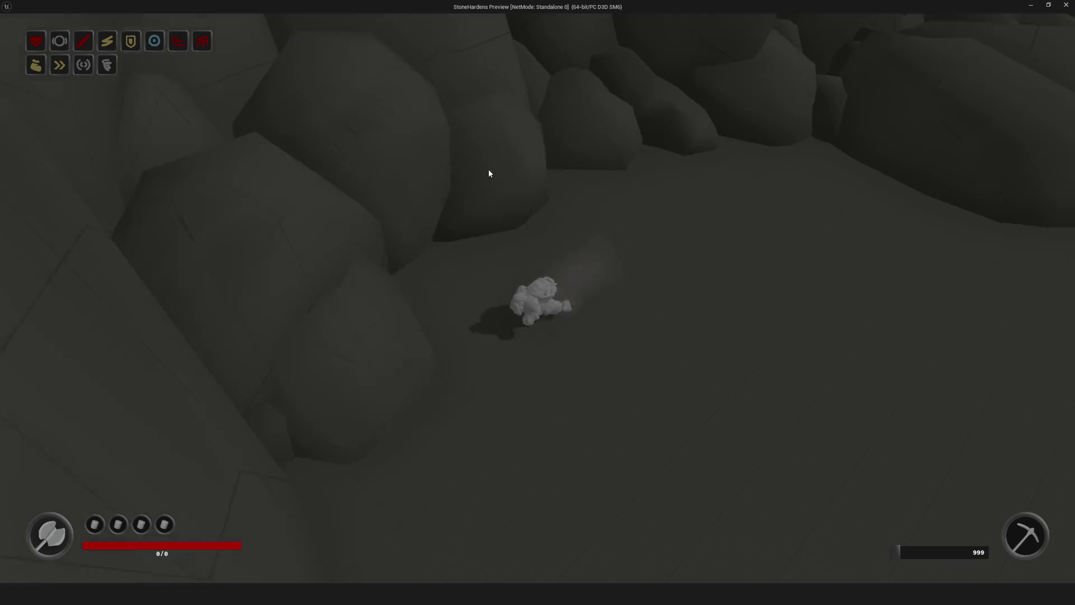
{"action": "key", "text": "w"}
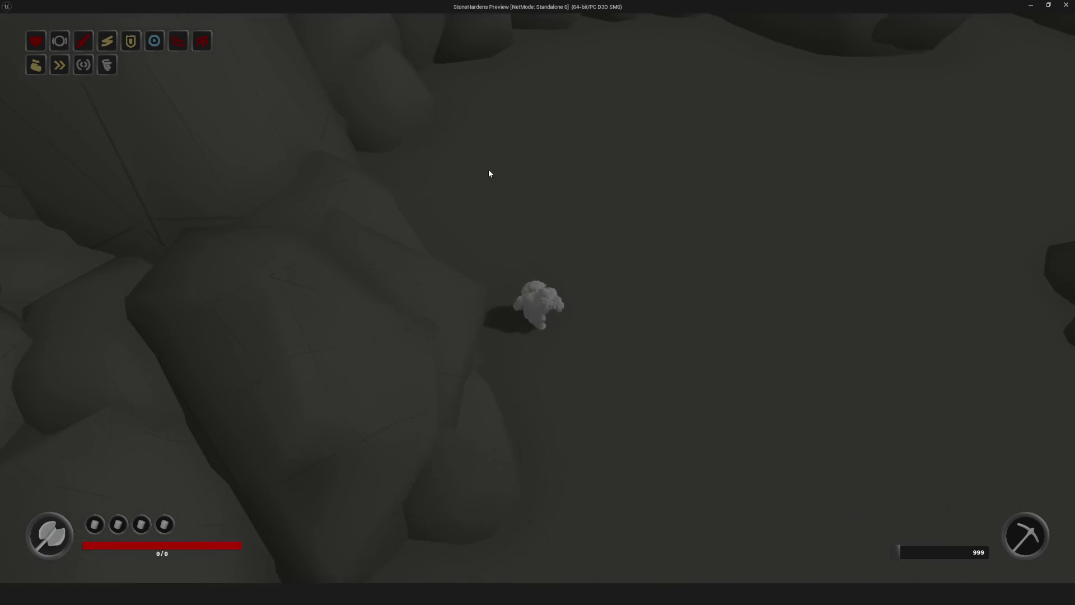
{"action": "key", "text": "w"}
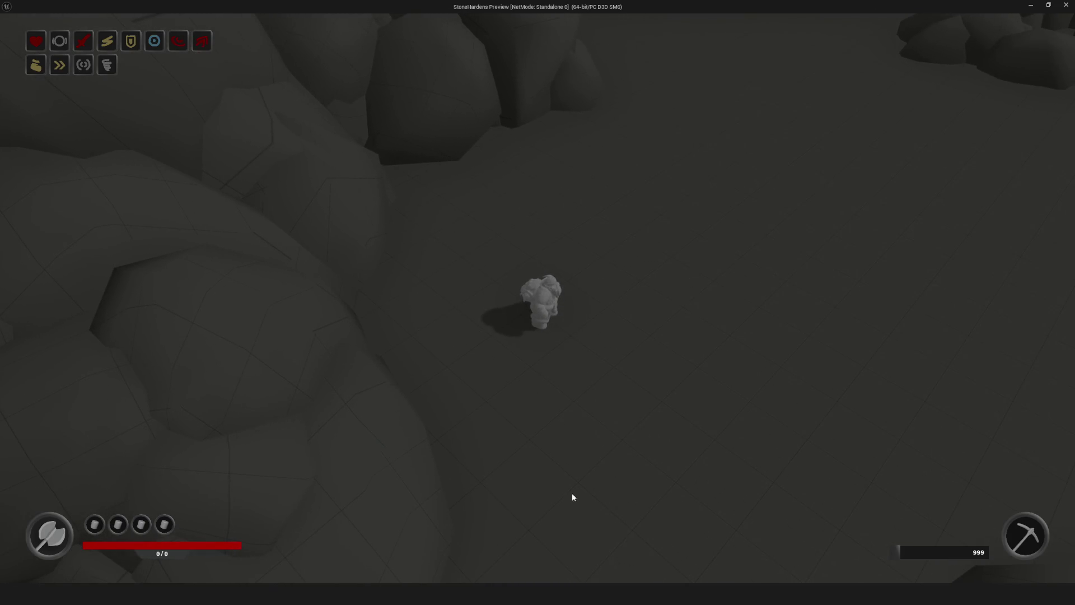
{"action": "key", "text": "w"}
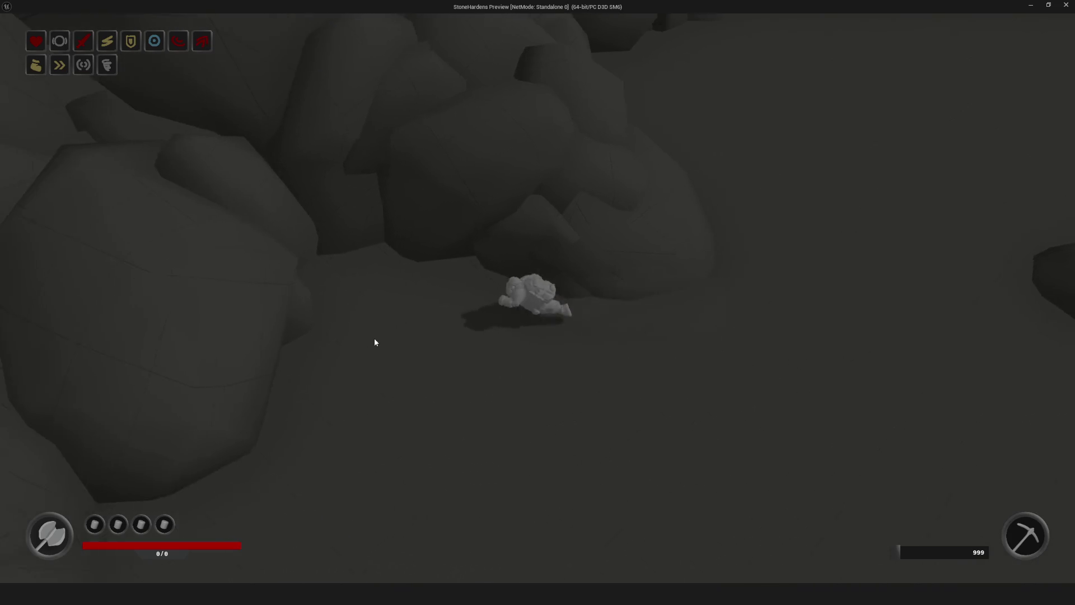
{"action": "key", "text": "w"}
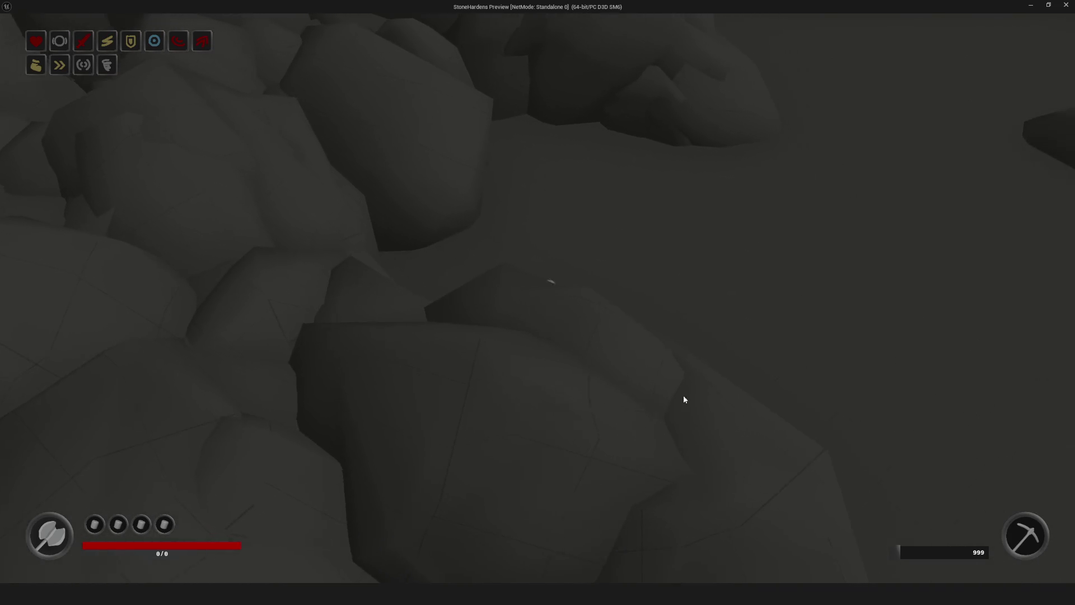
{"action": "key", "text": "w"}
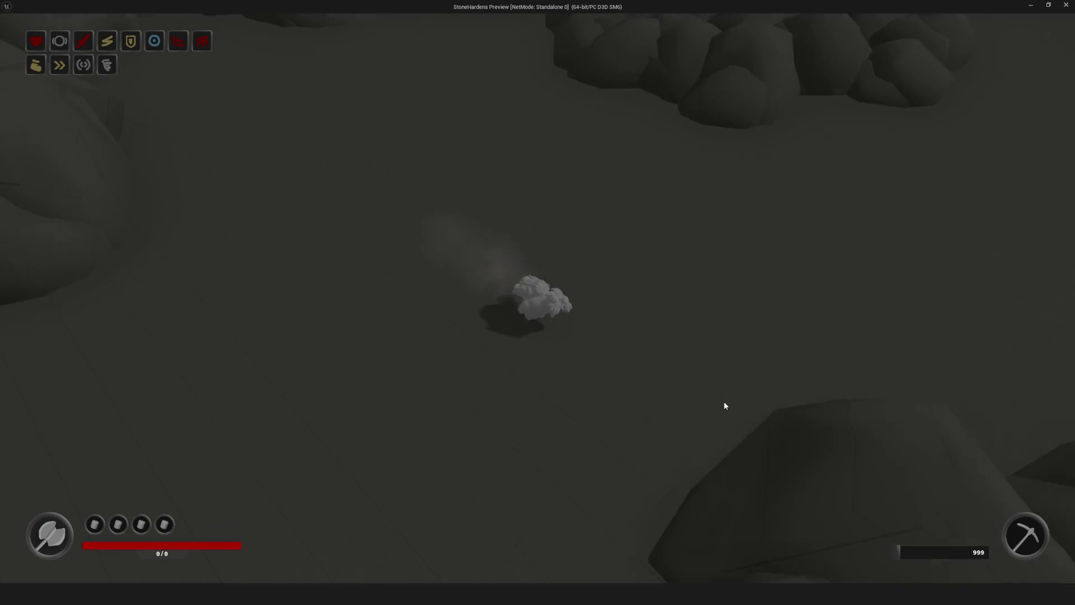
{"action": "key", "text": "w"}
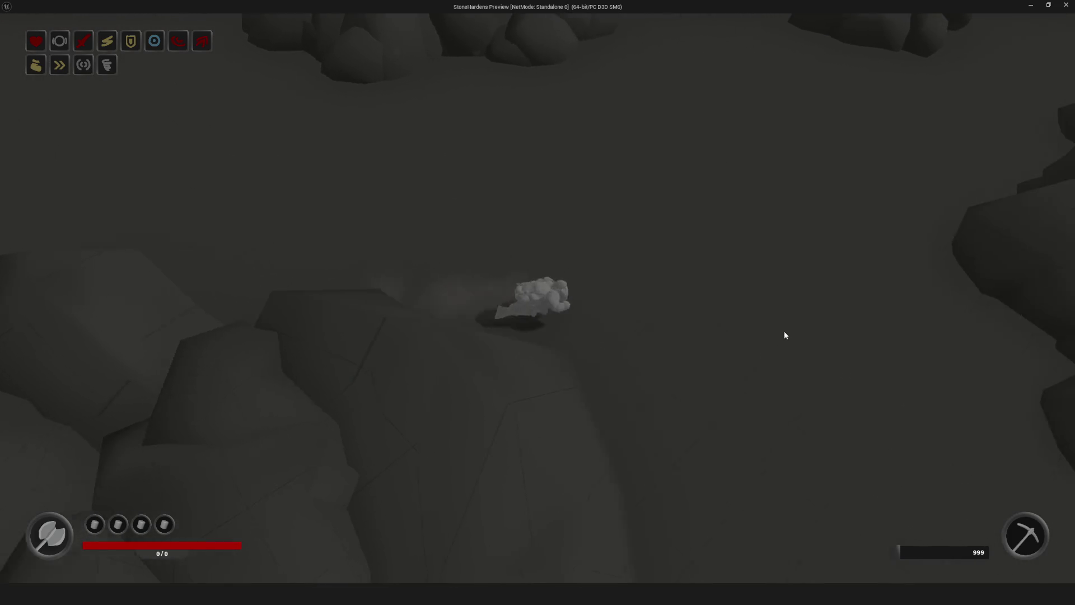
{"action": "key", "text": "w"}
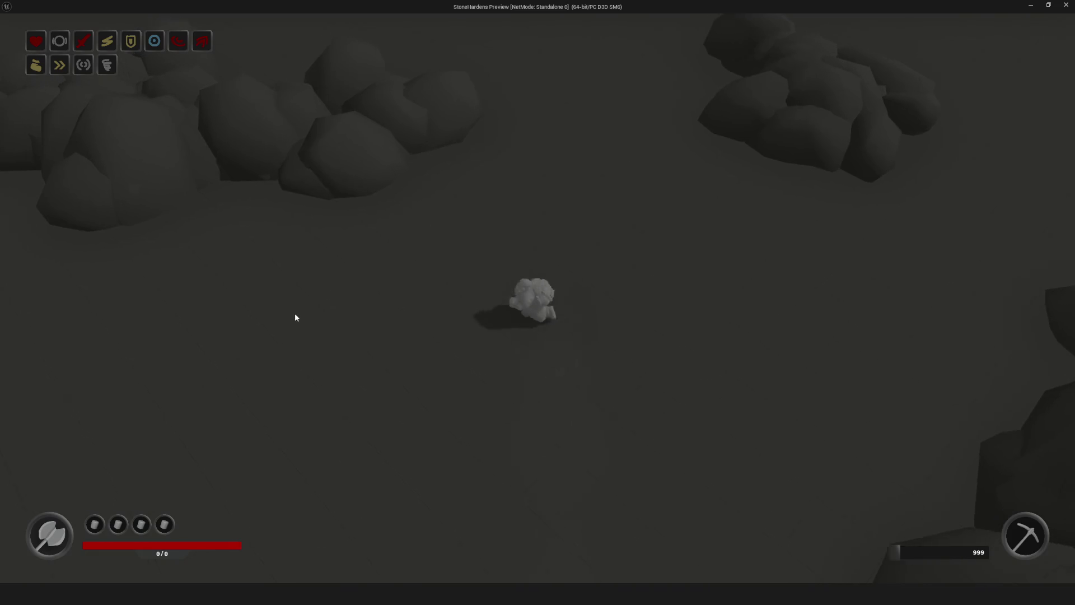
Swing the axe once, walk a little further north, and toggle the debug camera with ;
{"action": "left_click", "coordinate": [296, 318]}
{"action": "key", "text": "w"}
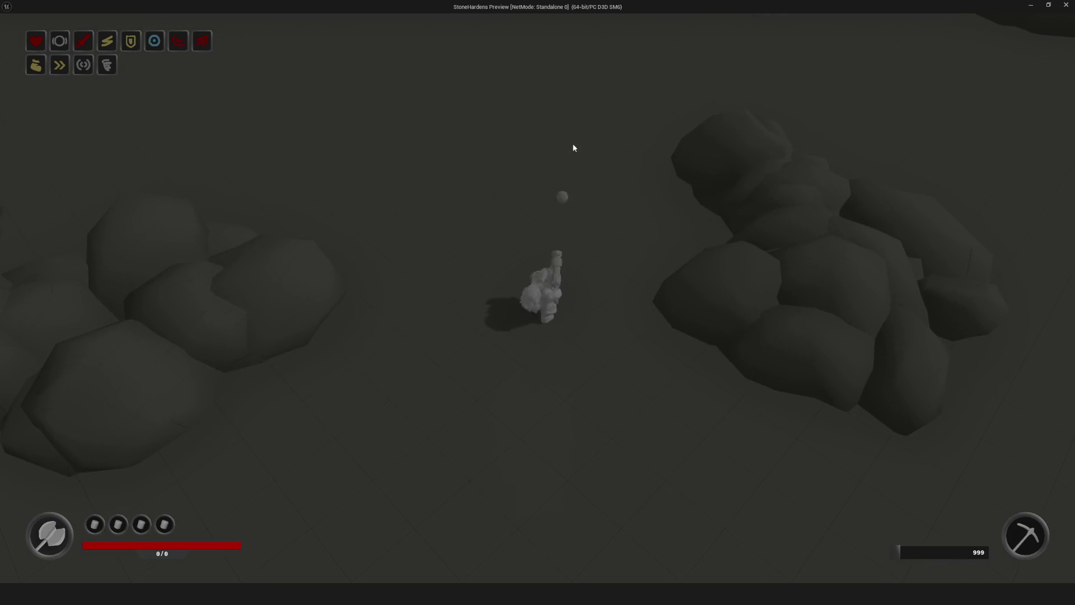
{"action": "key", "text": "w"}
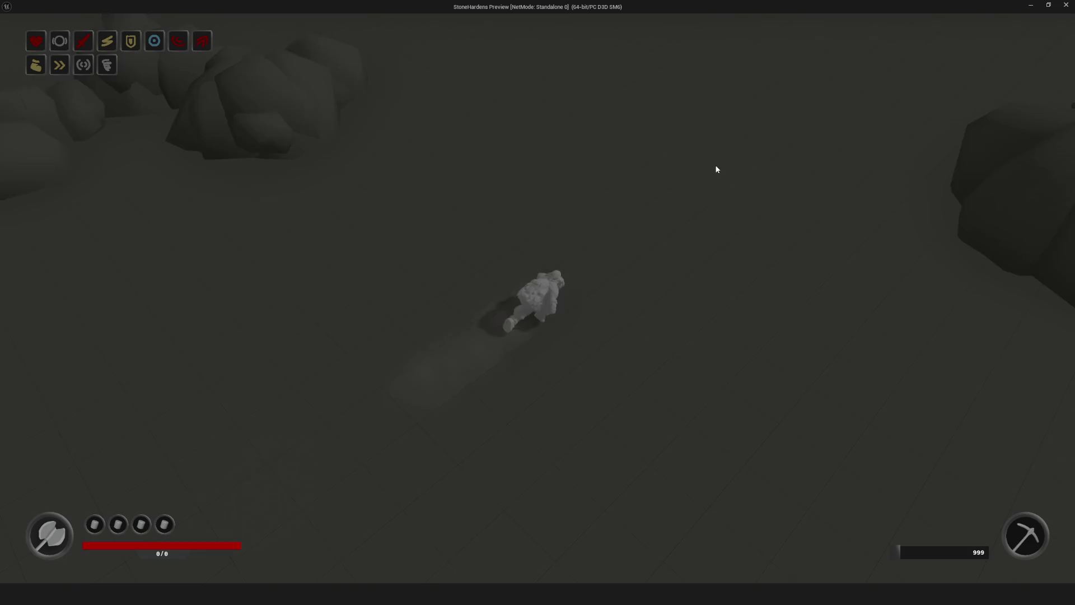
{"action": "key", "text": "w"}
{"action": "key", "text": "semicolon"}
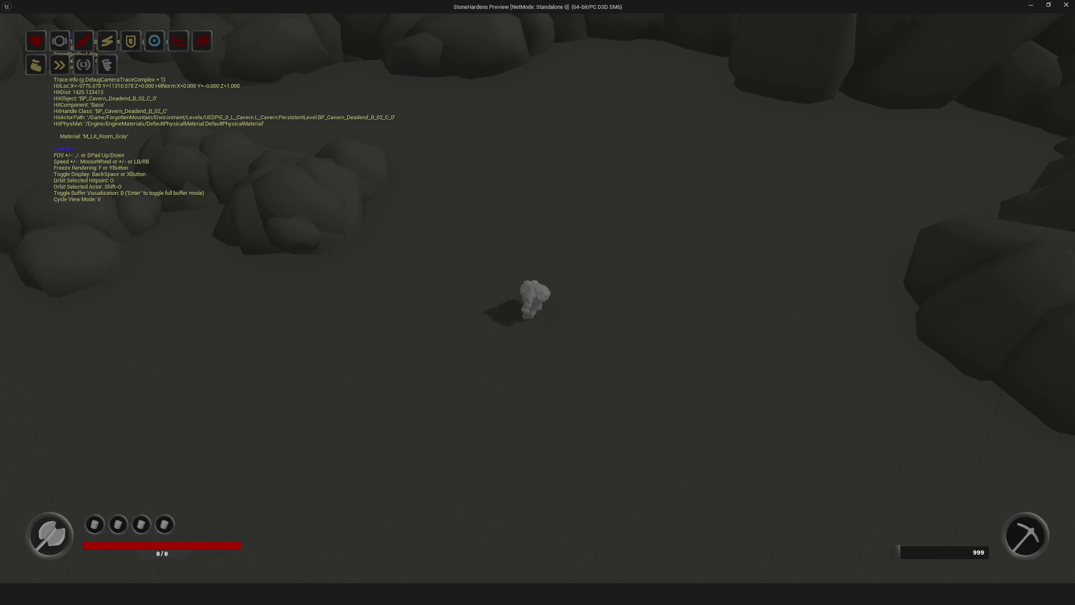
Pull the debug camera back to look over the cavern, then exit to the gameplay camera with ;
{"action": "mouse_move", "coordinate": [538, 303]}
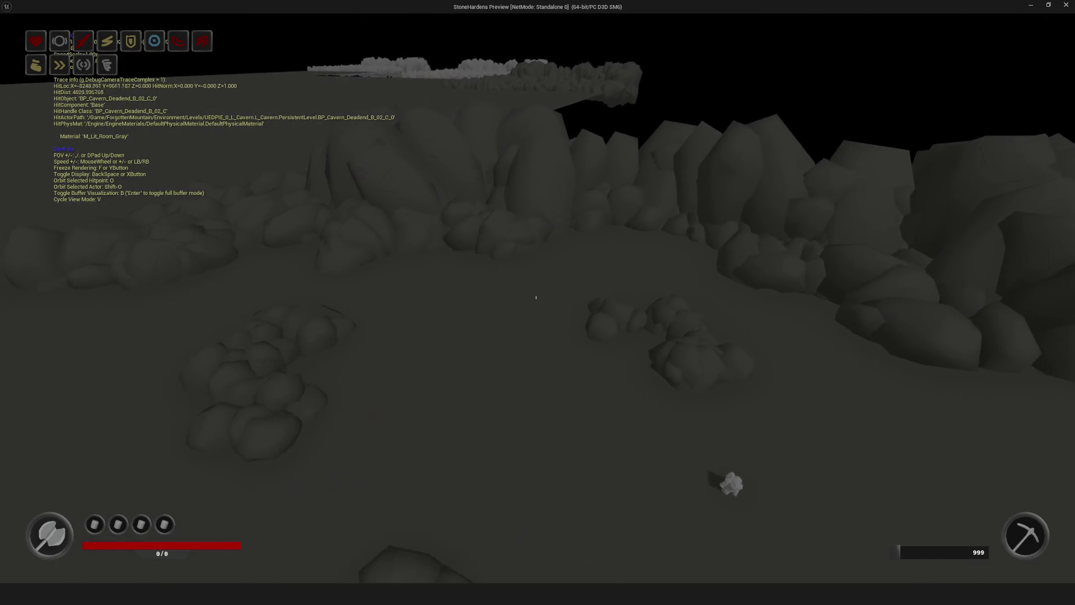
{"action": "key", "text": "s"}
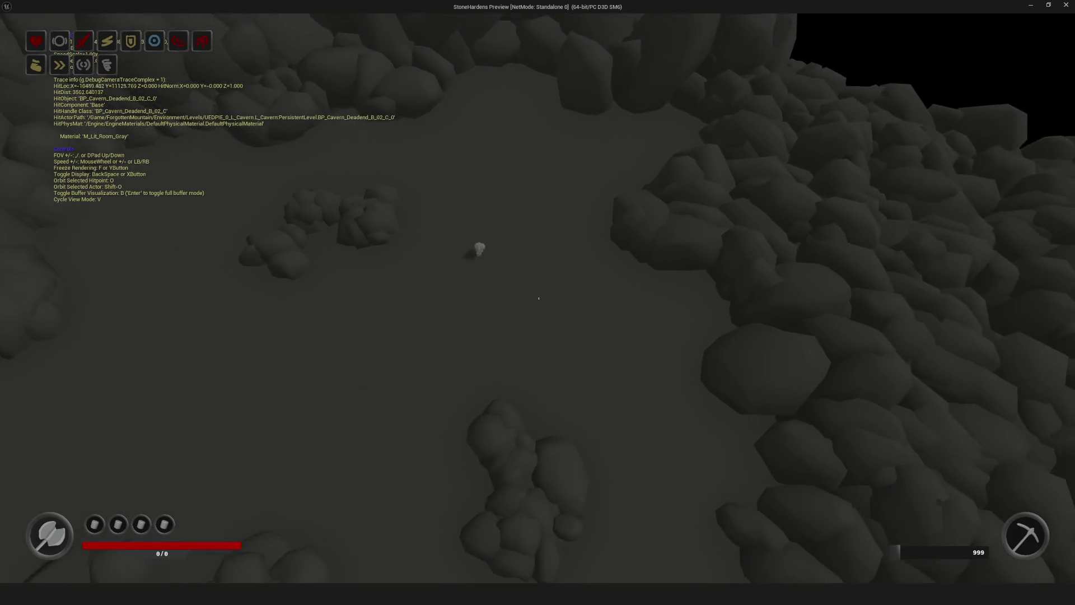
{"action": "key", "text": "semicolon"}
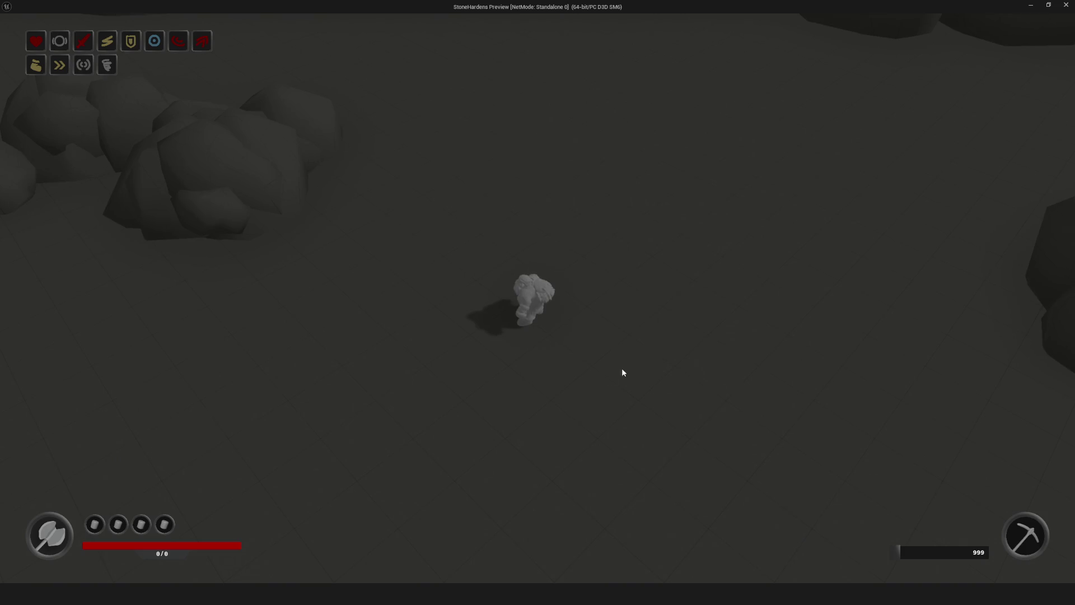
Walk the character north-east toward the rock wall, then south-west past the rocks, and return to the Content Browser
{"action": "key", "text": "w"}
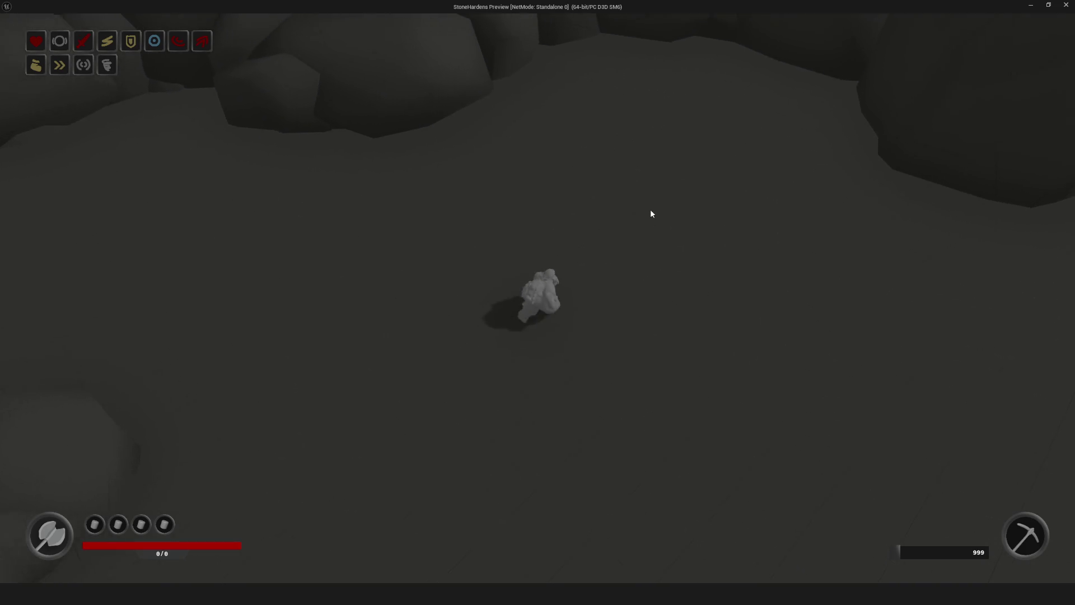
{"action": "key", "text": "w"}
{"action": "key", "text": "d"}
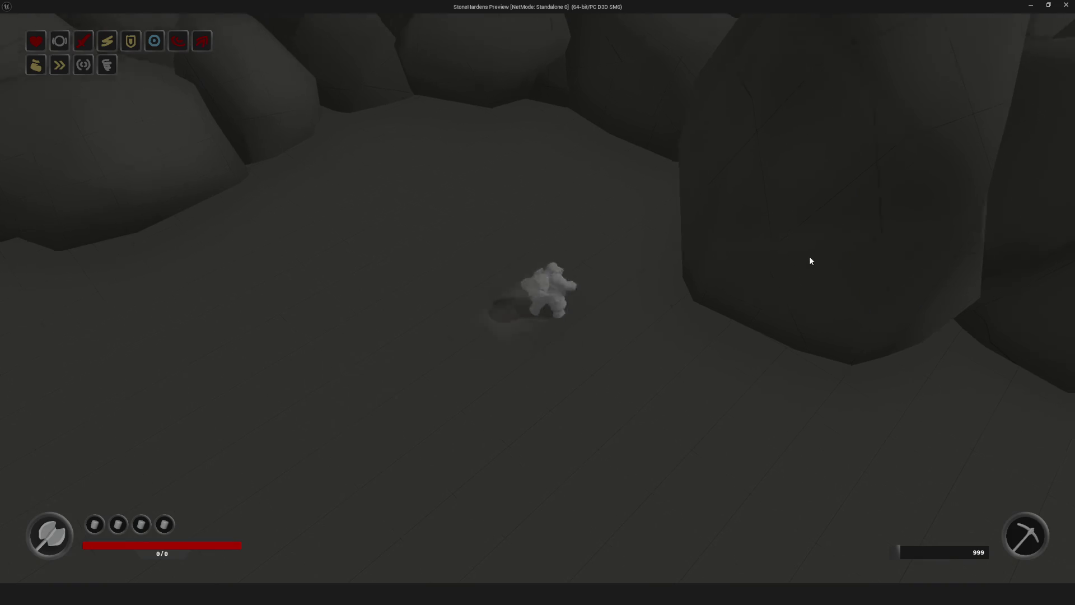
{"action": "key", "text": "a"}
{"action": "key", "text": "a"}
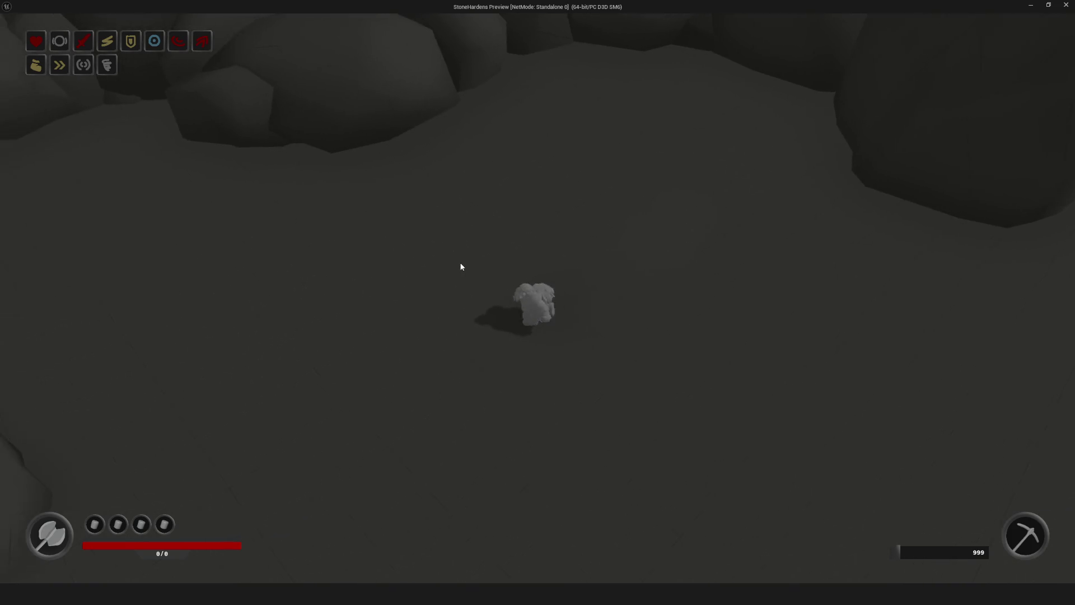
{"action": "key", "text": "s"}
{"action": "key", "text": "a"}
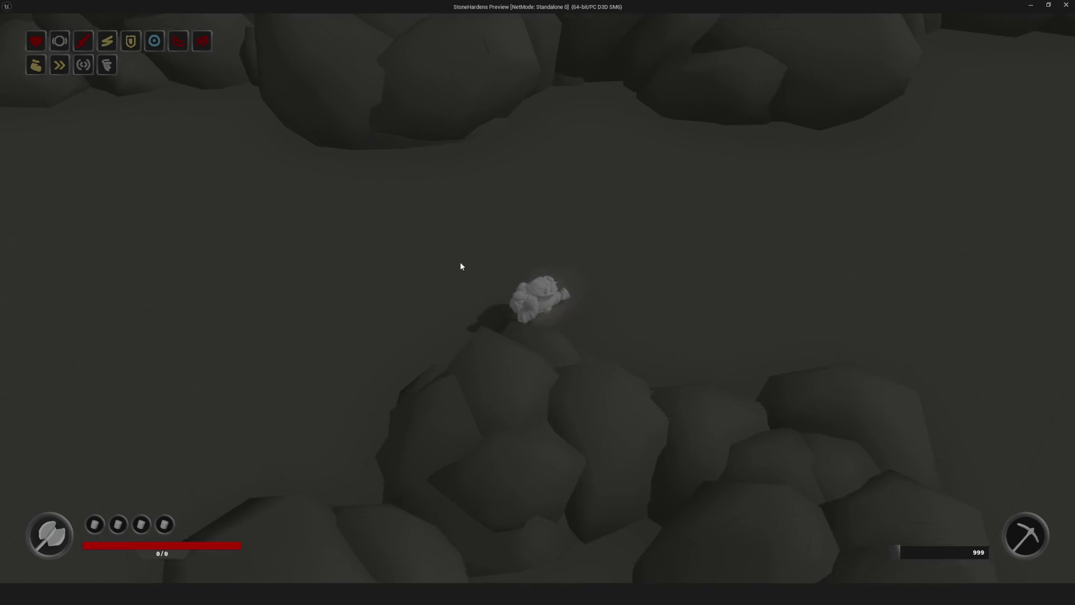
{"action": "key", "text": "s"}
{"action": "key", "text": "a"}
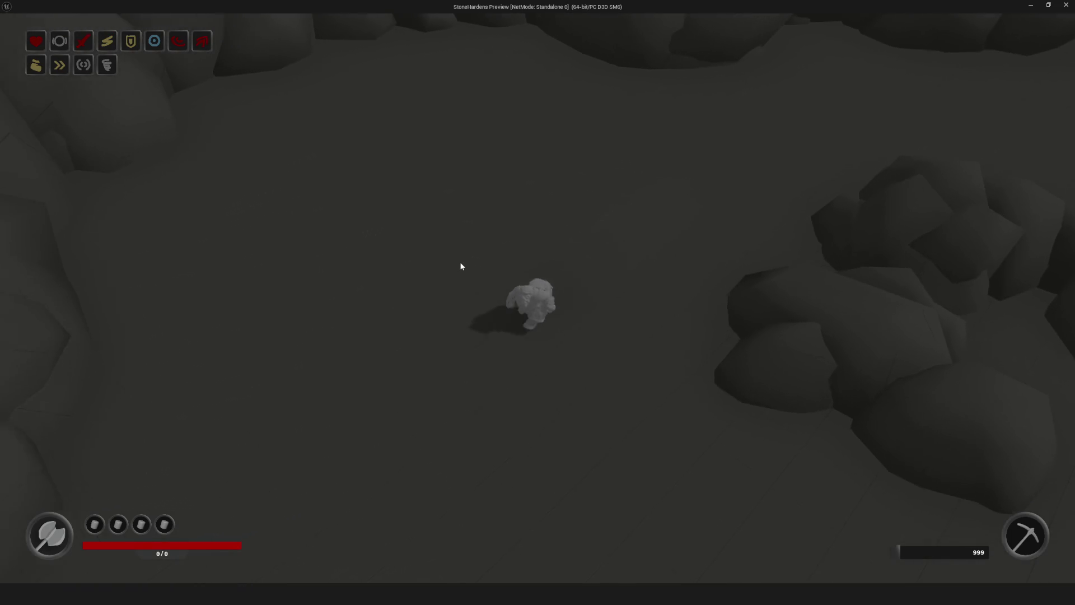
{"action": "key", "text": "s"}
{"action": "key", "text": "a"}
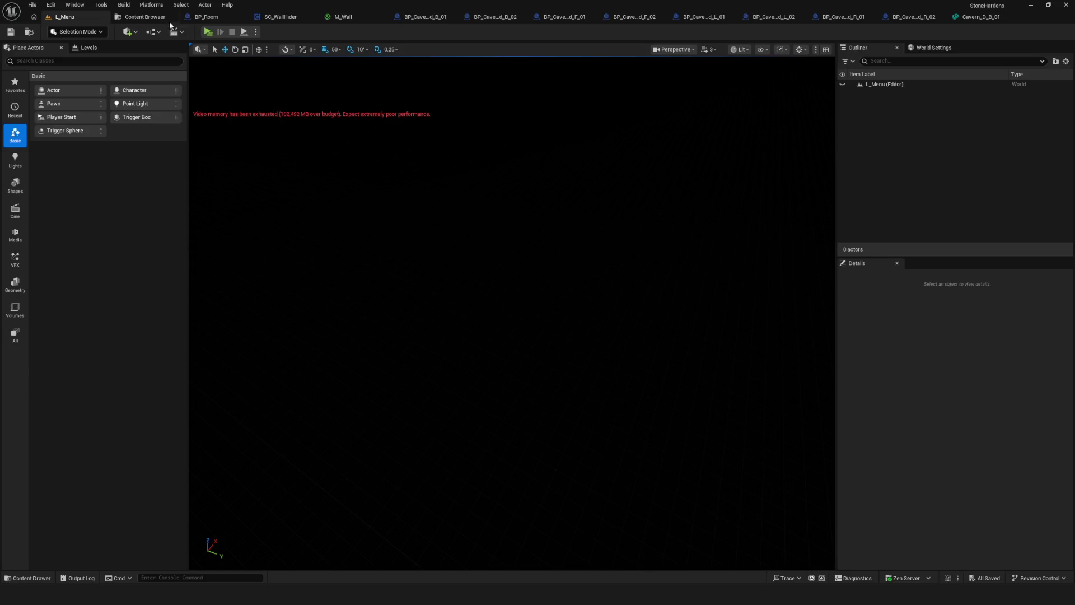
{"action": "left_click", "coordinate": [171, 21]}
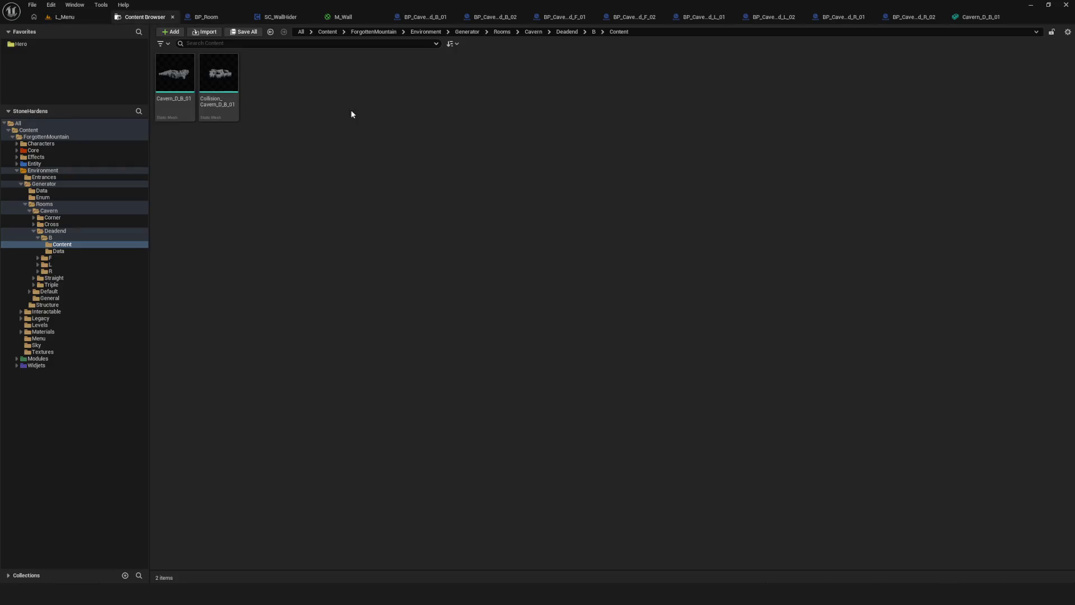
Open the HC_Equip blueprint from the hero's Equip folder
{"action": "left_click", "coordinate": [80, 319]}
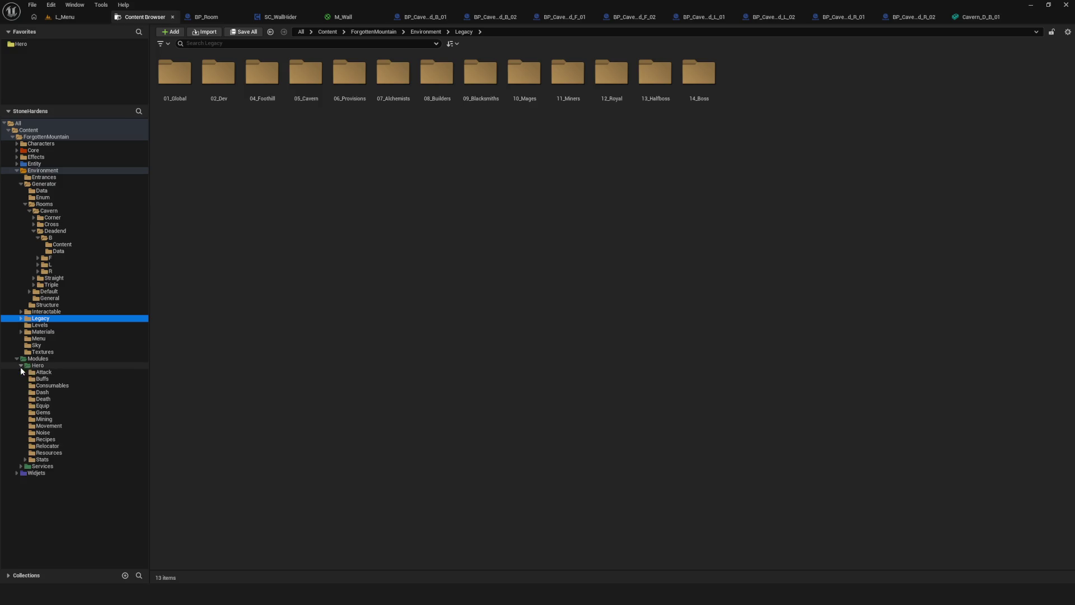
{"action": "left_click", "coordinate": [53, 407]}
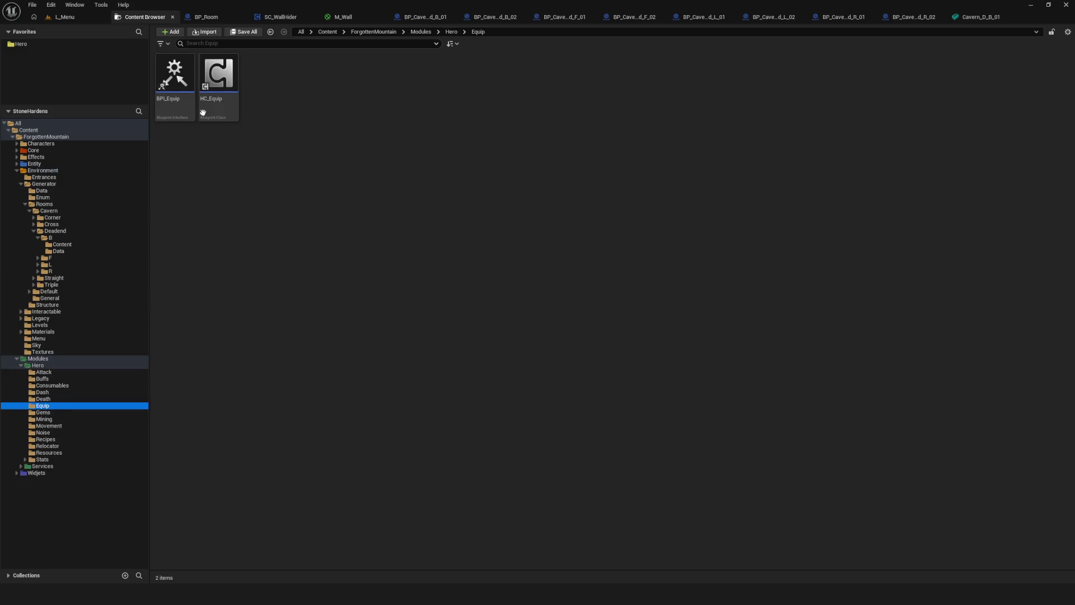
{"action": "left_click", "coordinate": [219, 78]}
{"action": "key", "text": "Return"}
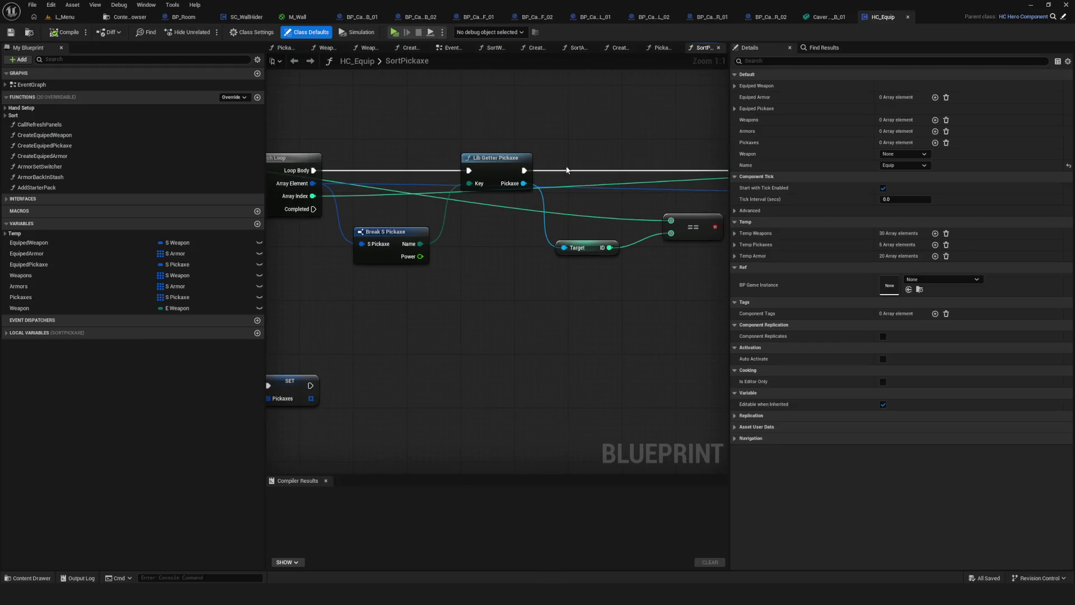
In the EventGraph, set Create Equiped Weapon's weapon to Axe_A and start a play preview
{"action": "scroll", "coordinate": [412, 150], "scroll_direction": "up", "scroll_amount": 2}
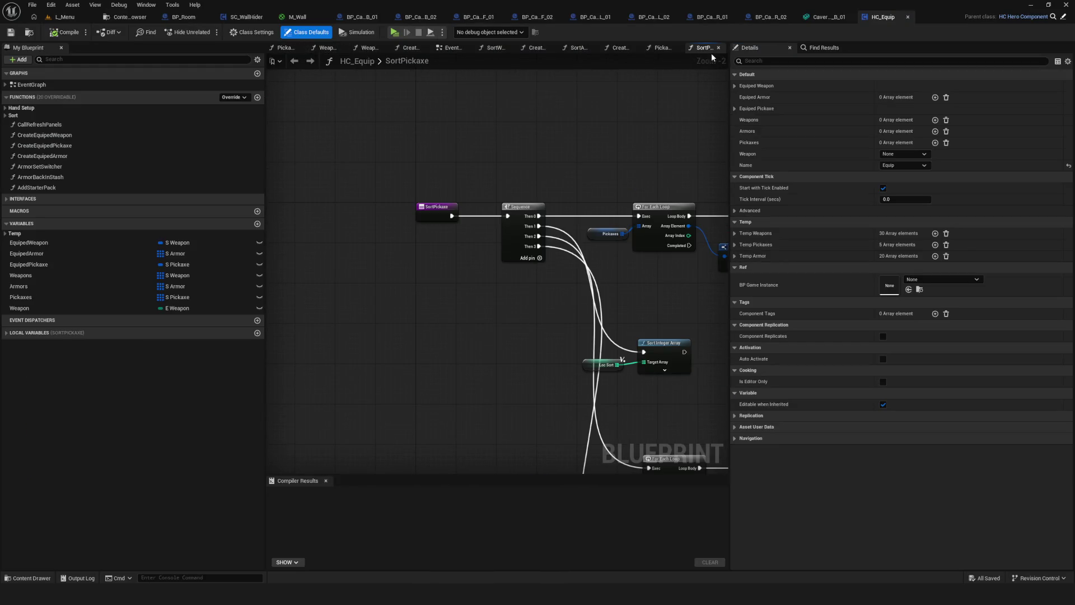
{"action": "left_click", "coordinate": [449, 47]}
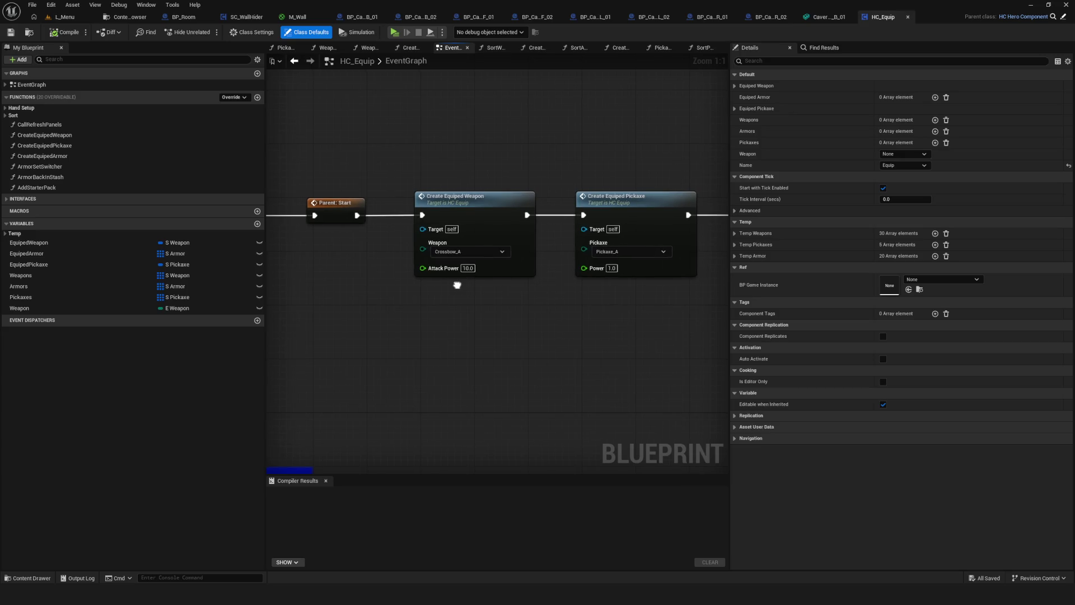
{"action": "left_click", "coordinate": [463, 252]}
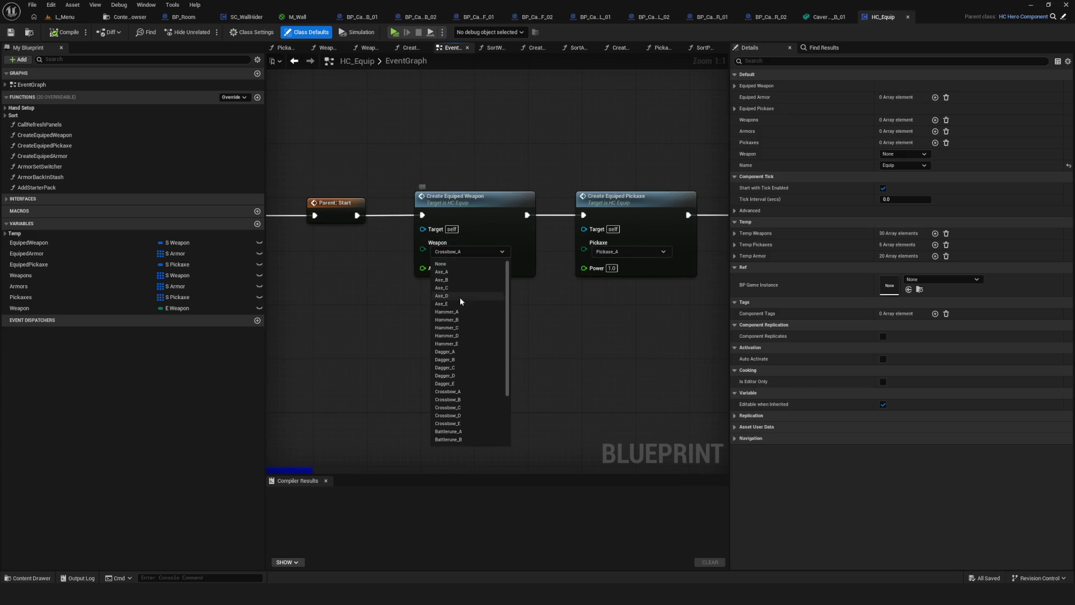
{"action": "left_click", "coordinate": [443, 272]}
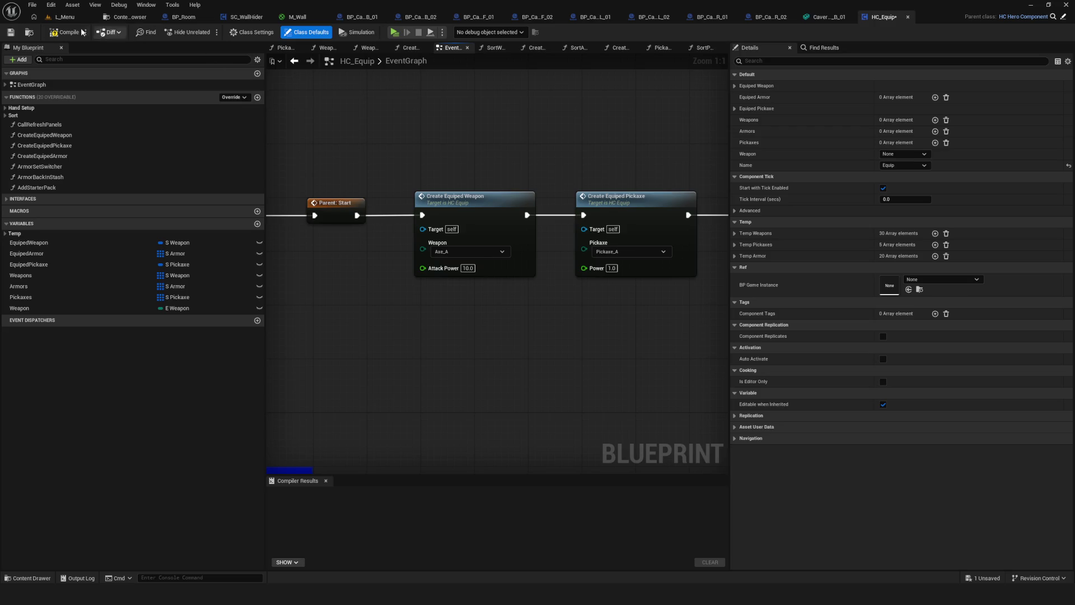
{"action": "left_click", "coordinate": [401, 34]}
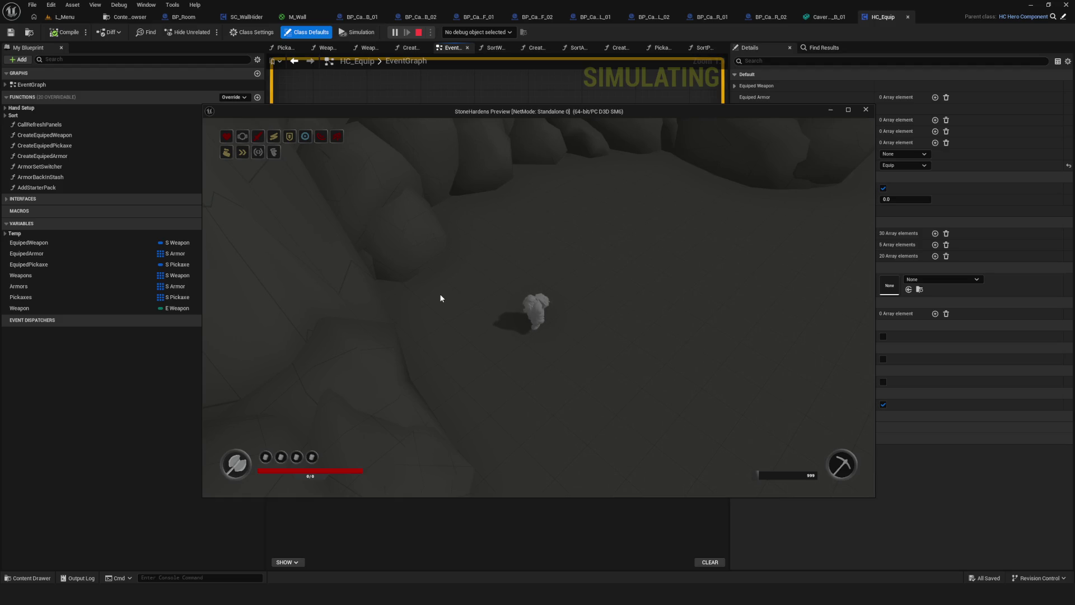
Walk the axe-equipped character across the cavern floor to the large rock outcrop
{"action": "key", "text": "d"}
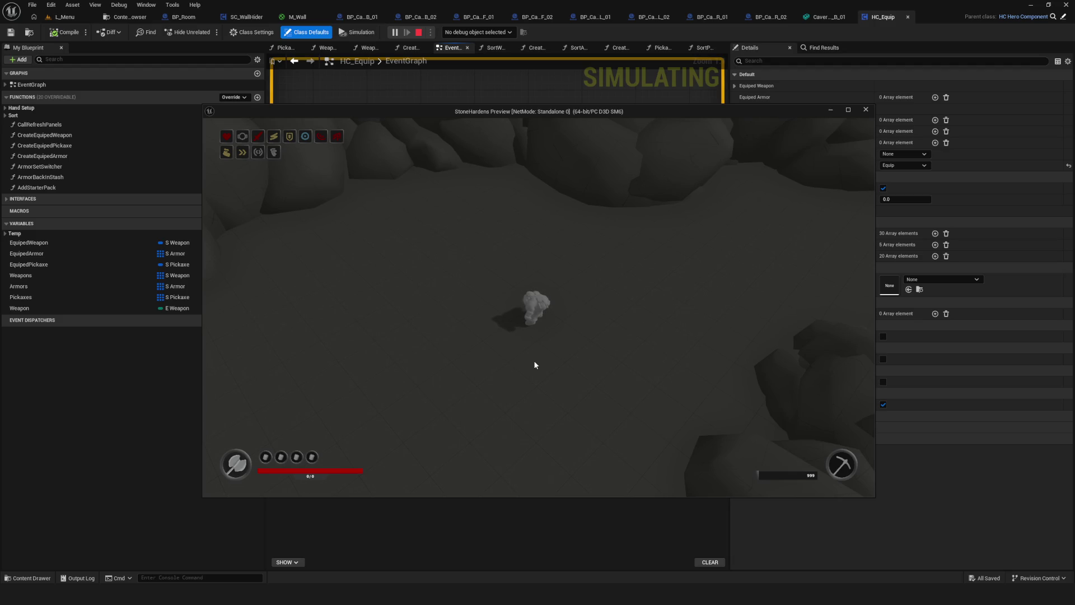
Walk the character forward through the cavern passages, past rock walls, up toward the top rocks
{"action": "key", "text": "w"}
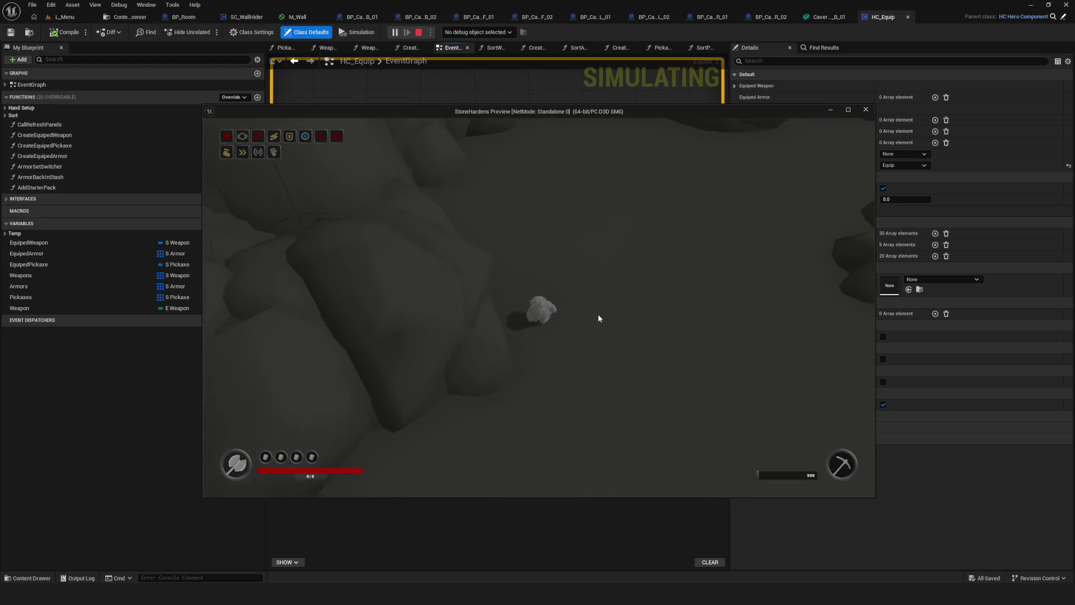
{"action": "key", "text": "w"}
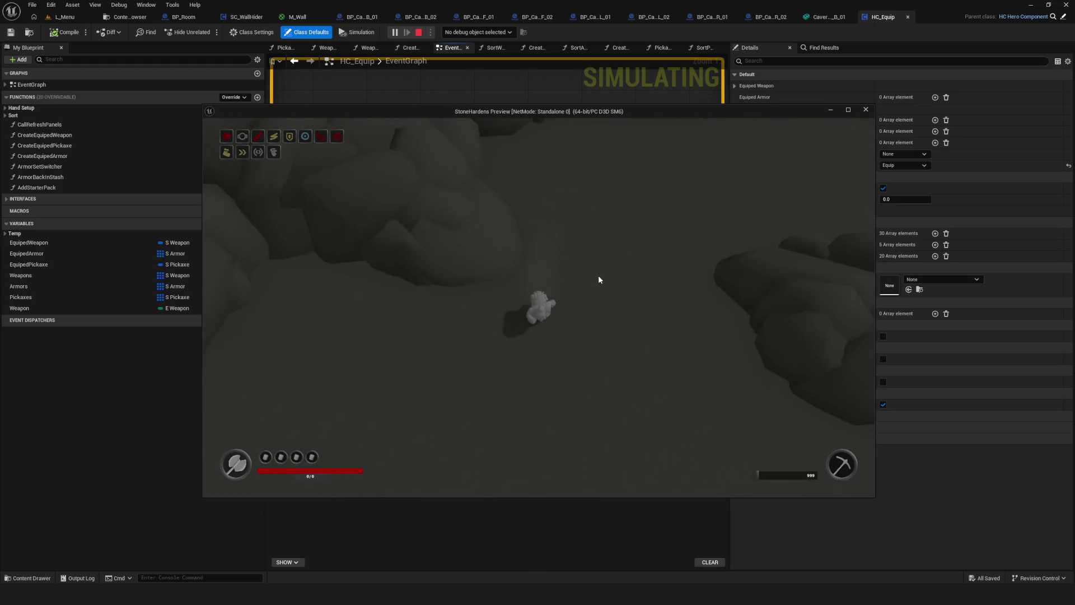
{"action": "key", "text": "w"}
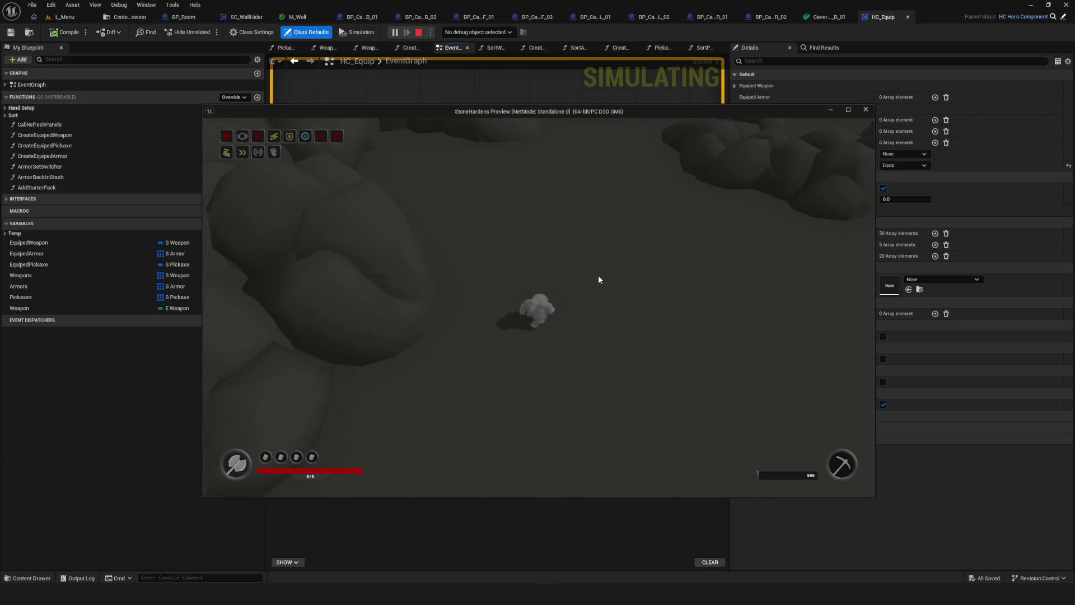
{"action": "key", "text": "w"}
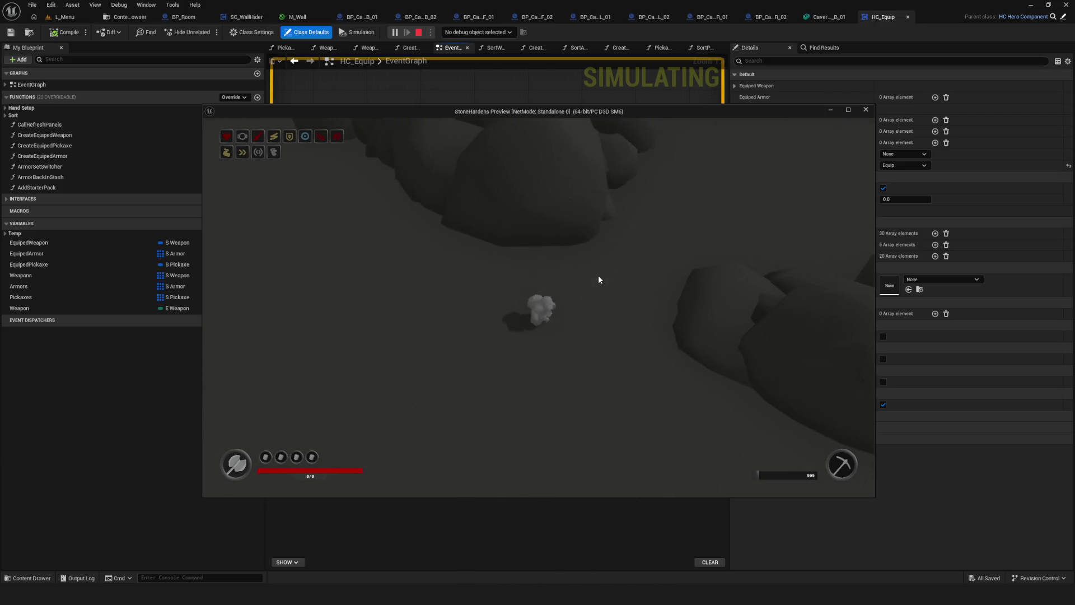
{"action": "key", "text": "w"}
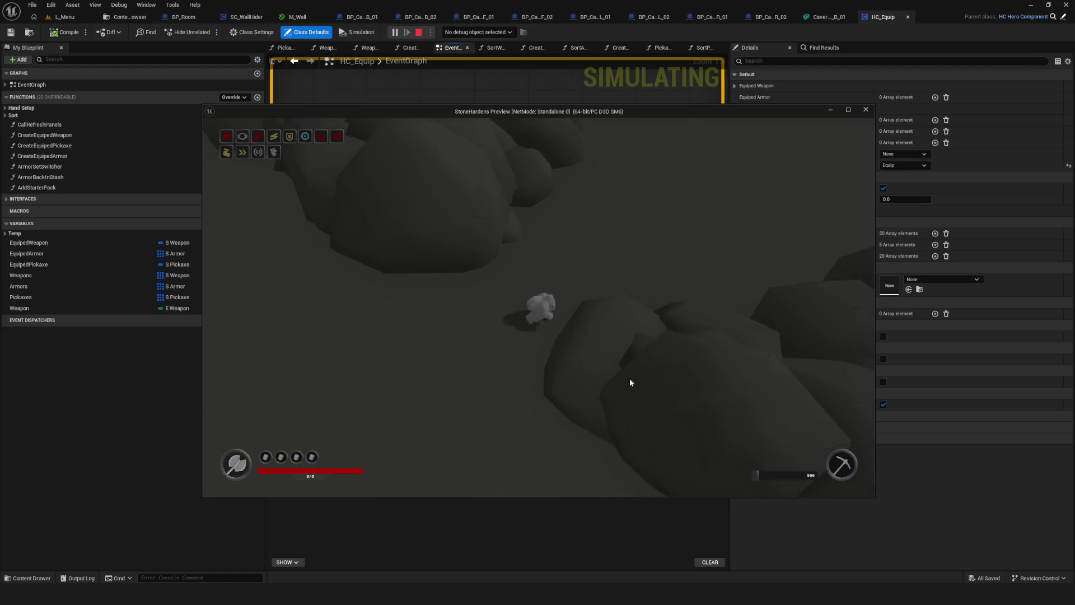
{"action": "key", "text": "w"}
{"action": "key", "text": "w"}
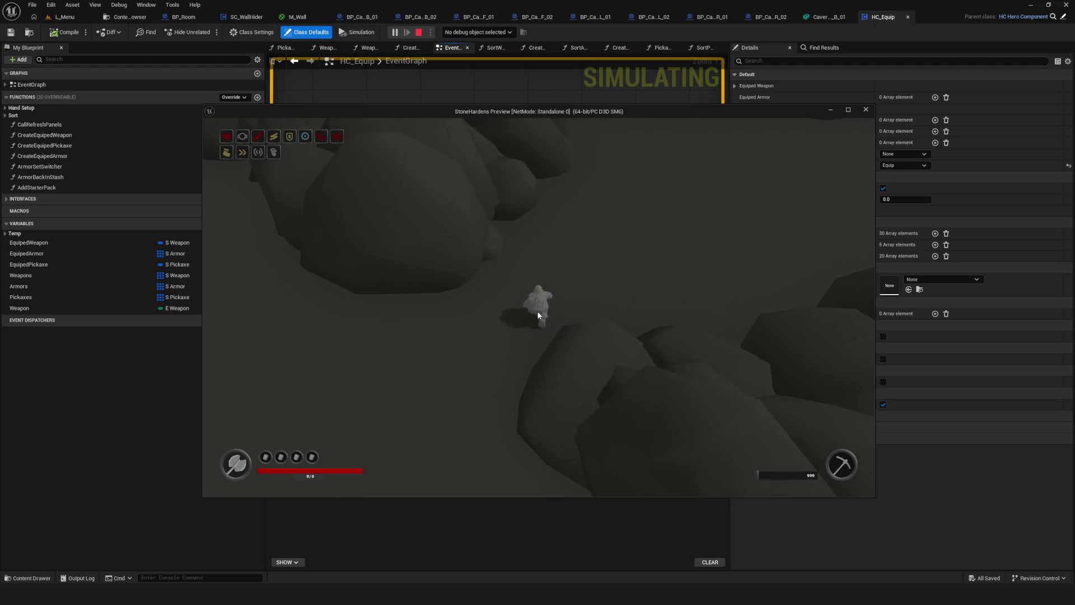
{"action": "key", "text": "w"}
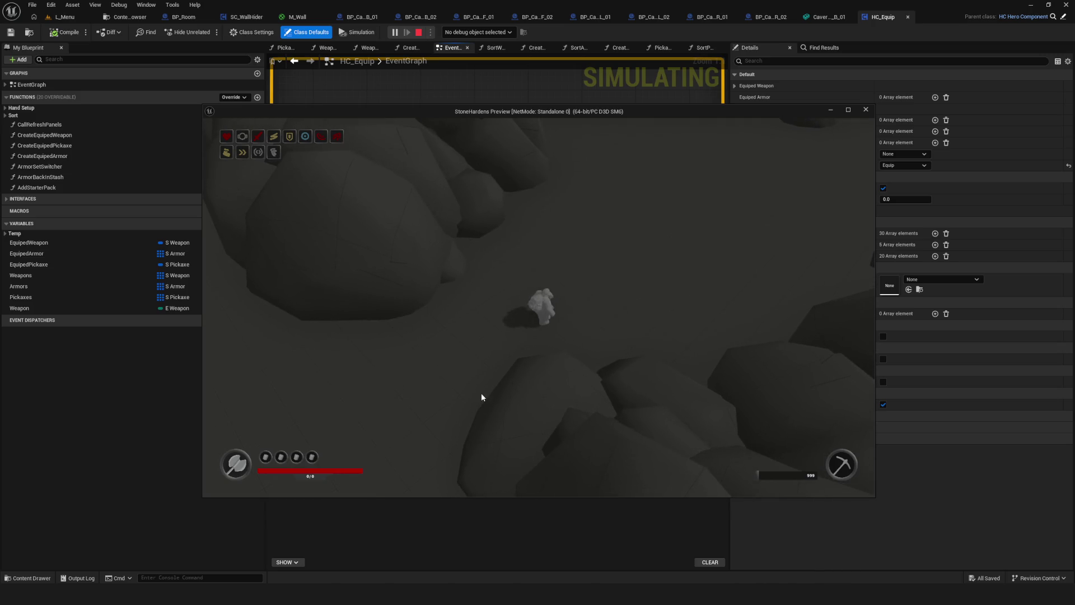
{"action": "key", "text": "w"}
{"action": "key", "text": "w"}
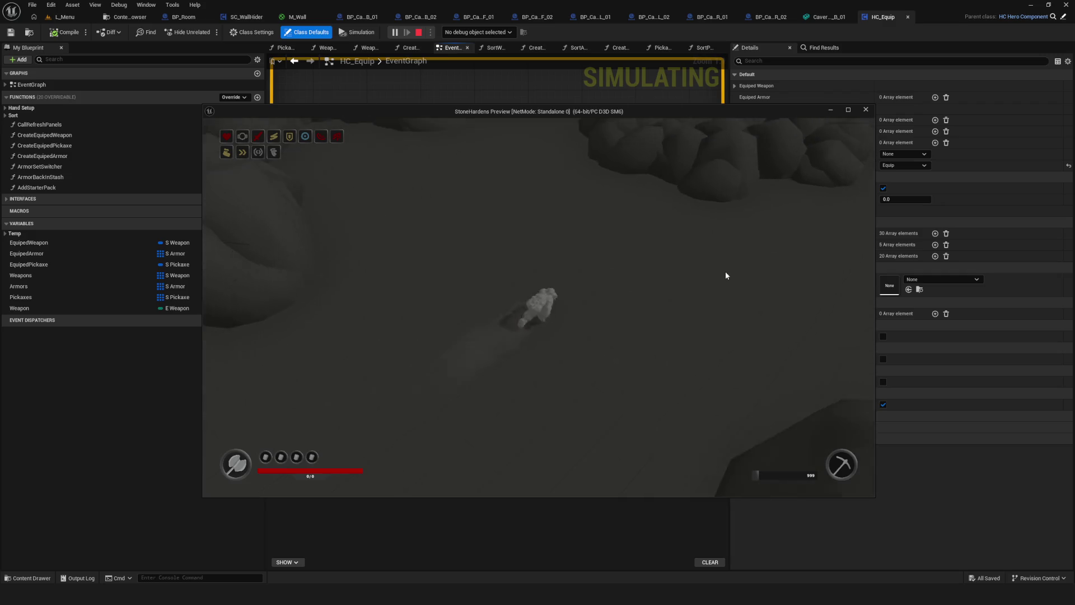
{"action": "key", "text": "w"}
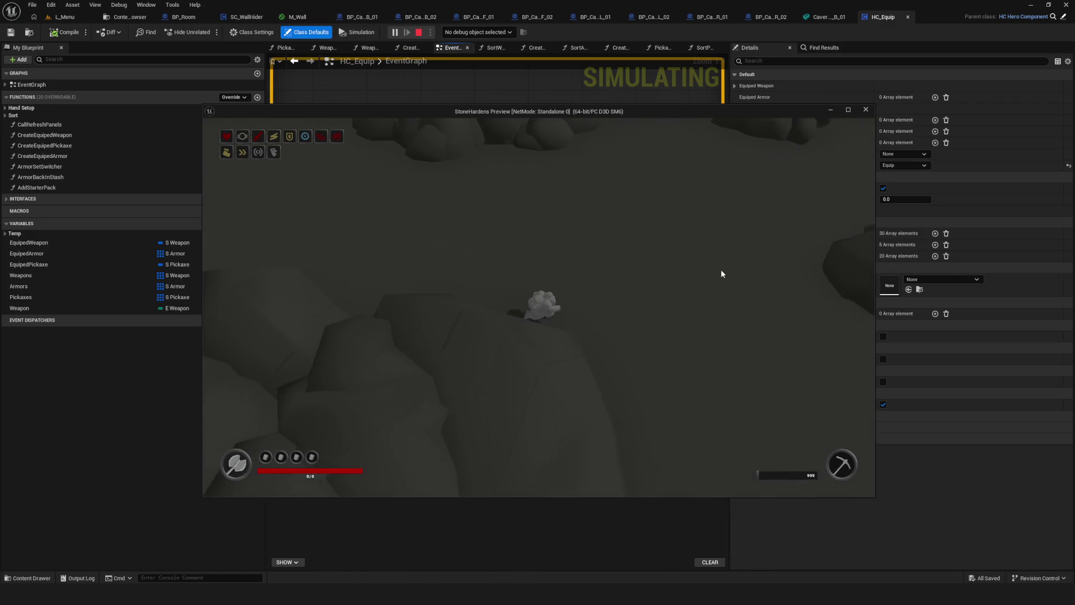
{"action": "key", "text": "w"}
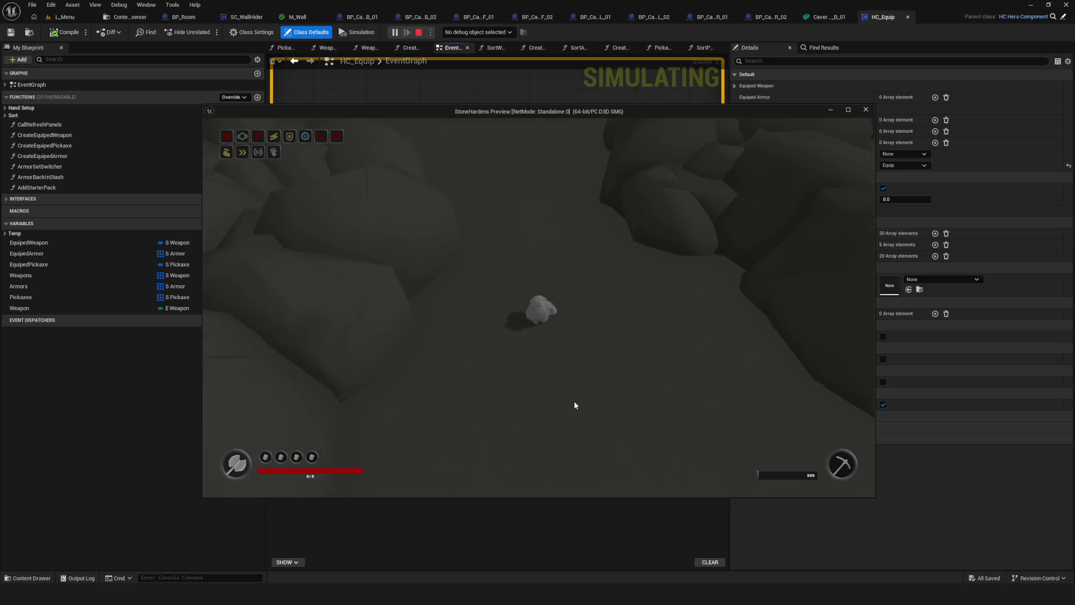
{"action": "key", "text": "w"}
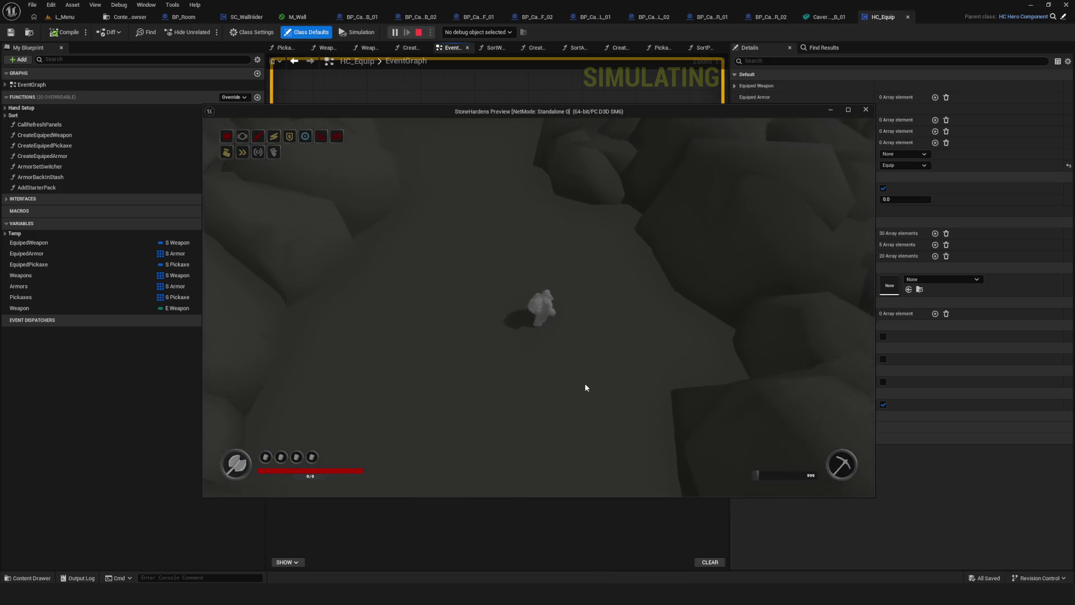
{"action": "key", "text": "w"}
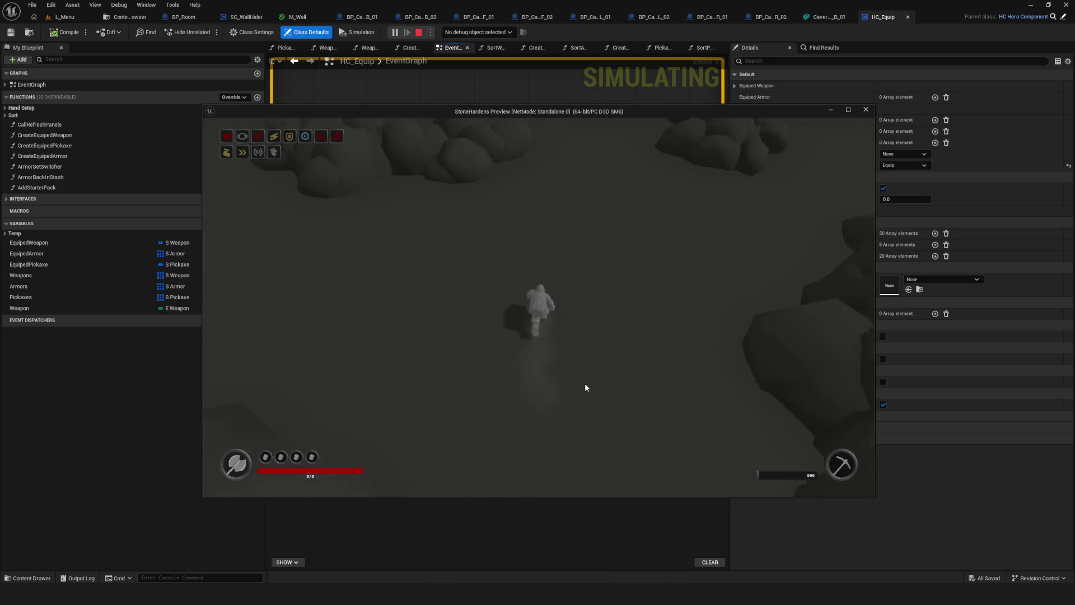
{"action": "key", "text": "w"}
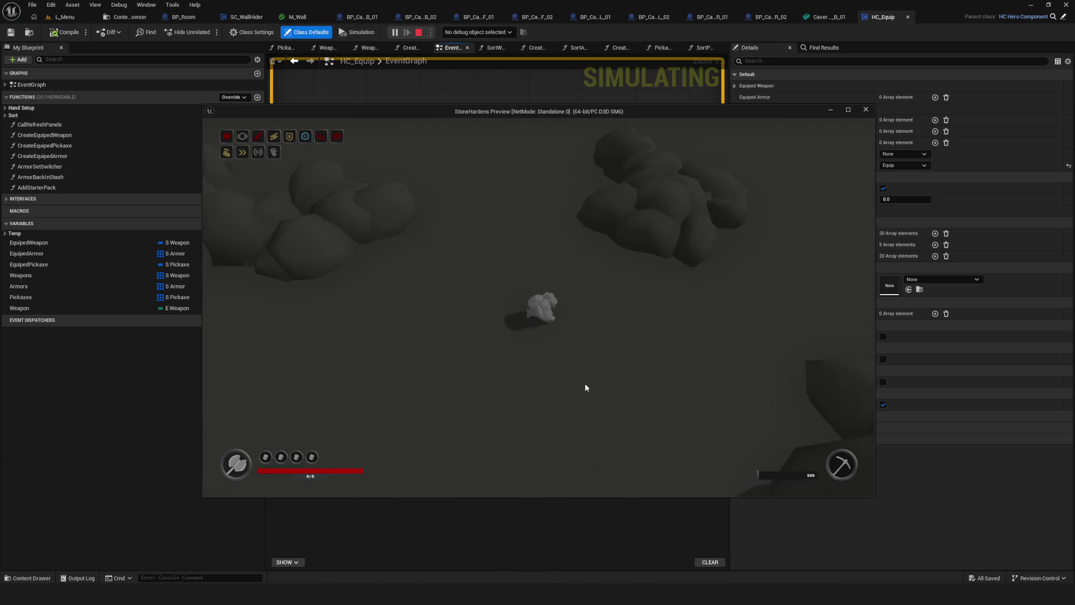
{"action": "key", "text": "w"}
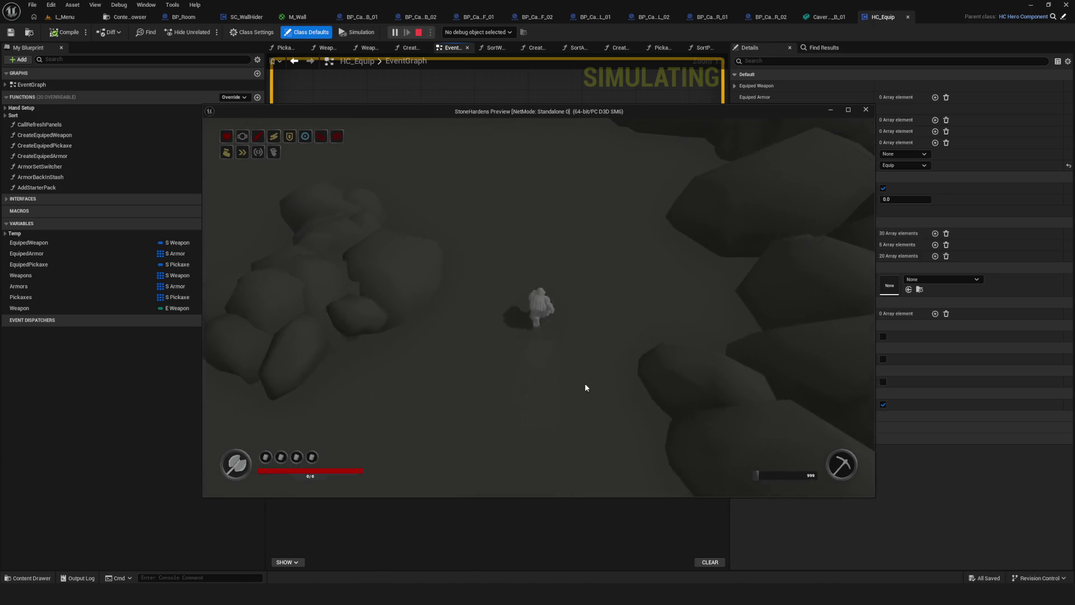
{"action": "key", "text": "w"}
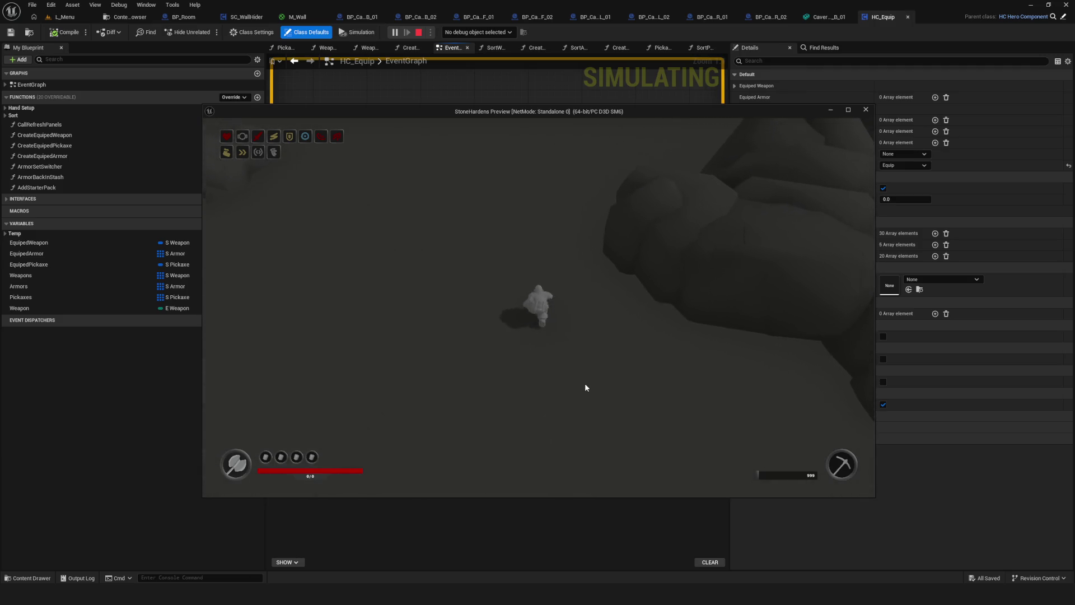
{"action": "key", "text": "w"}
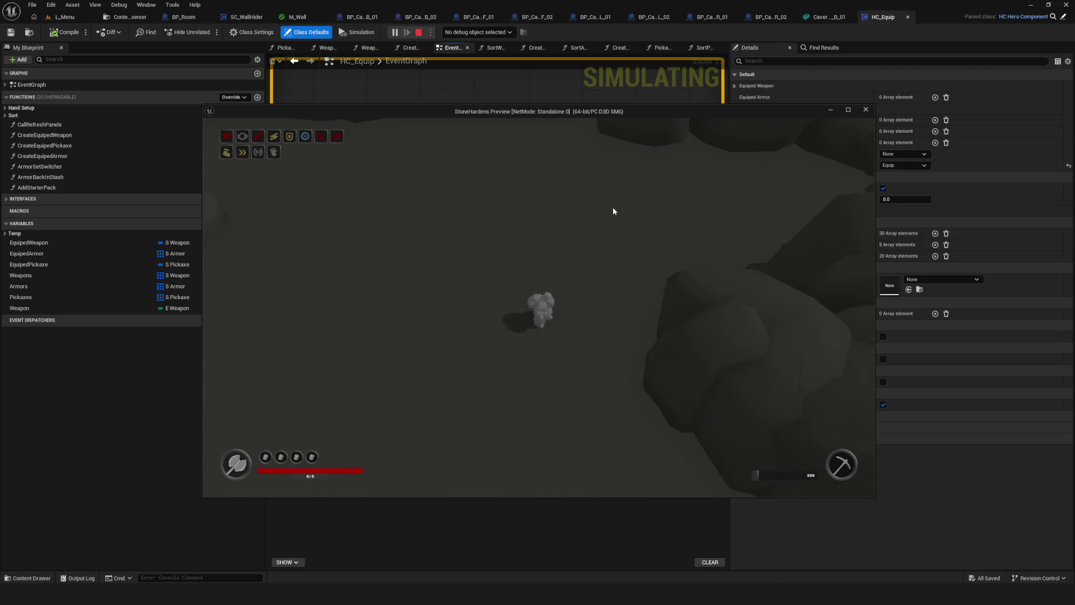
{"action": "key", "text": "w"}
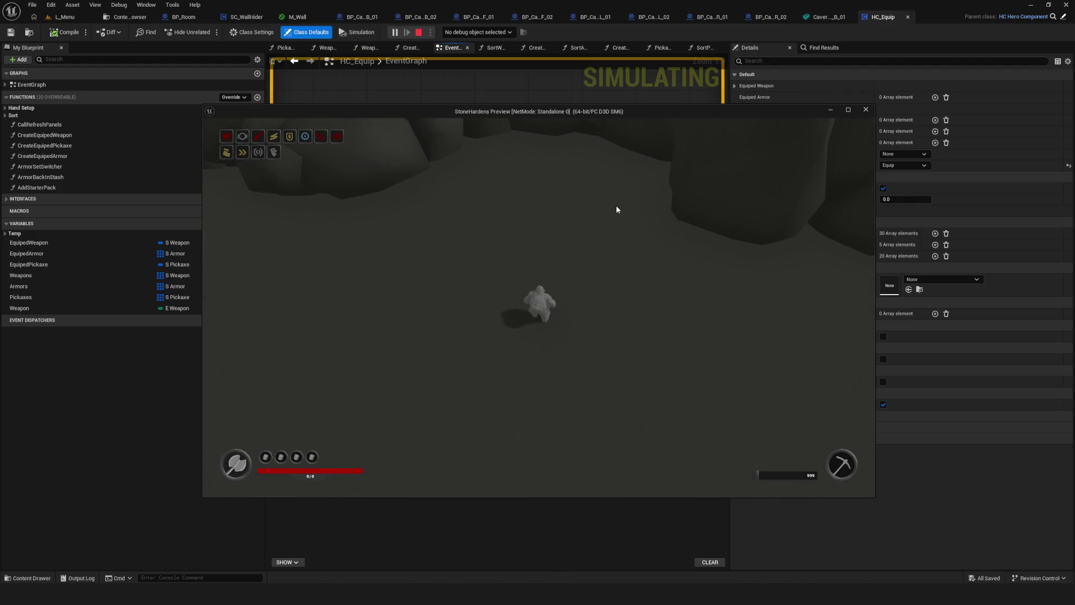
{"action": "key", "text": "w"}
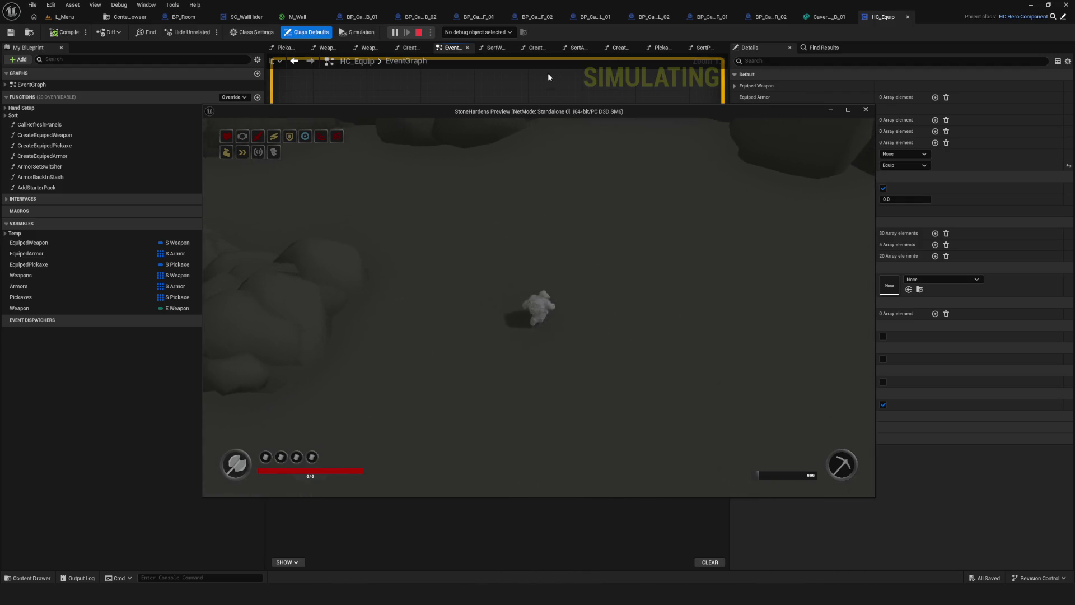
{"action": "key", "text": "w"}
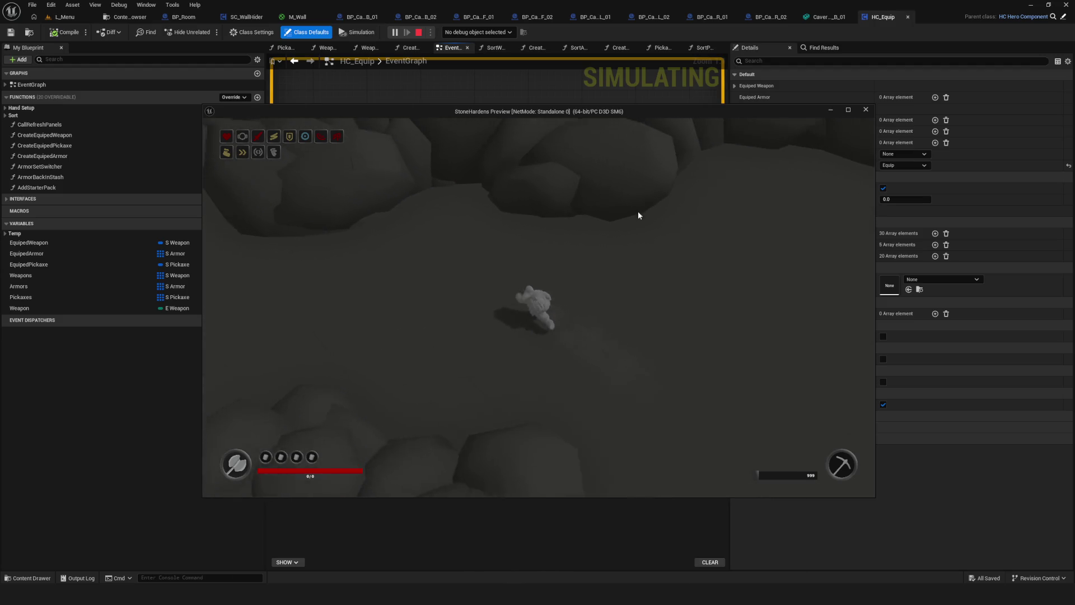
{"action": "key", "text": "w"}
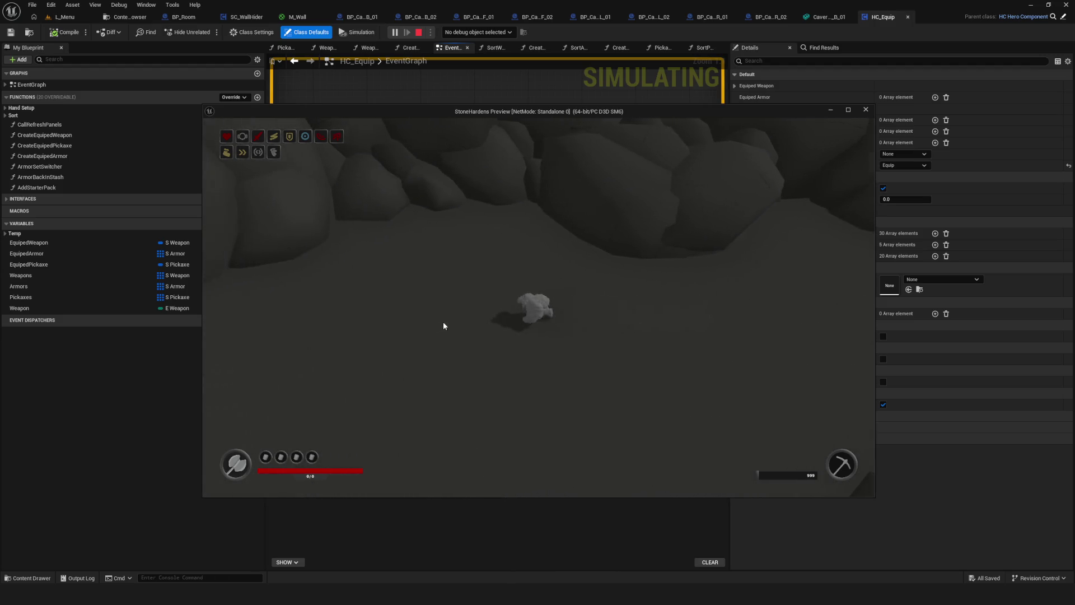
Walk right and down between the rocks, then back up toward the upper rock clusters
{"action": "key", "text": "d"}
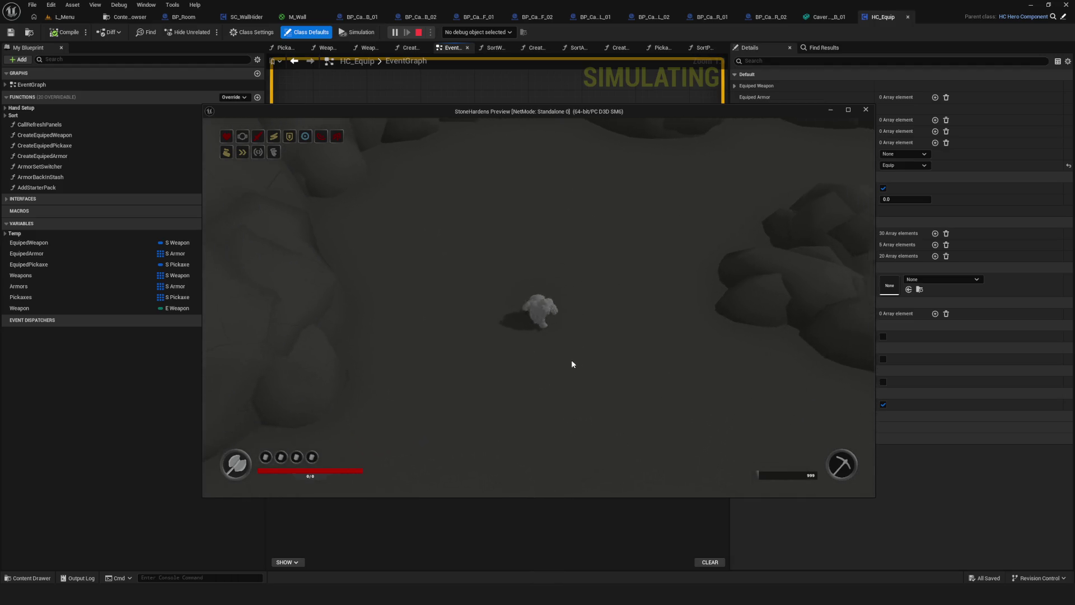
{"action": "key", "text": "s"}
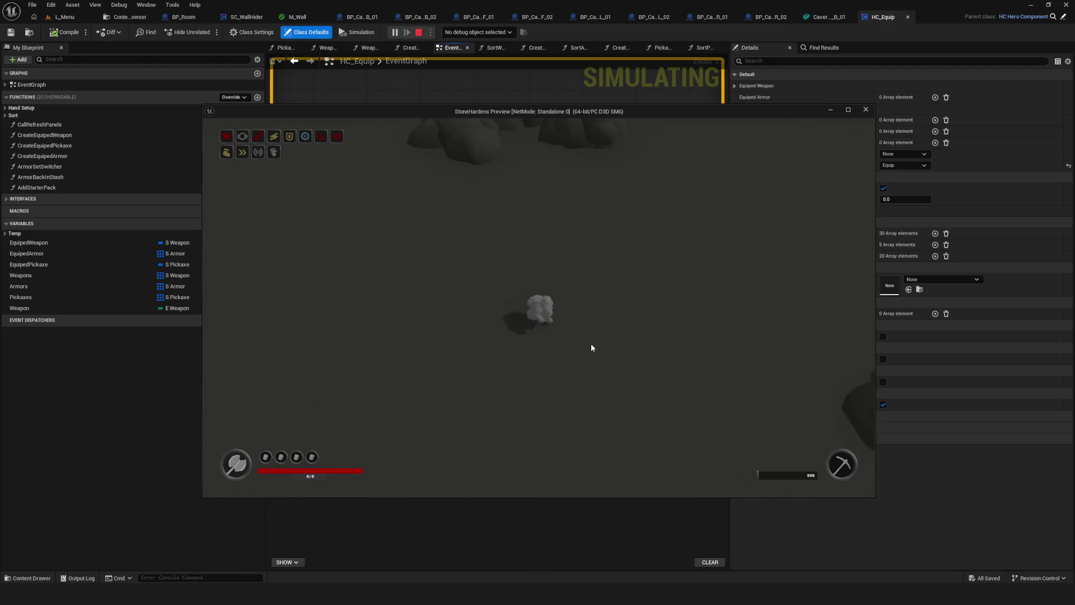
{"action": "key", "text": "s"}
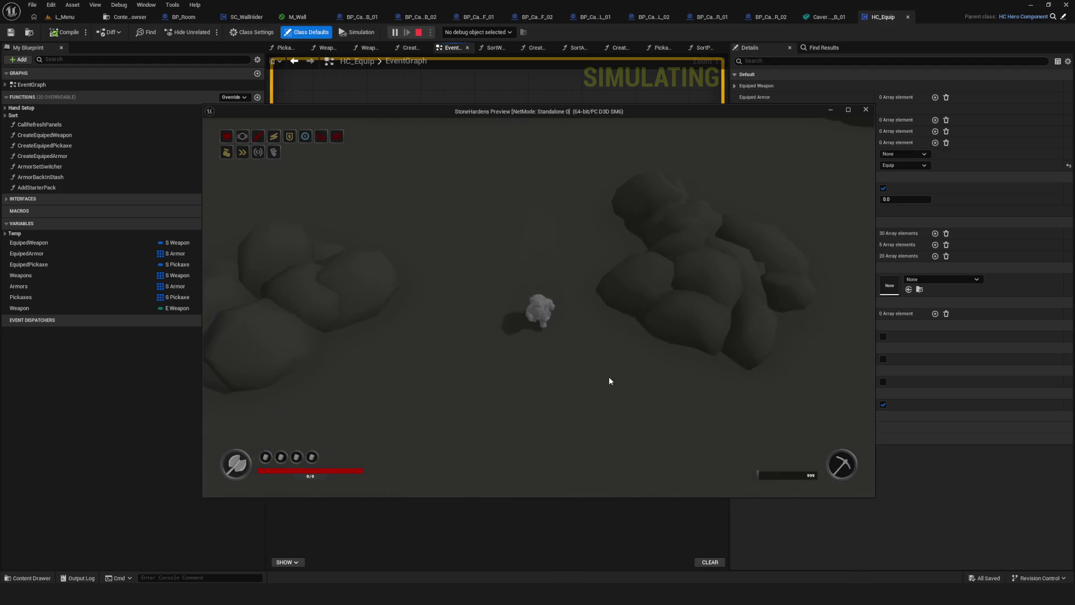
{"action": "key", "text": "s"}
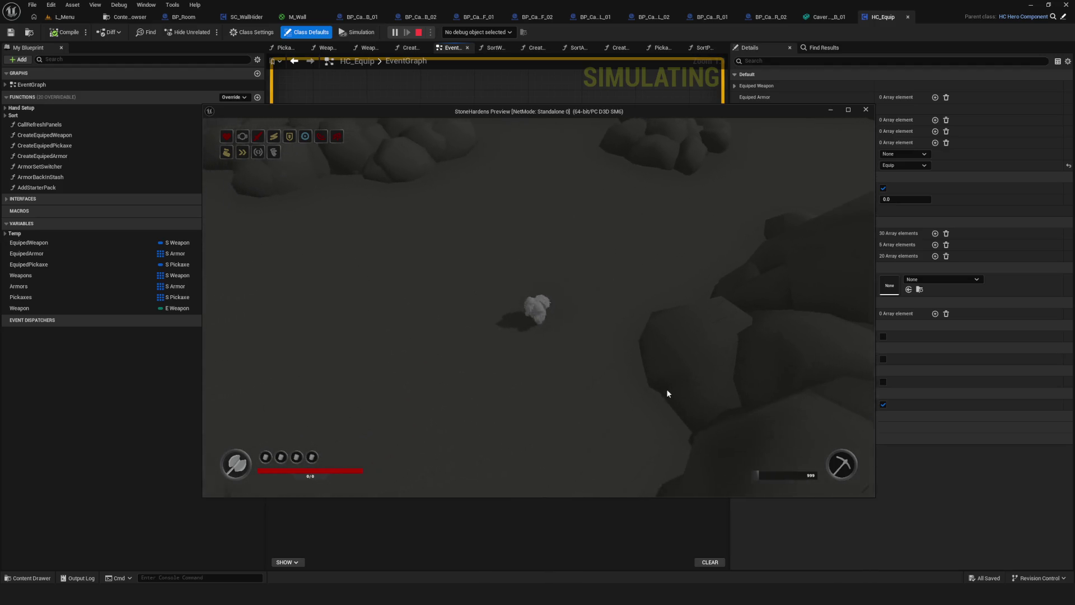
{"action": "key", "text": "s"}
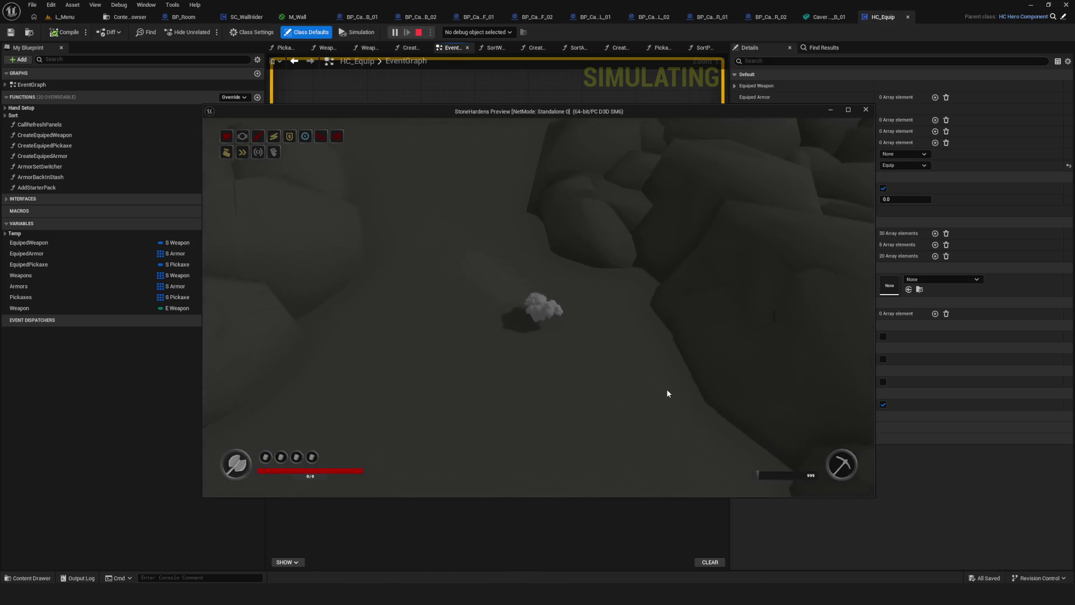
{"action": "key", "text": "s"}
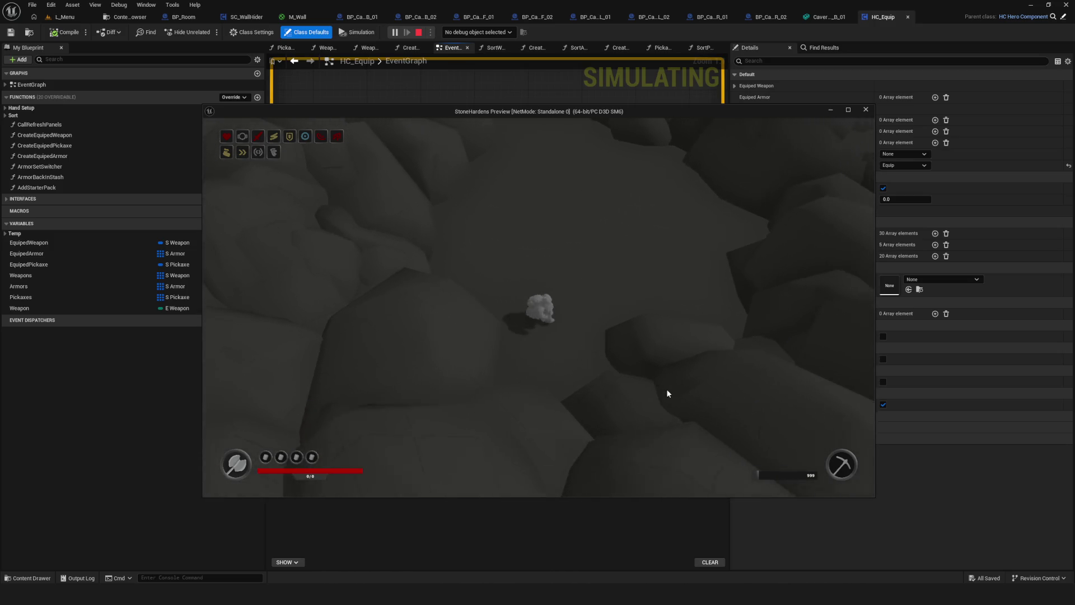
{"action": "key", "text": "s"}
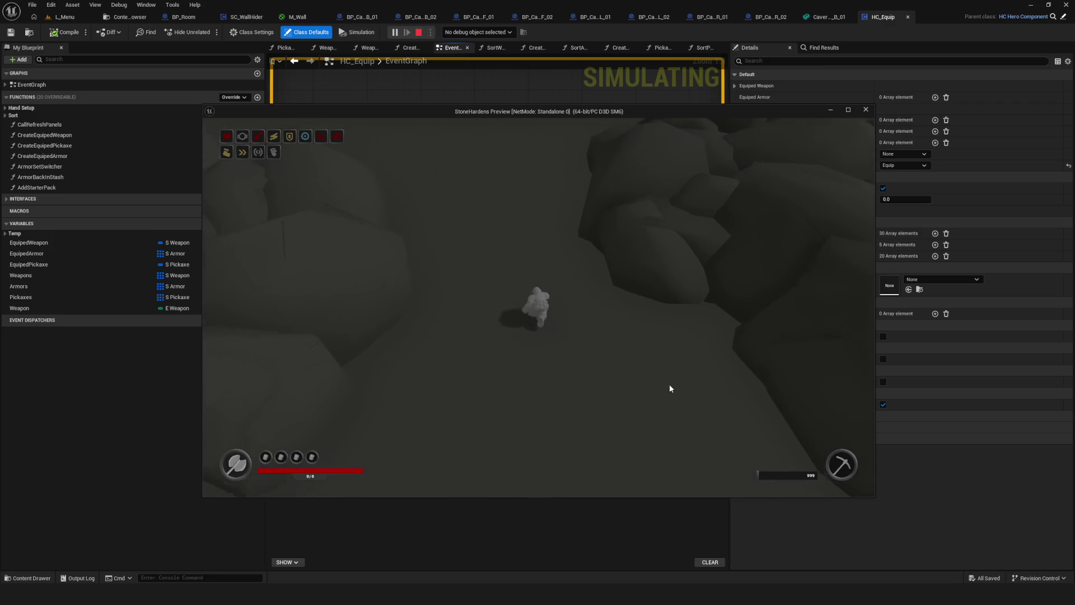
{"action": "key", "text": "w"}
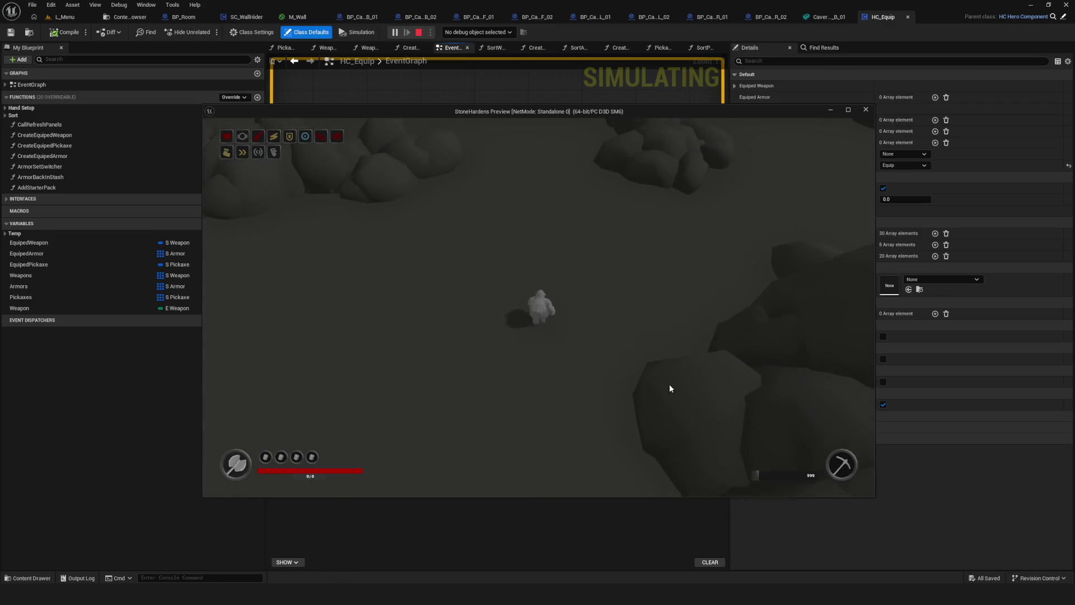
{"action": "key", "text": "w"}
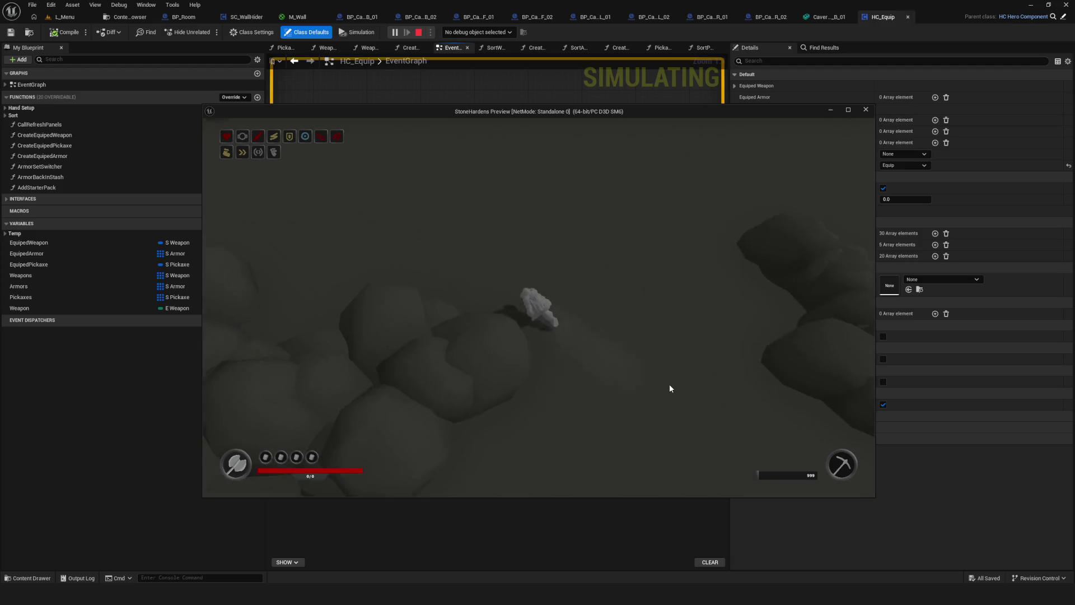
{"action": "key", "text": "w"}
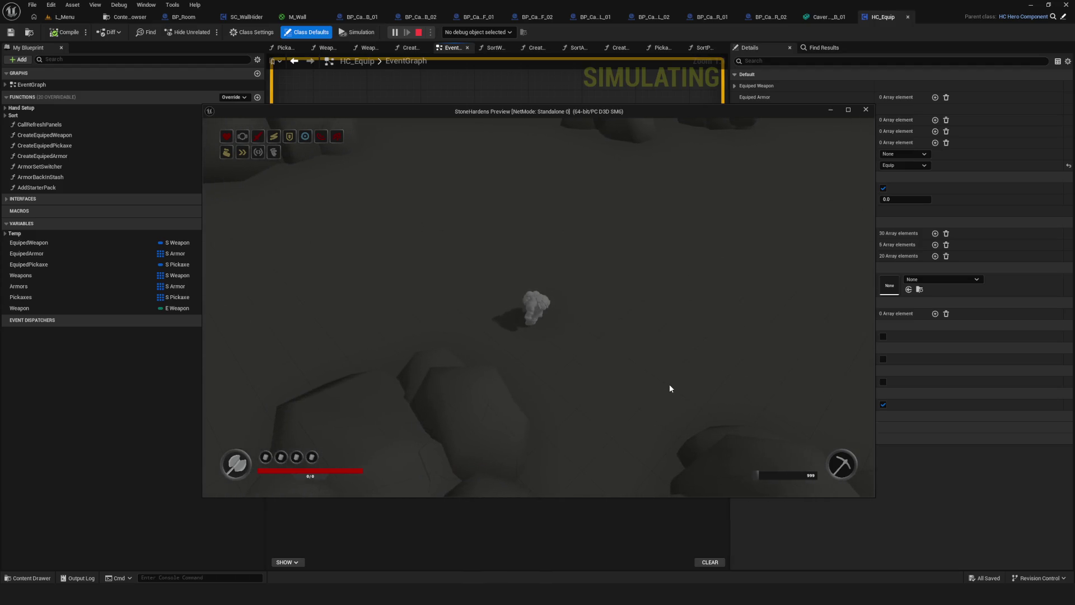
{"action": "key", "text": "w"}
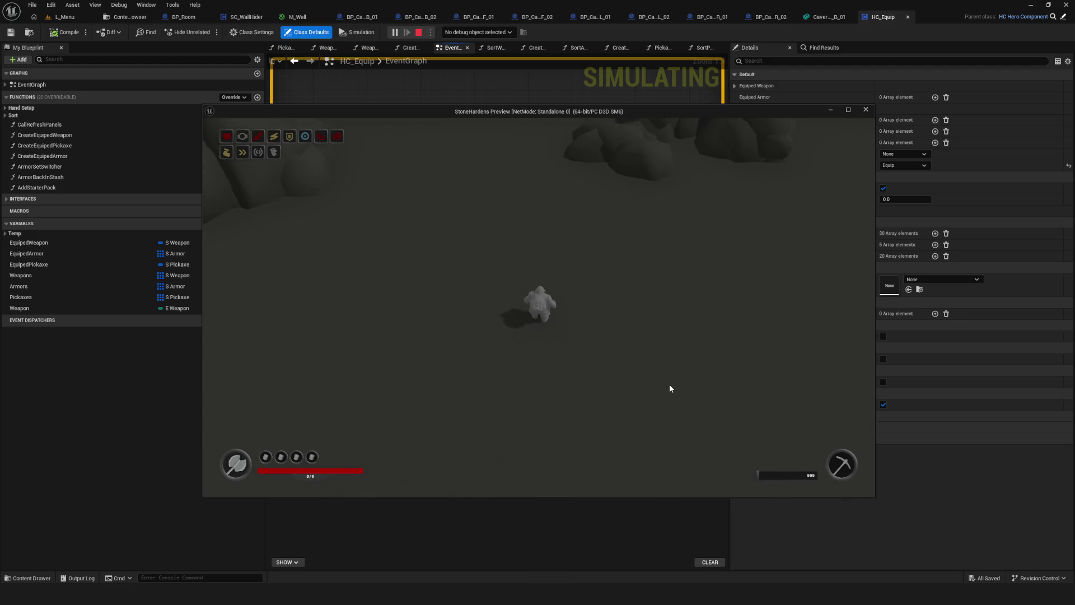
{"action": "key", "text": "w"}
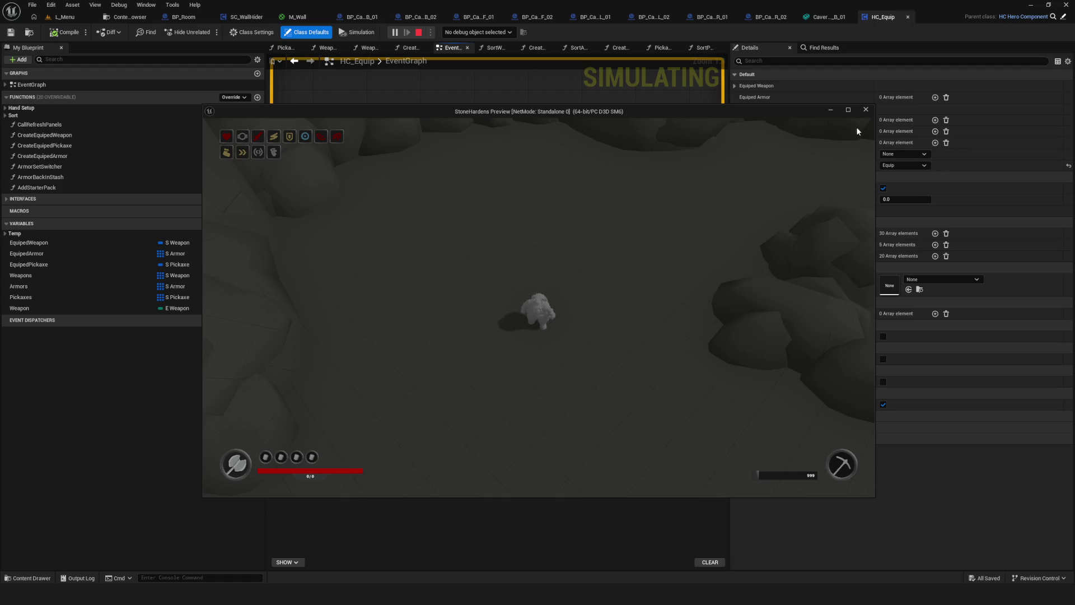
Maximize the StoneHardens preview window to fill the screen and walk the character down-right
{"action": "left_click", "coordinate": [848, 110]}
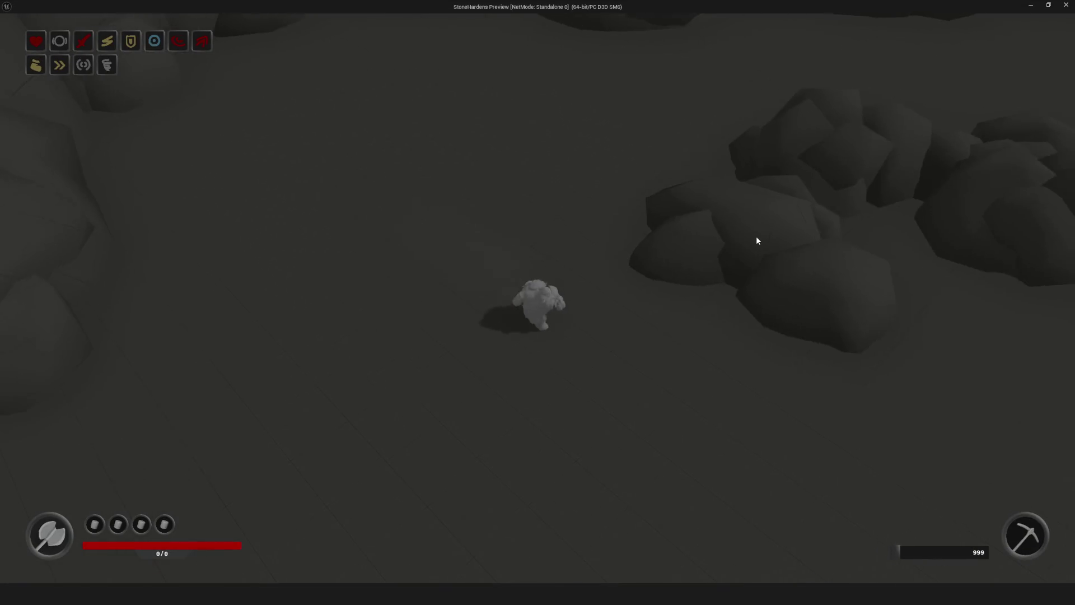
{"action": "key", "text": "s"}
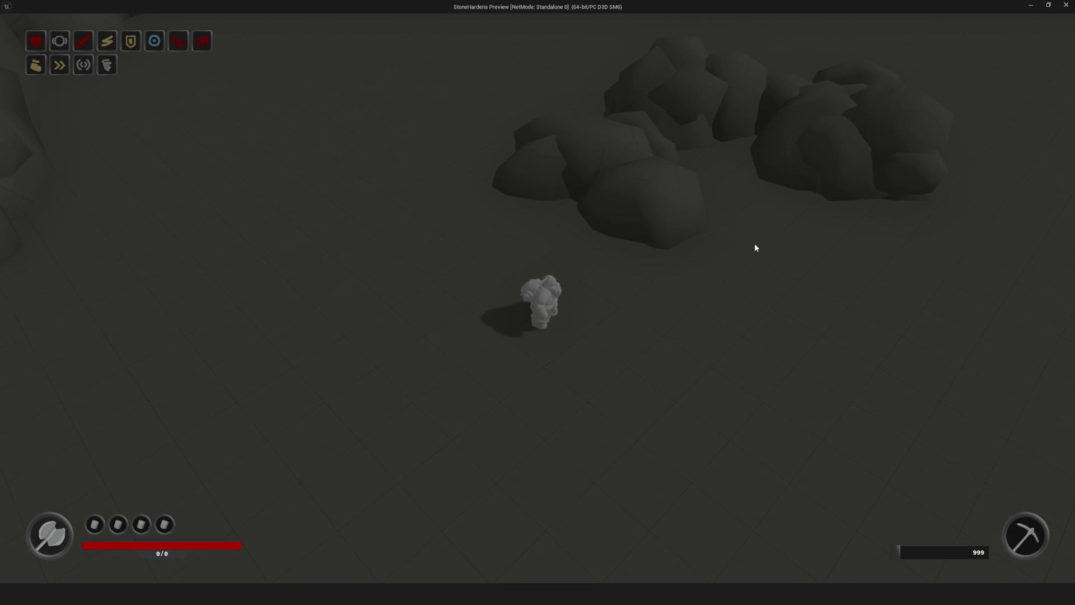
Walk the character down-left past the rocks, then back up-left and to the right
{"action": "key", "text": "s"}
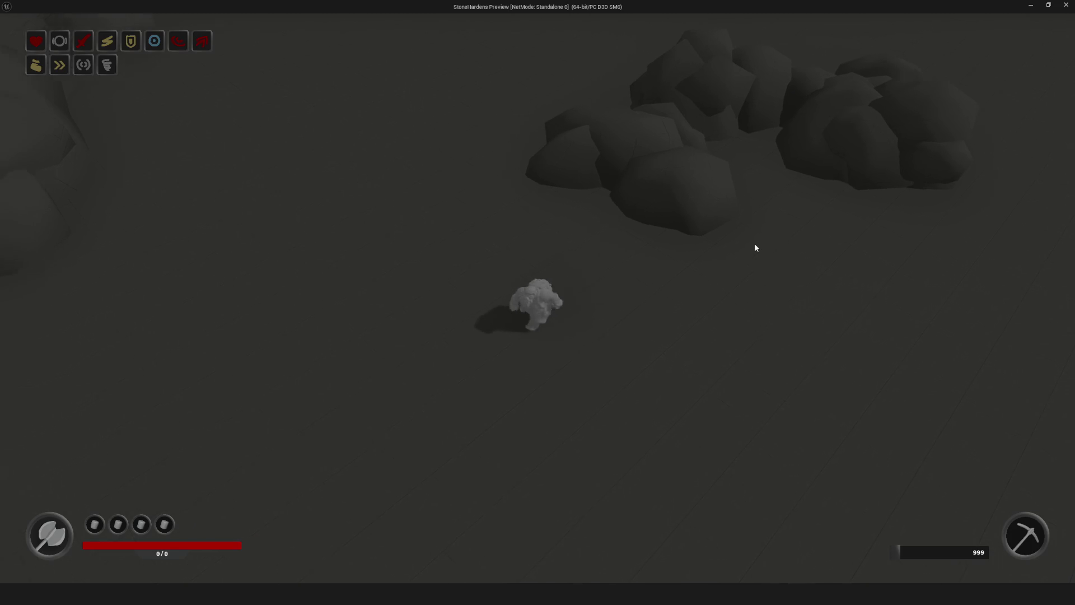
{"action": "key", "text": "s"}
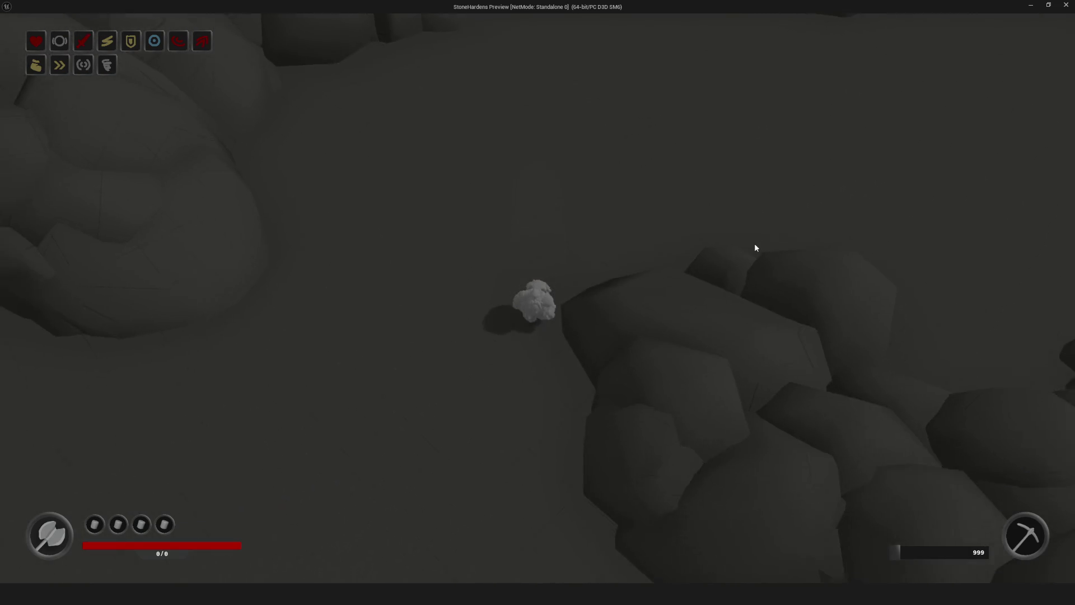
{"action": "key", "text": "s"}
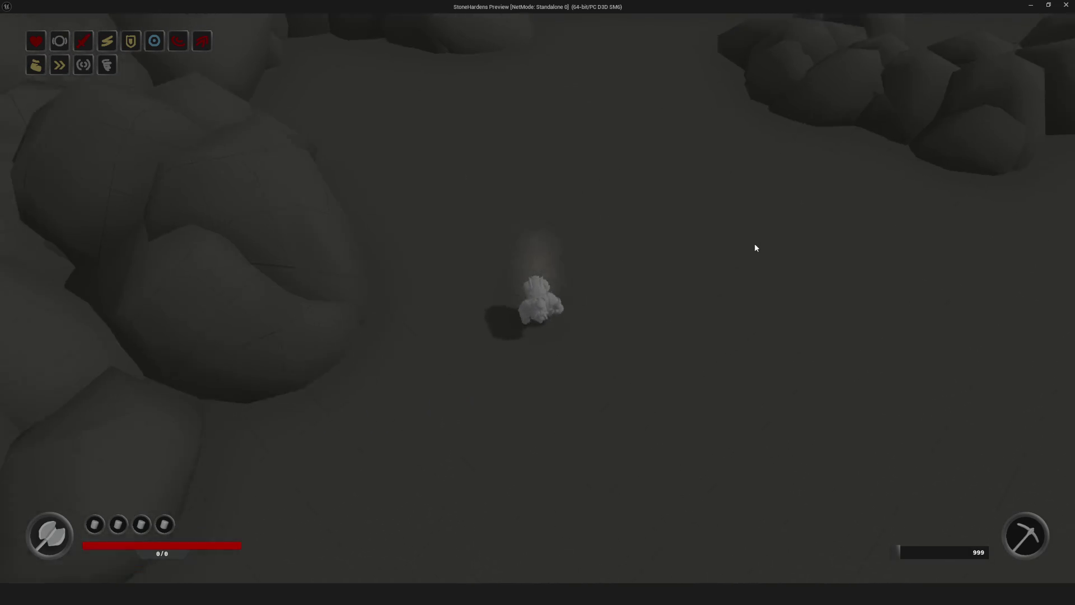
{"action": "key", "text": "s"}
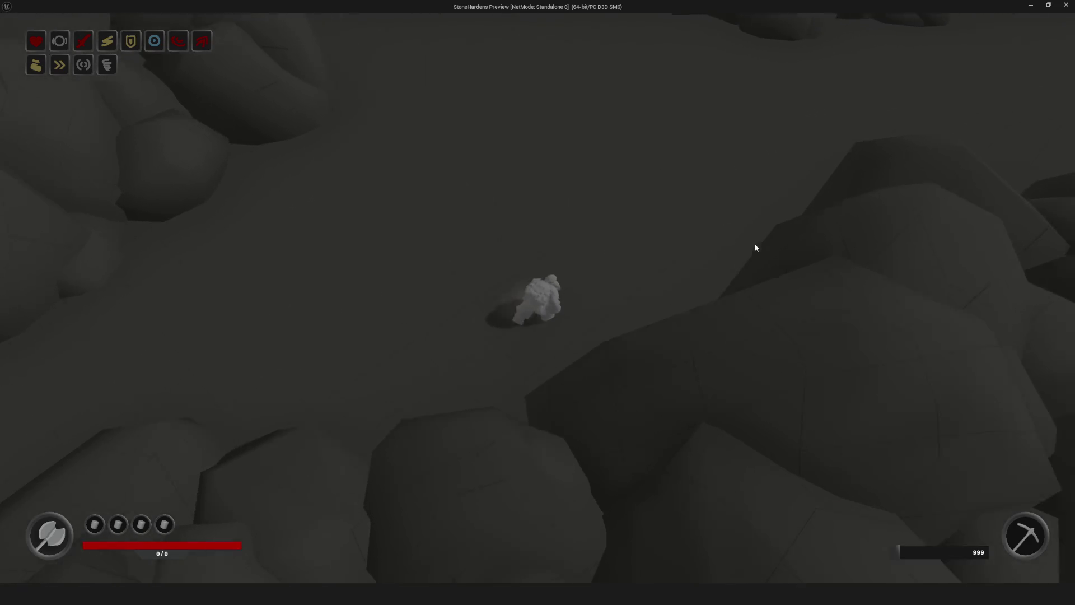
{"action": "key", "text": "w"}
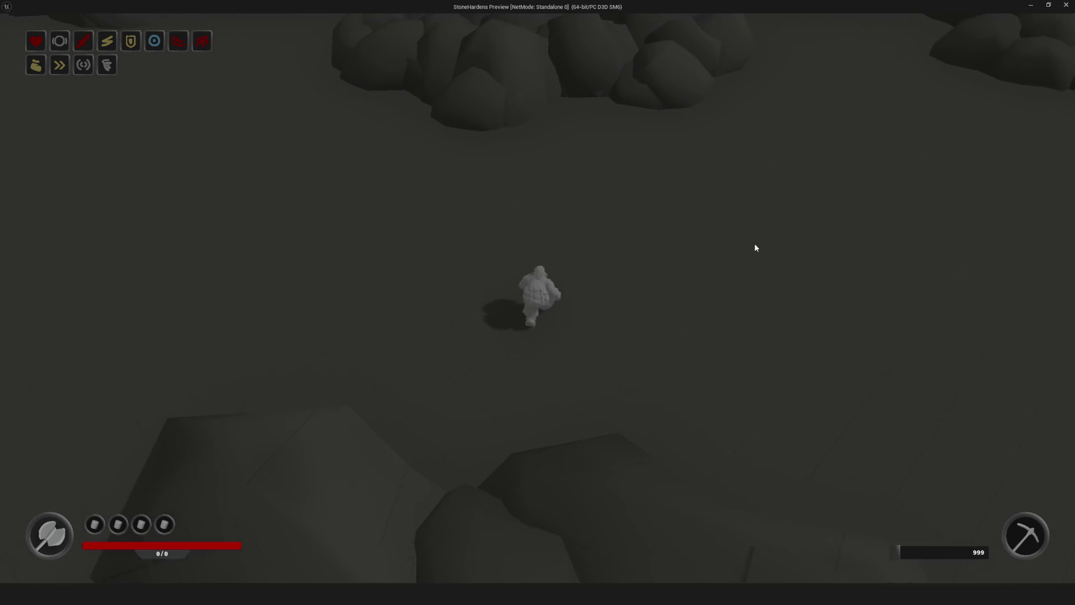
{"action": "key", "text": "a"}
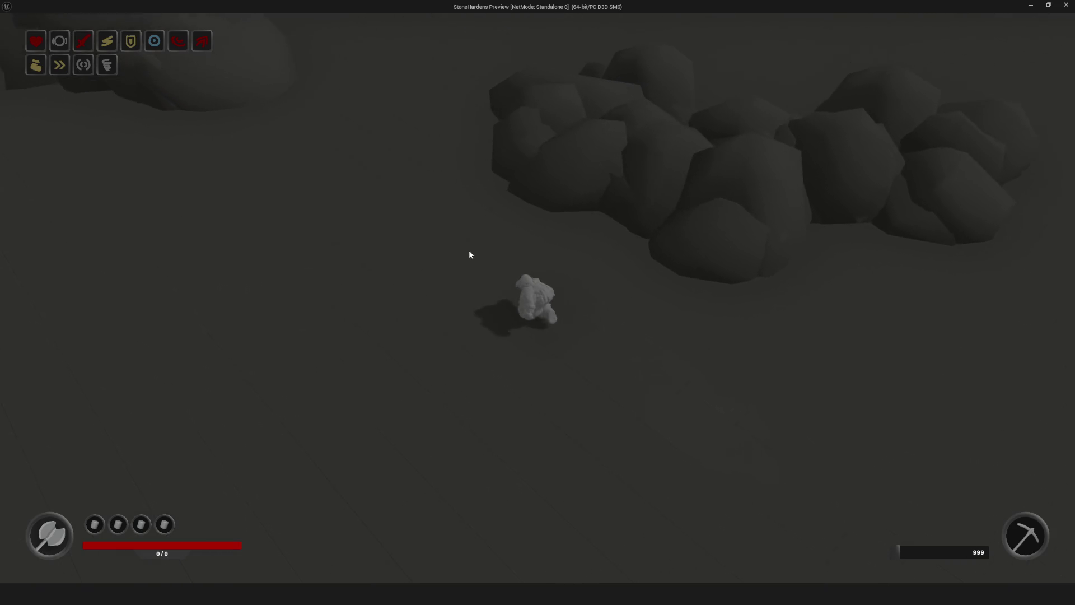
{"action": "key", "text": "a"}
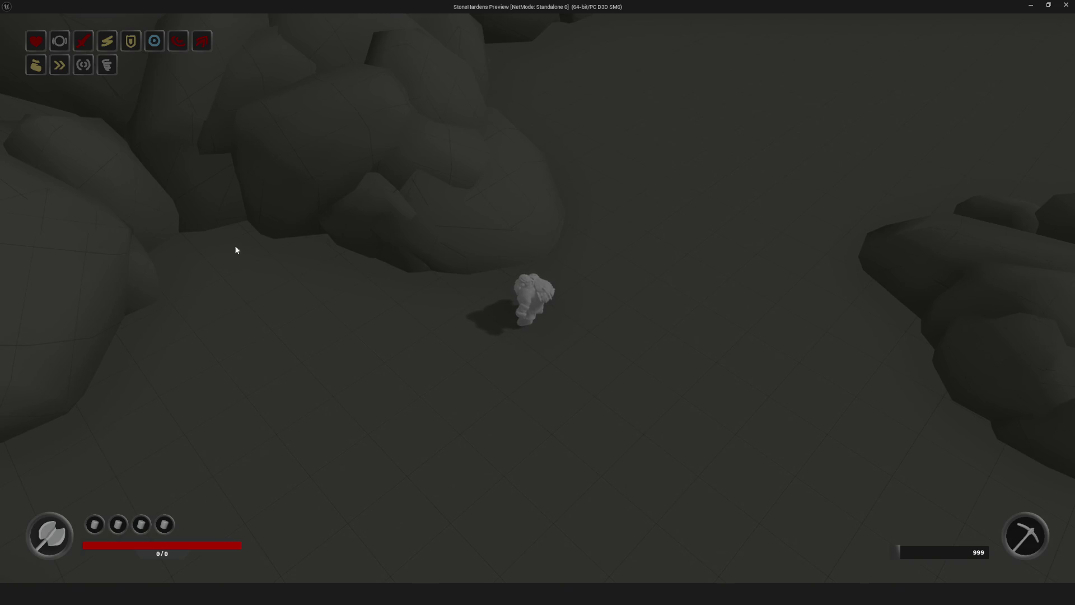
{"action": "key", "text": "d"}
Walk up the passage to the rock wall, back off, then head down-right
{"action": "key", "text": "w"}
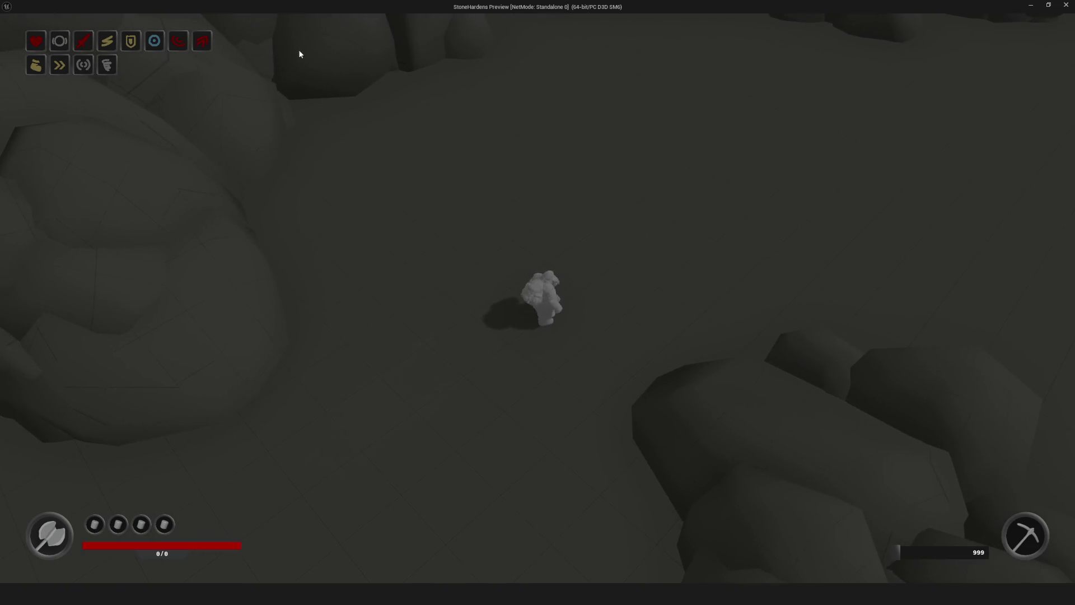
{"action": "key", "text": "w"}
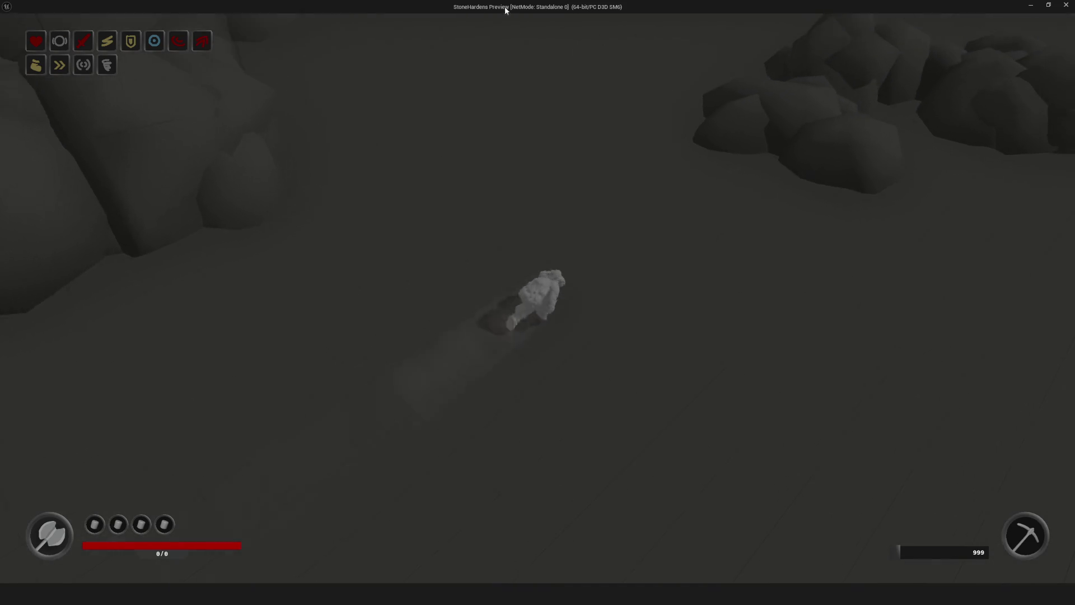
{"action": "key", "text": "w"}
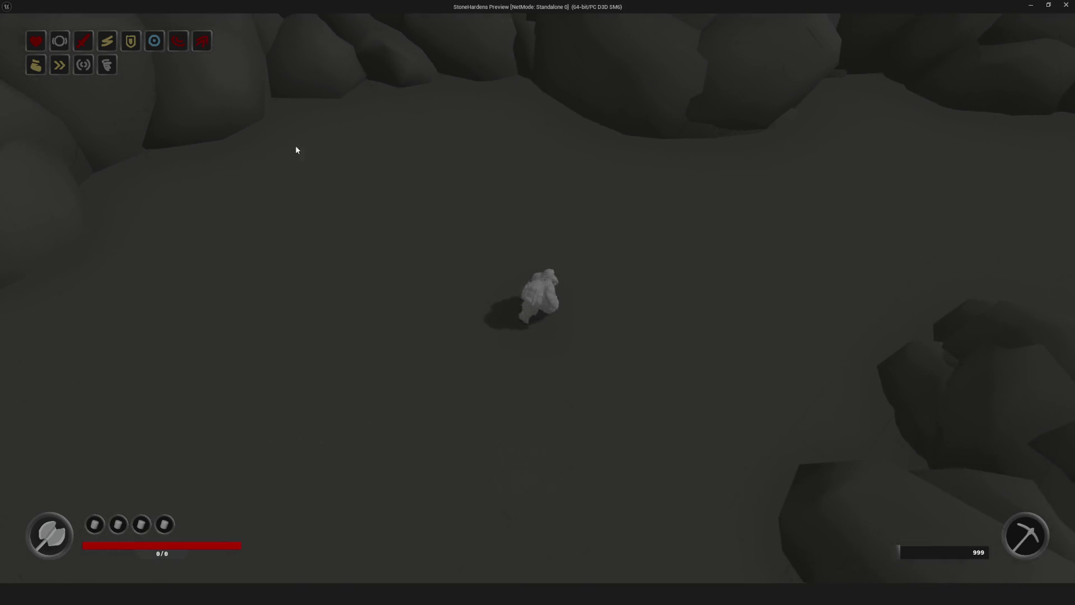
{"action": "key", "text": "w"}
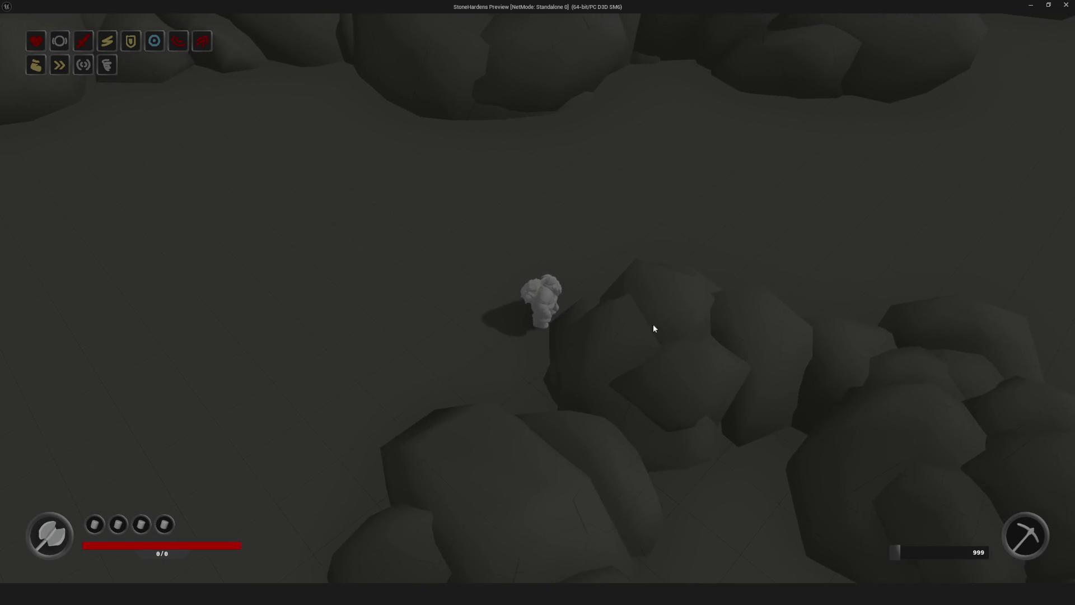
{"action": "key", "text": "w"}
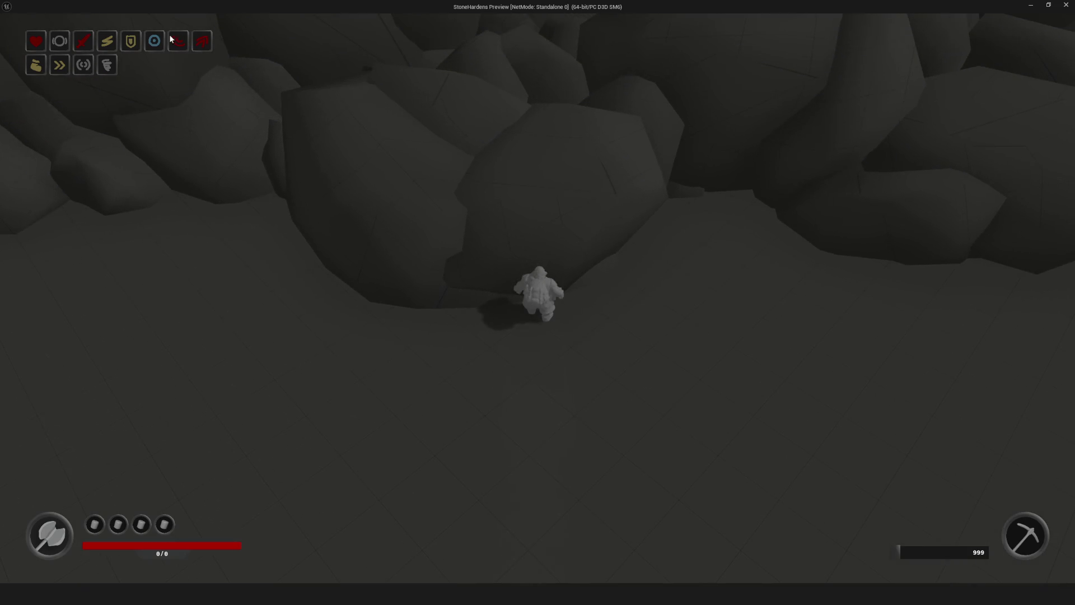
{"action": "key", "text": "s"}
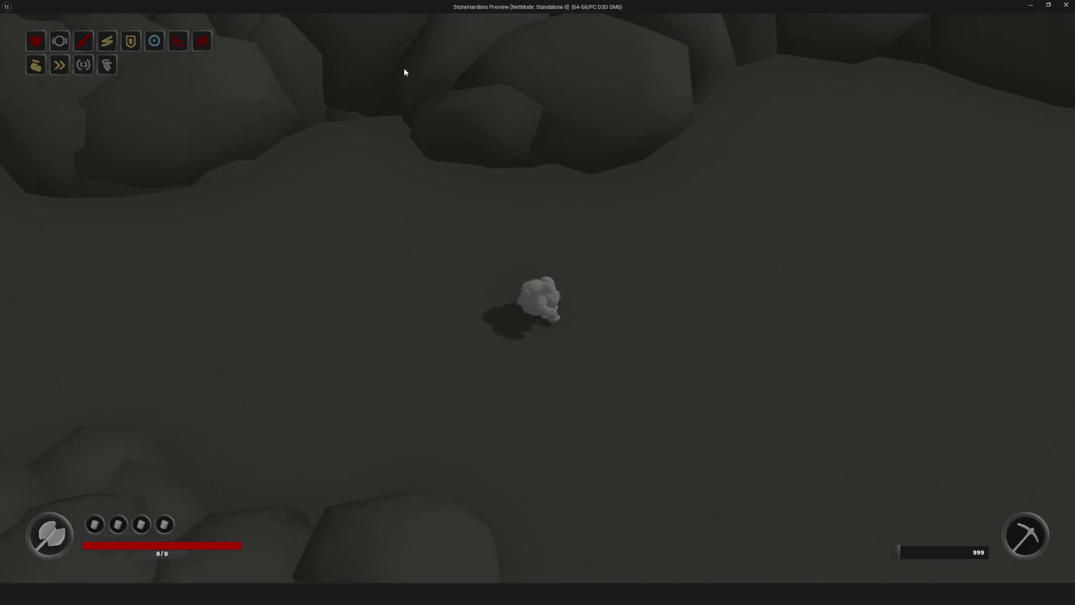
{"action": "key", "text": "w"}
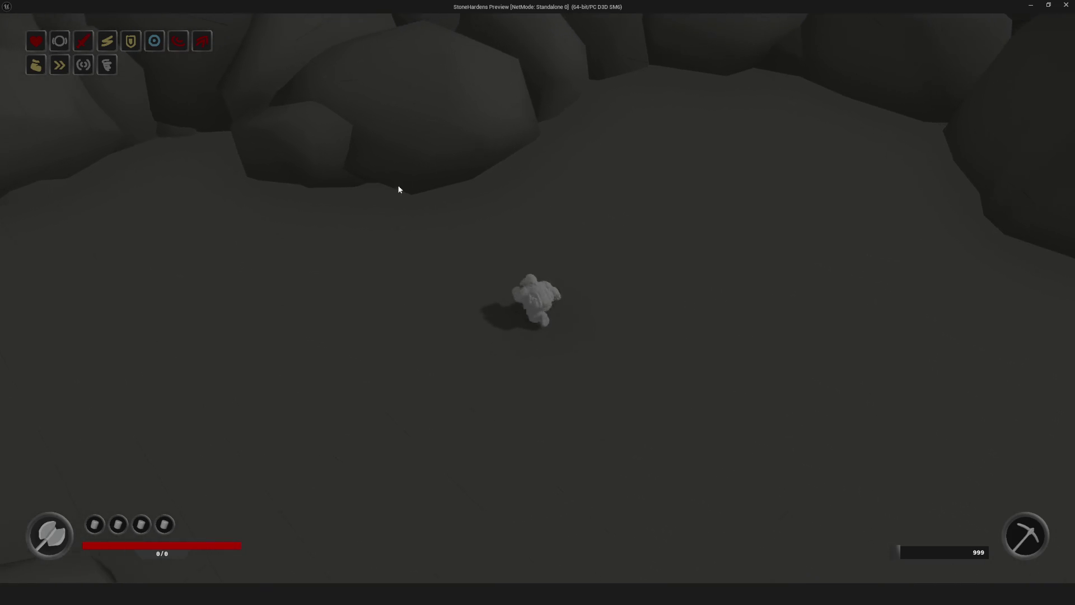
{"action": "key", "text": "d"}
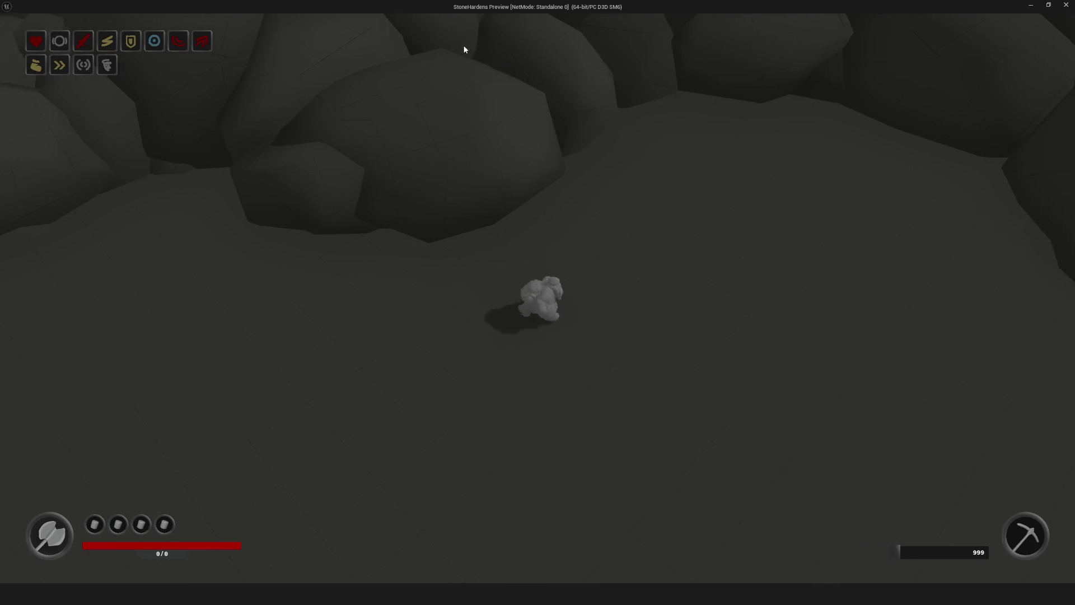
{"action": "key", "text": "s"}
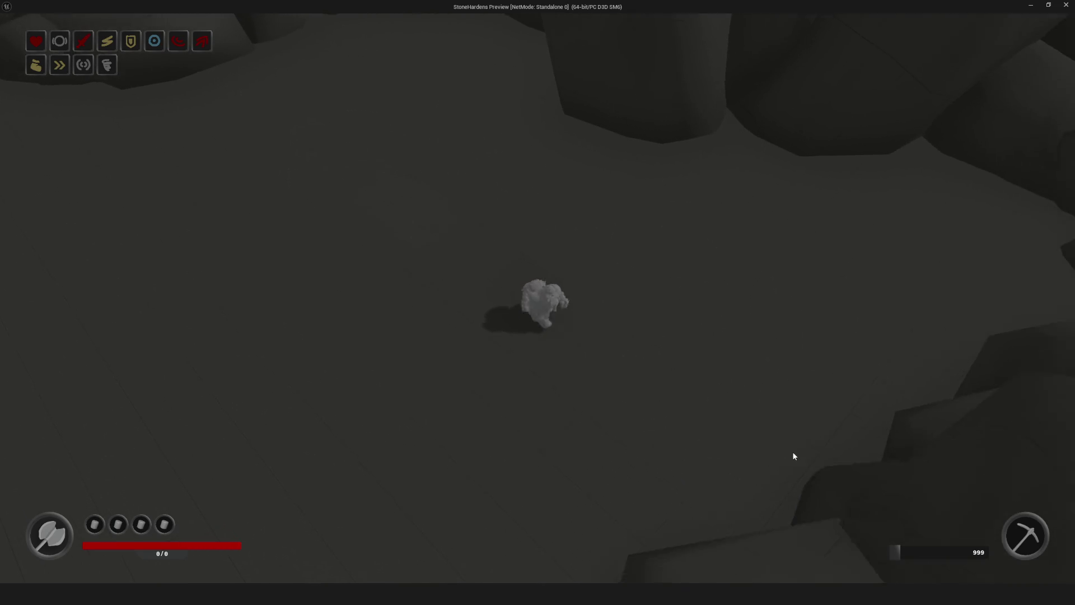
{"action": "key", "text": "s"}
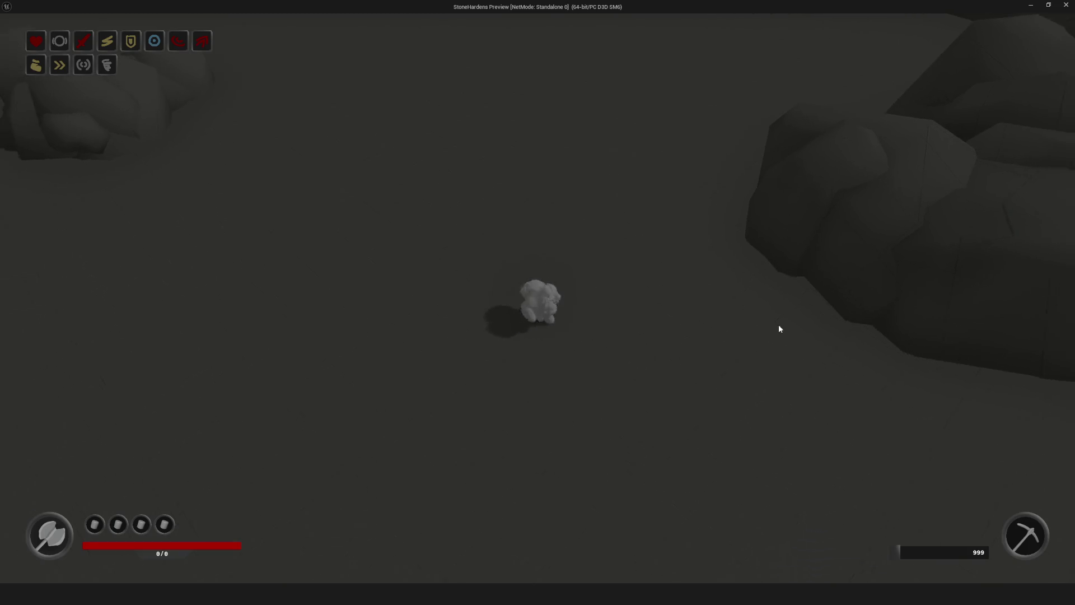
Walk the character left, down, then up-left toward the rock cluster and up the passage
{"action": "key", "text": "a"}
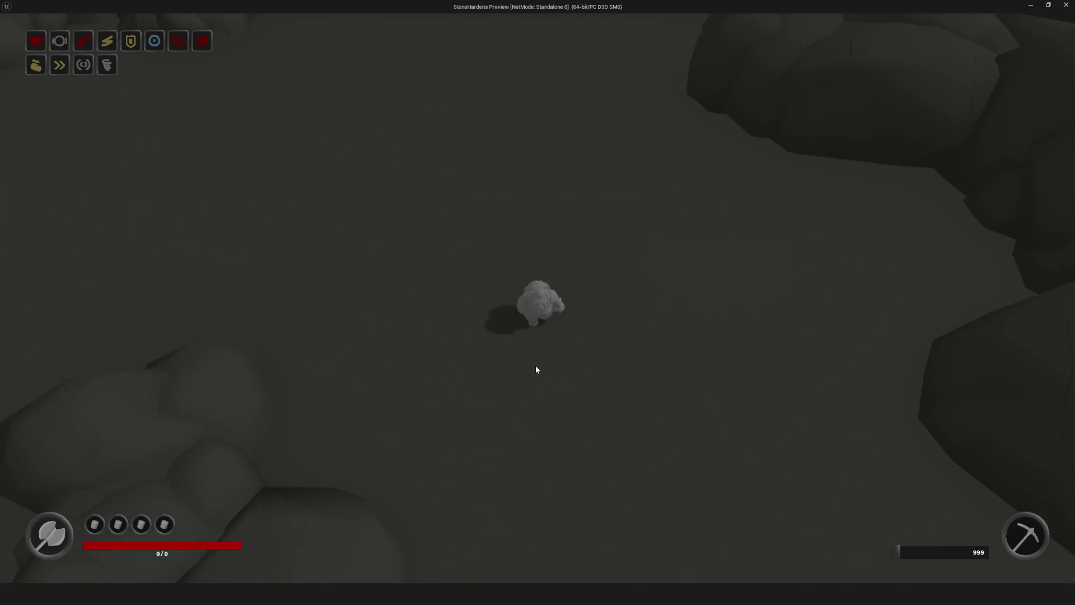
{"action": "key", "text": "s"}
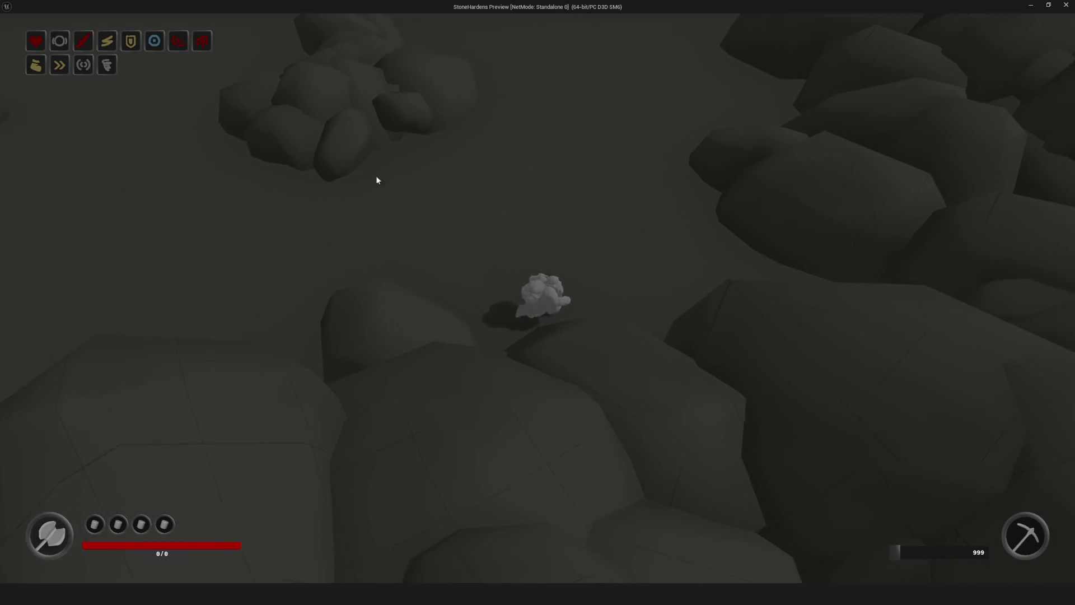
{"action": "key", "text": "w"}
{"action": "key", "text": "a"}
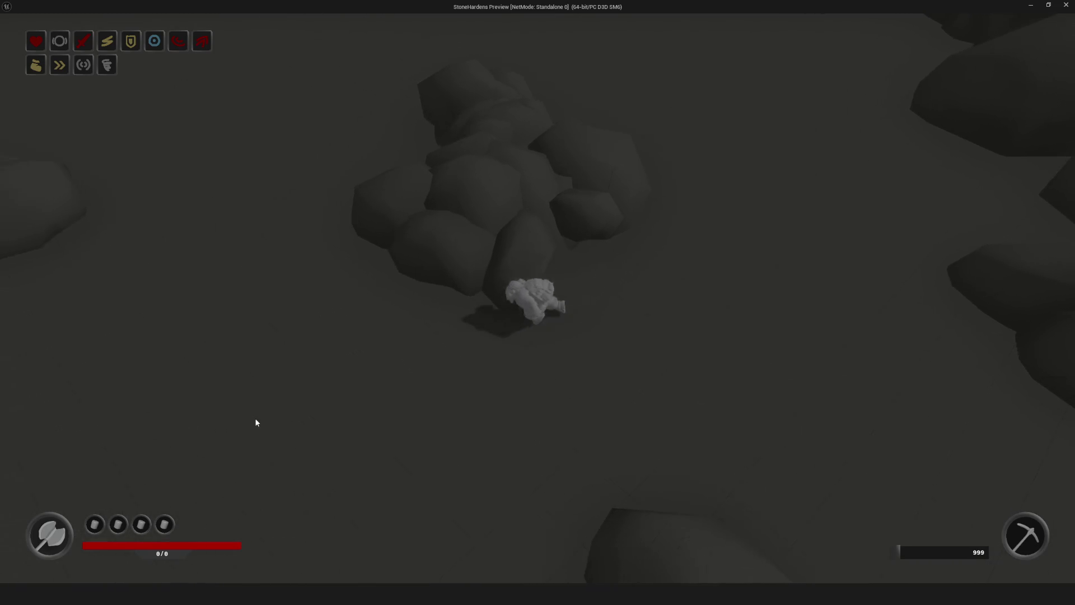
{"action": "key", "text": "a"}
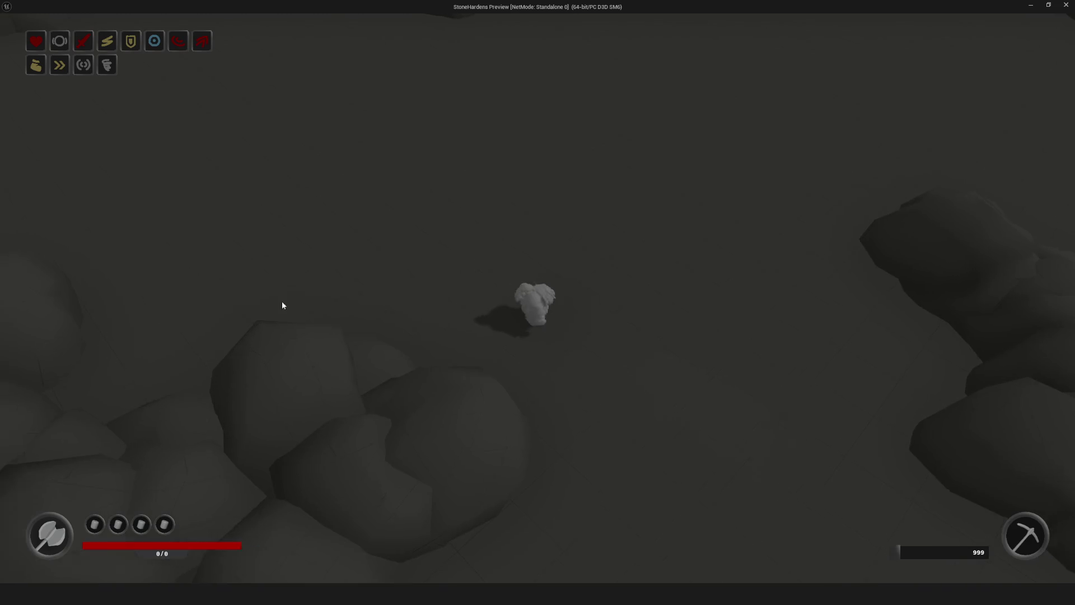
{"action": "key", "text": "w"}
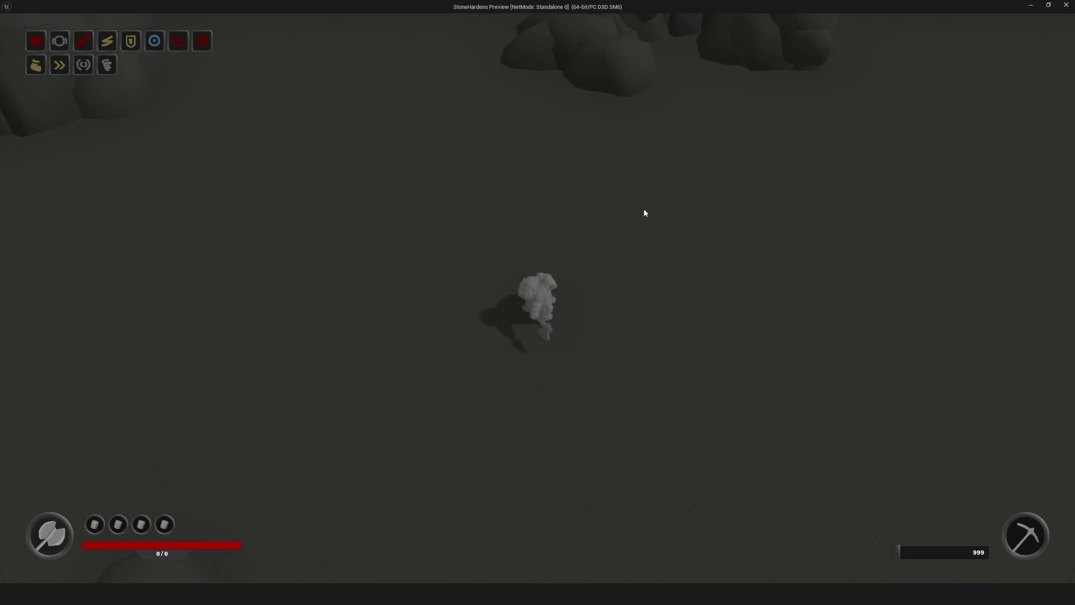
{"action": "key", "text": "w"}
Swing the axe, sidestep right and left, then swing again while standing still
{"action": "left_click", "coordinate": [794, 239]}
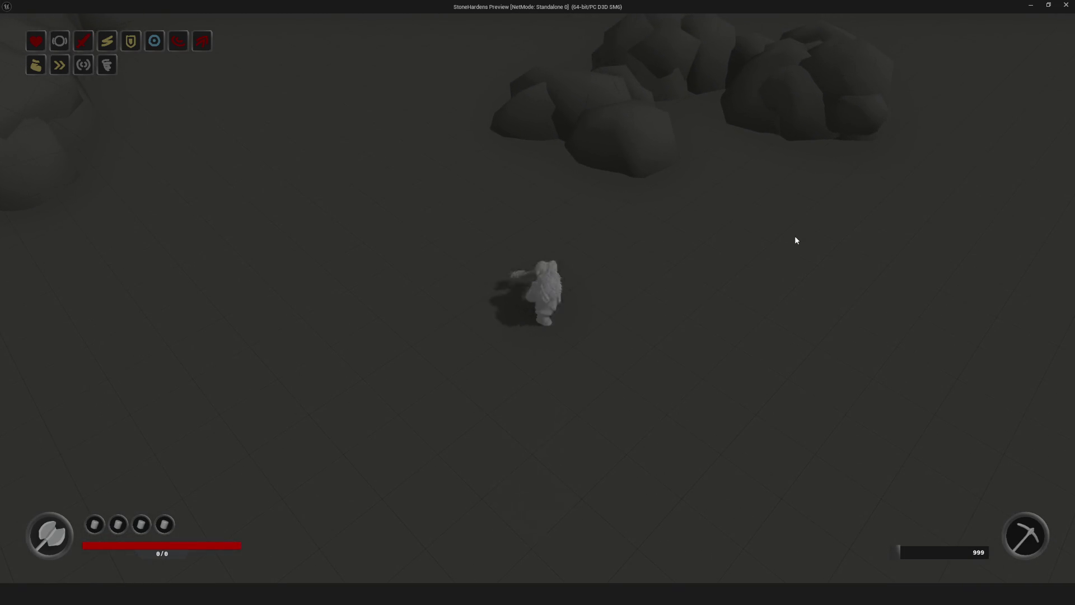
{"action": "key", "text": "d"}
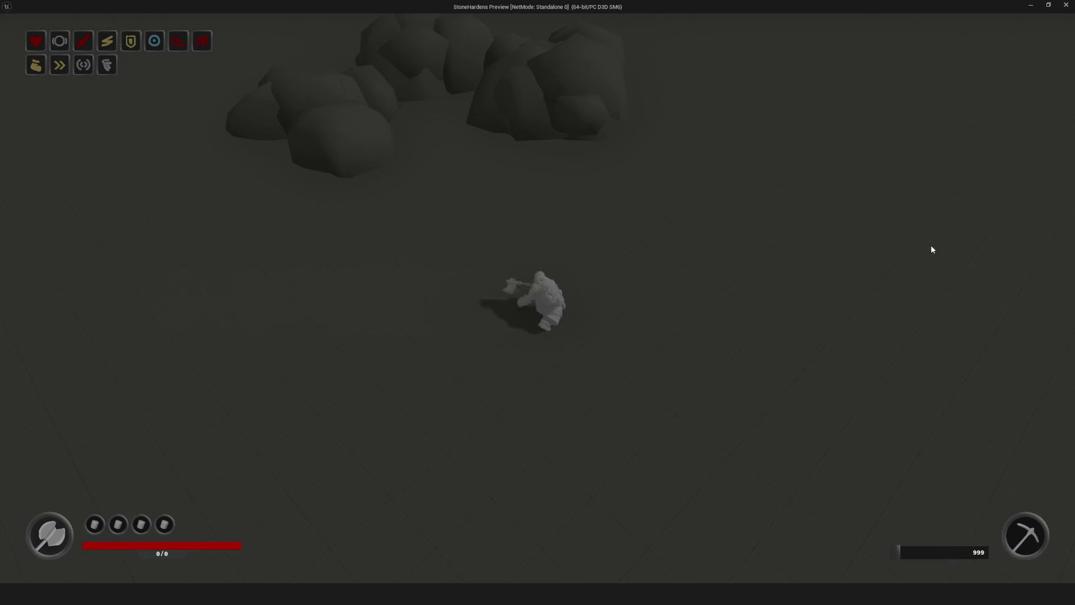
{"action": "key", "text": "a"}
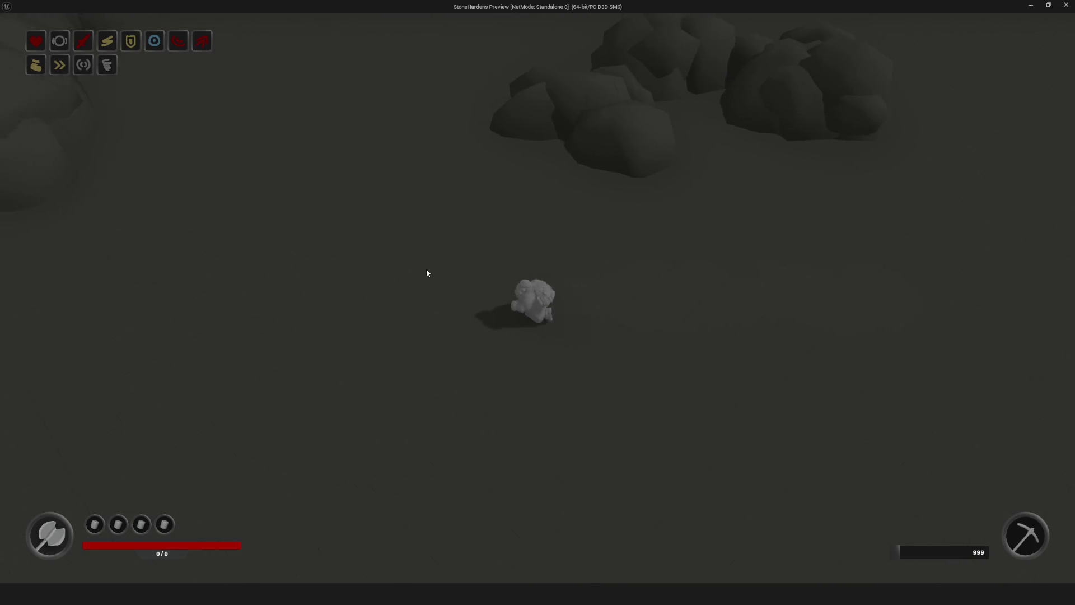
{"action": "key", "text": "w"}
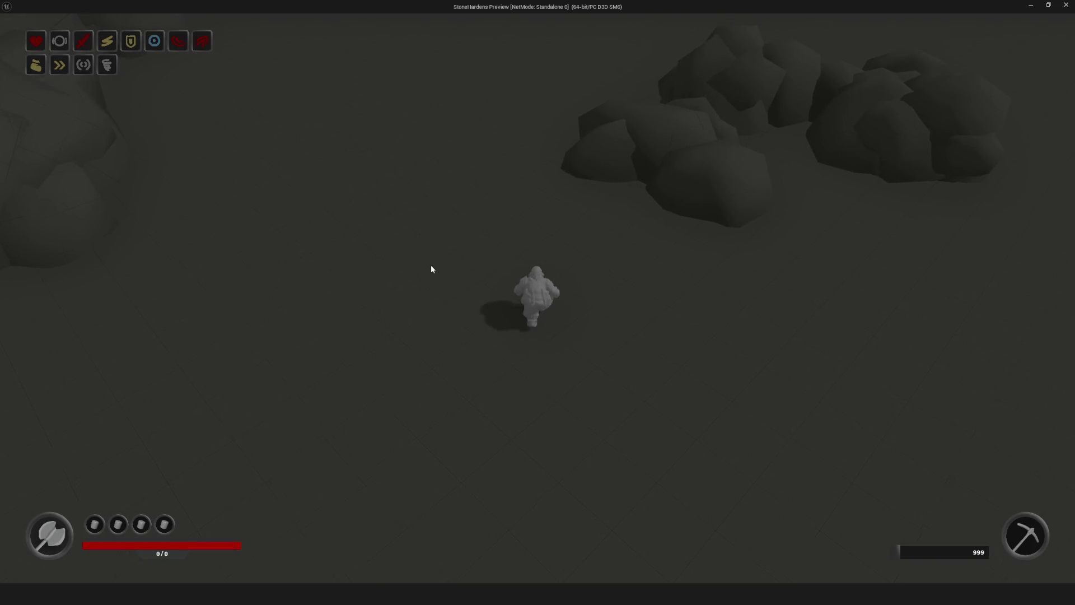
{"action": "left_click", "coordinate": [506, 252]}
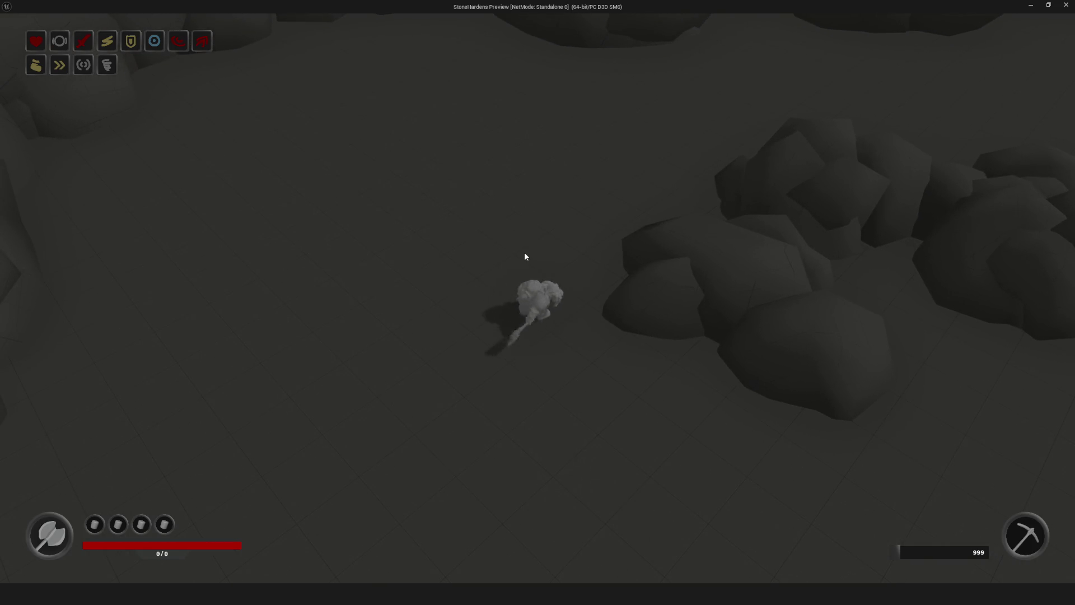
Dash in six directions: up-left, upper right, right, up, left and down-left
{"action": "key", "text": "space"}
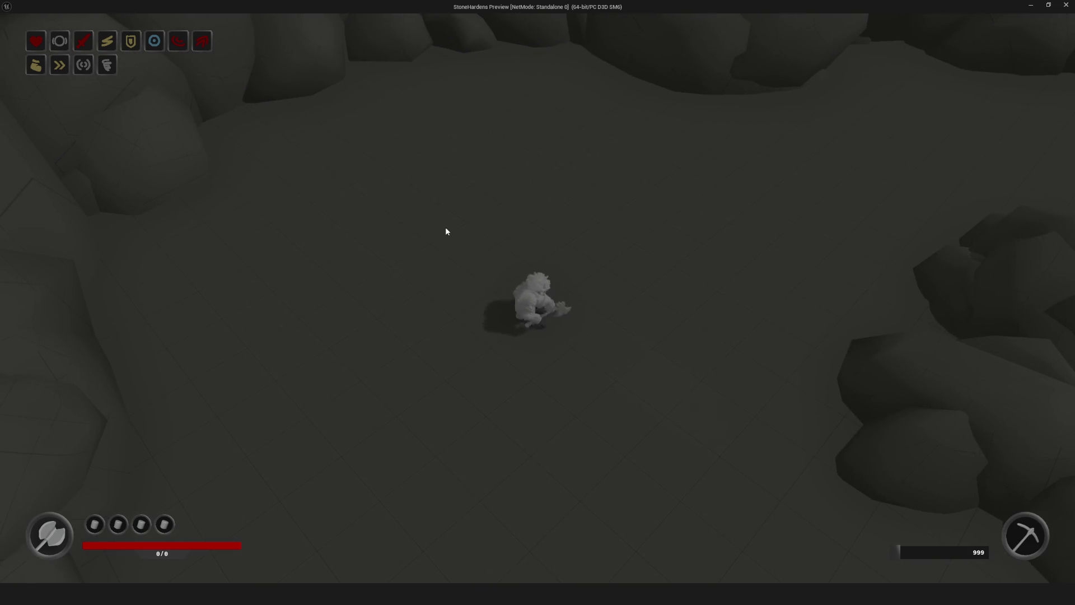
{"action": "key", "text": "space"}
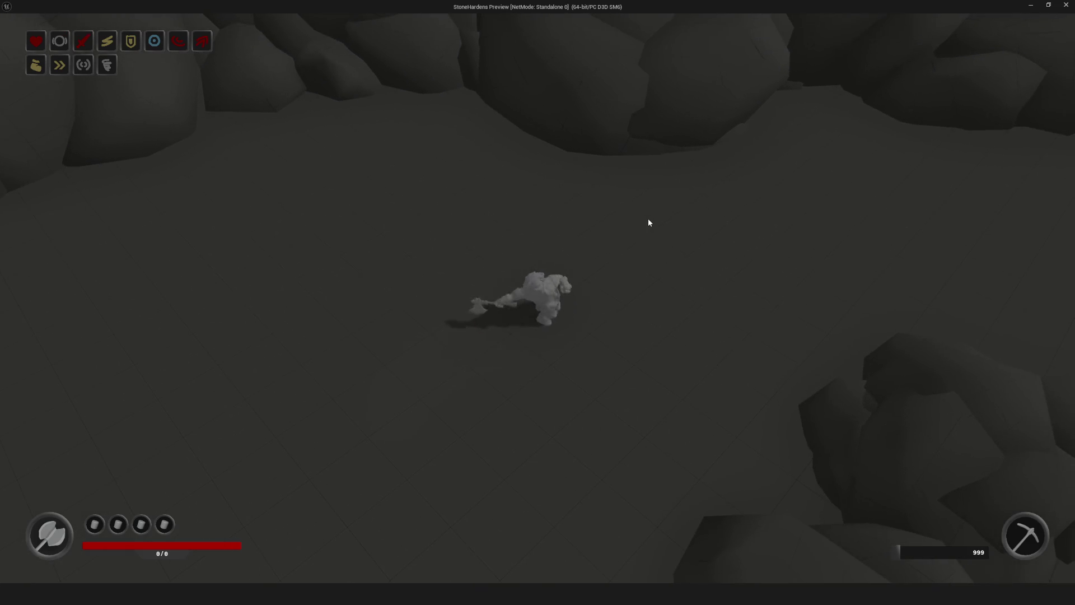
{"action": "key", "text": "space"}
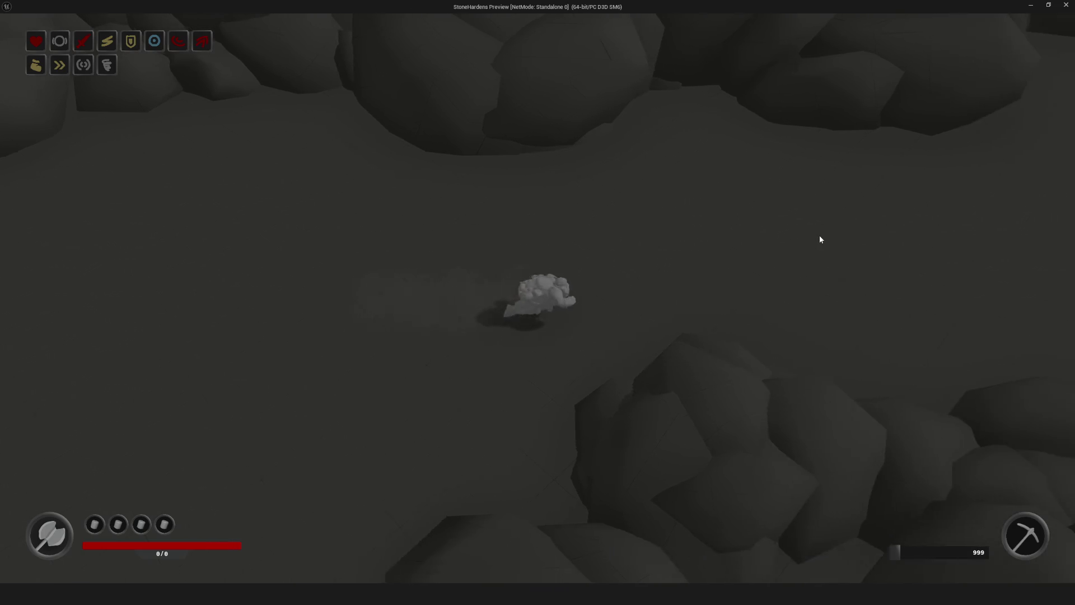
{"action": "key", "text": "space"}
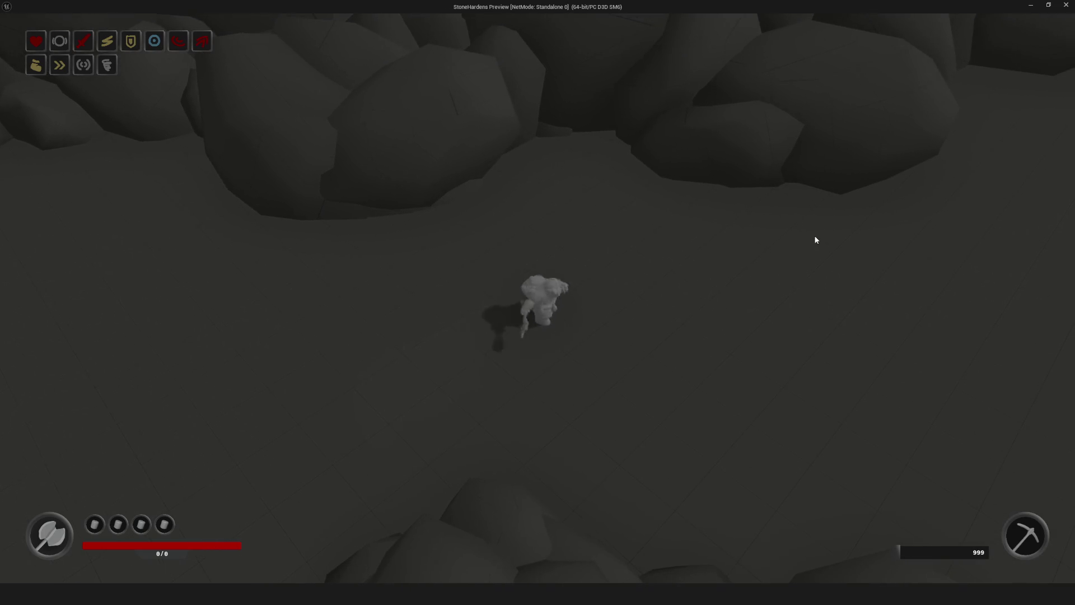
{"action": "key", "text": "space"}
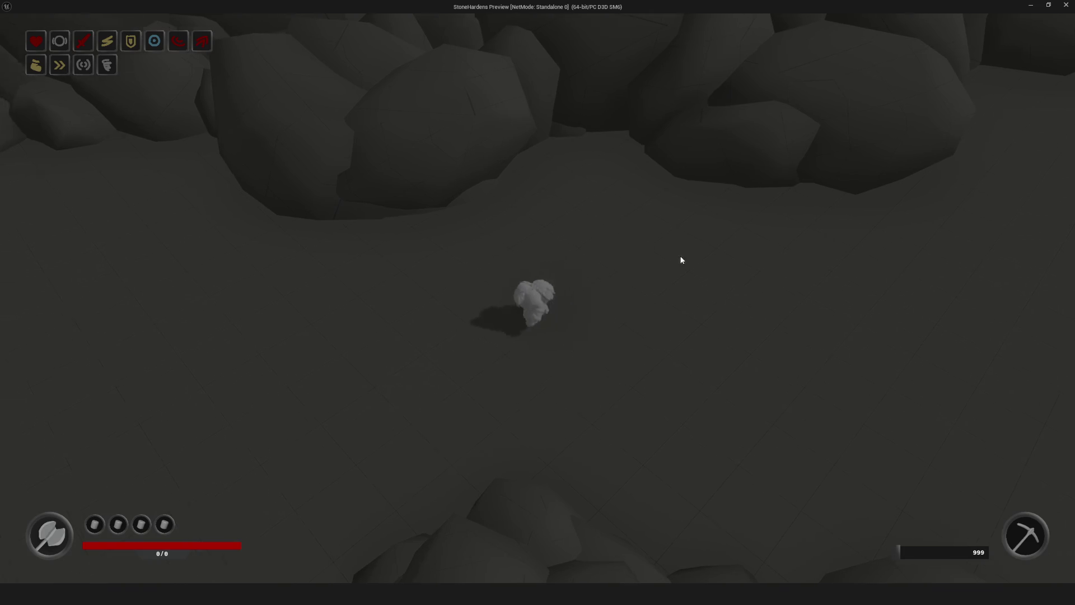
{"action": "key", "text": "space"}
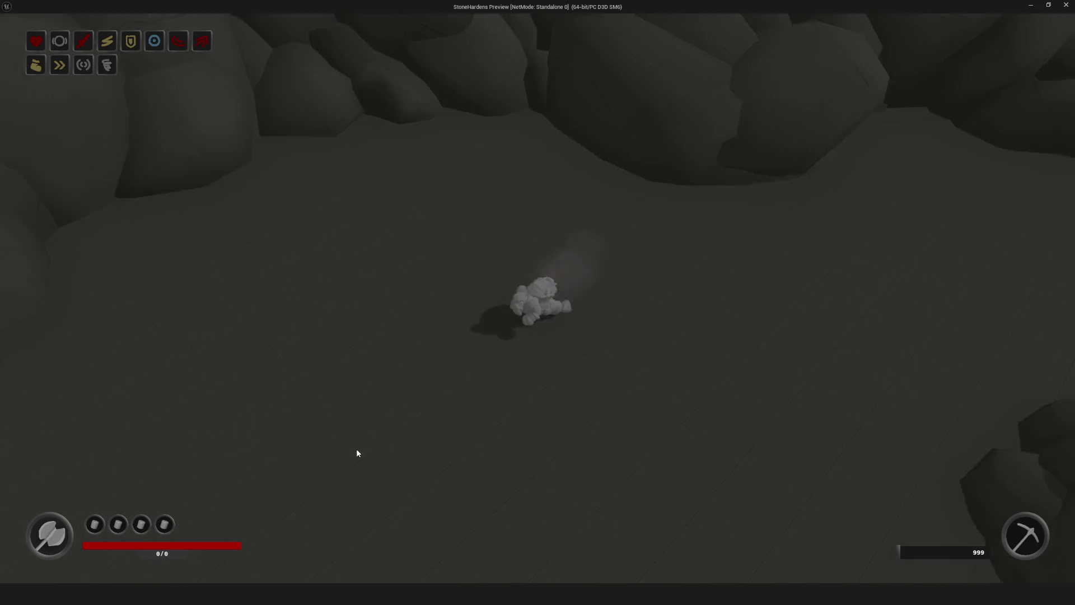